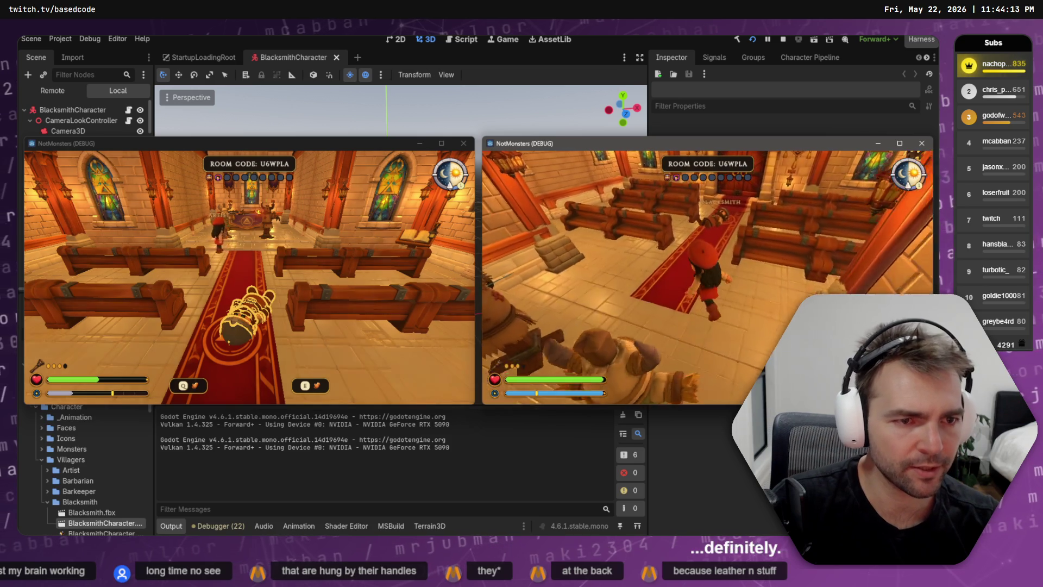
Close the second running NotMonsters debug game window
key(alt+F4)
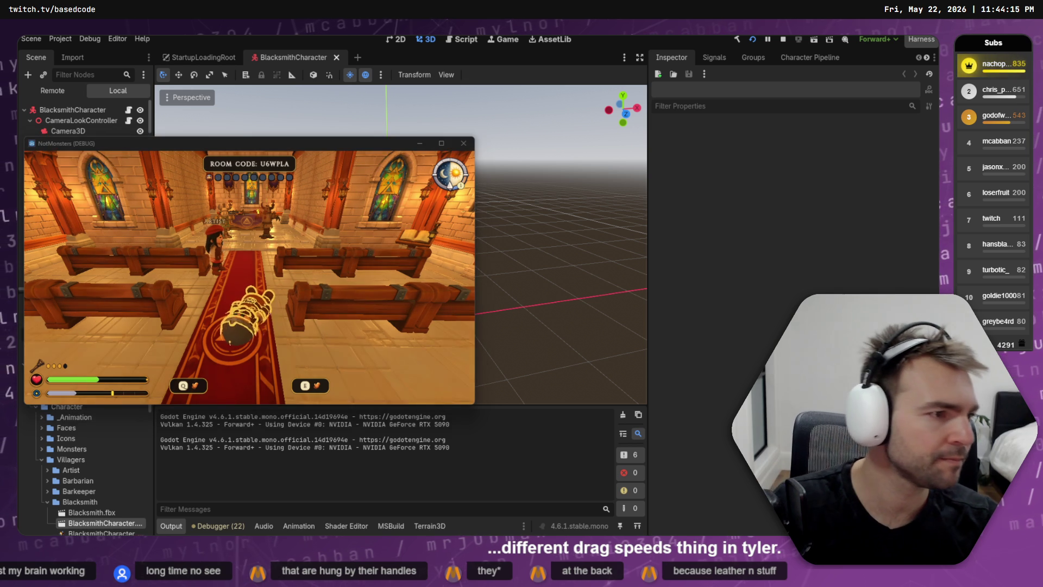
Dictate and submit a prompt telling the RagdollDrag agent to discard the grip-dependent drag-speed changes
key(alt+Tab)
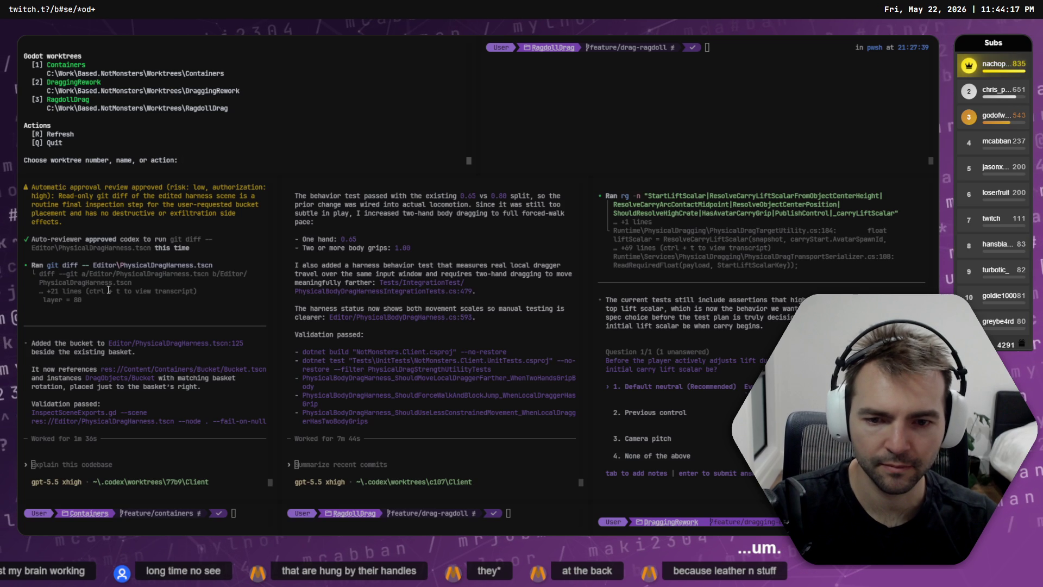
key(super+h)
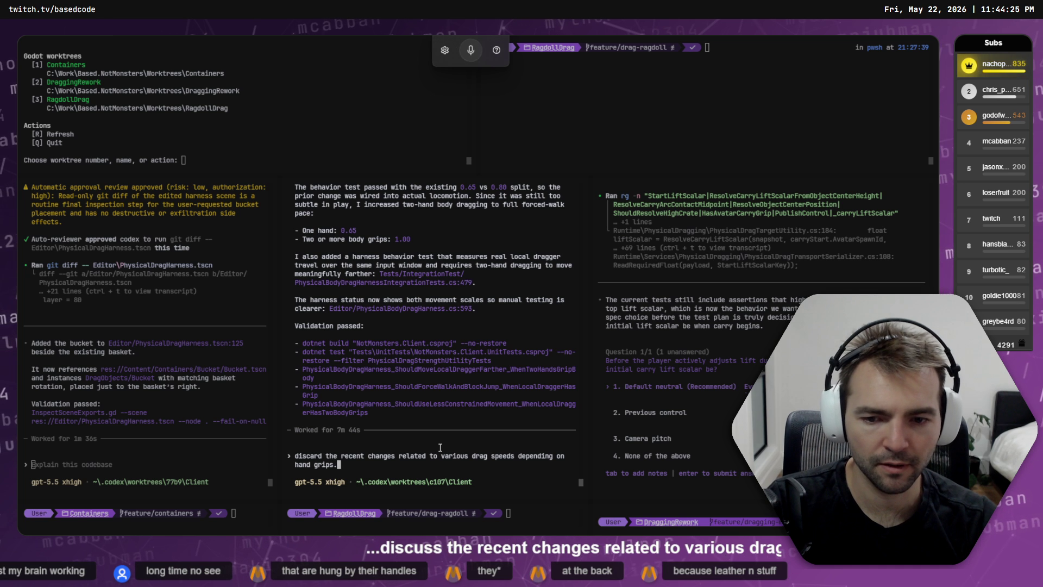
key(Return)
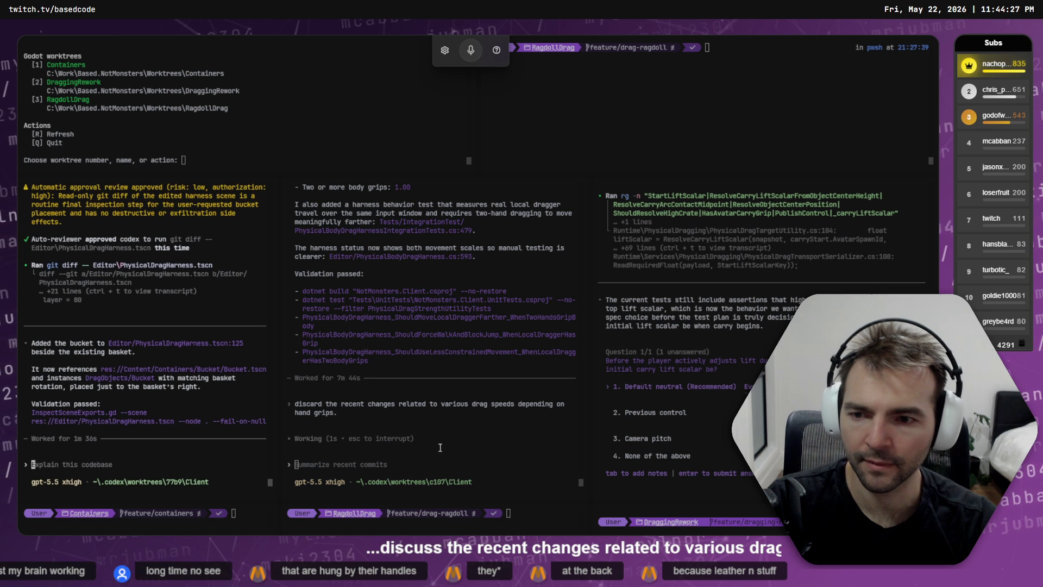
click(67, 307)
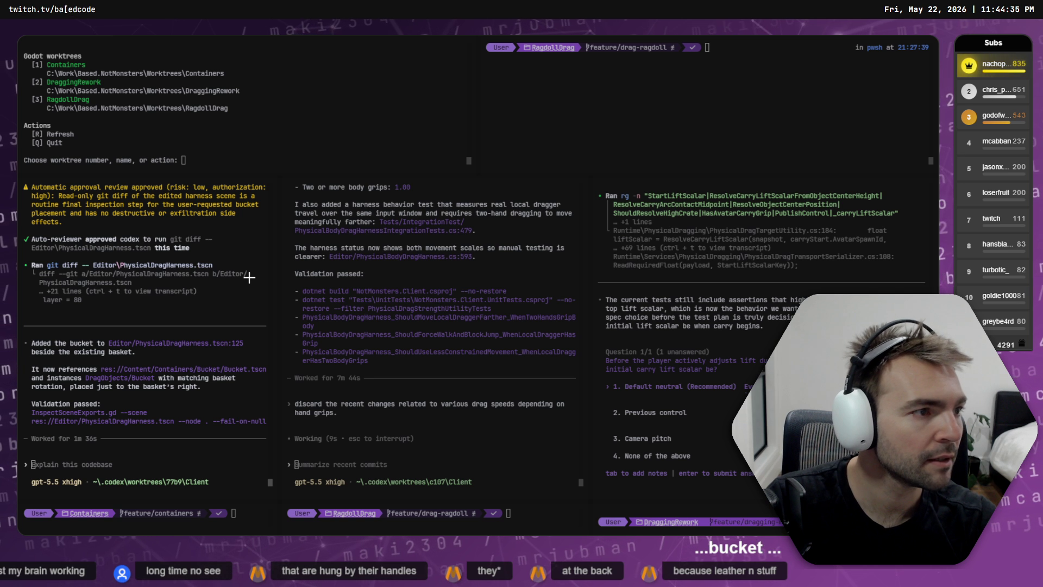
Launch RagdollDrag worktree 3 in the Godot editor from the worktree picker
key(alt+Tab)
key(alt+Tab)
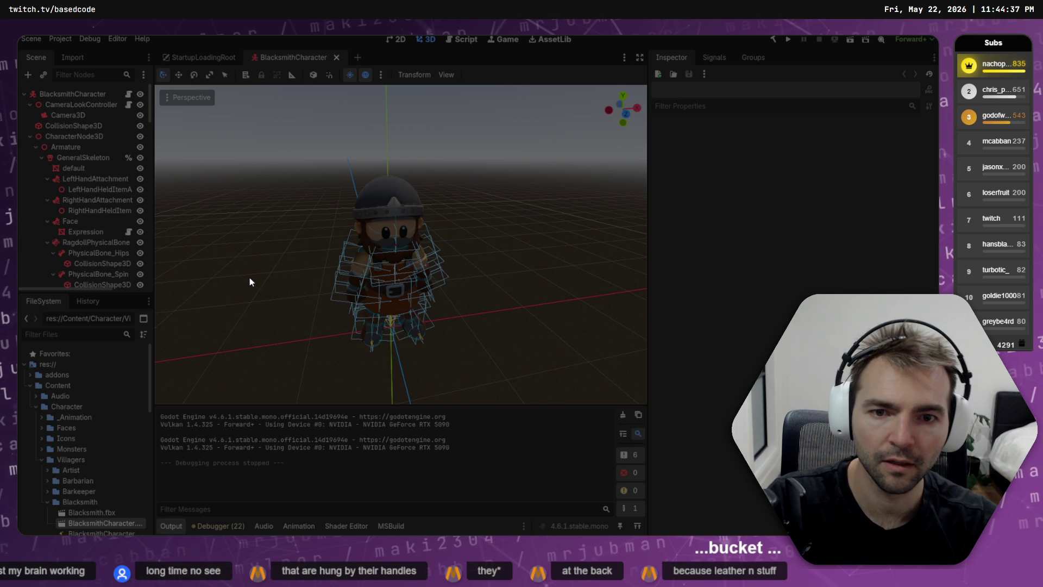
click(210, 103)
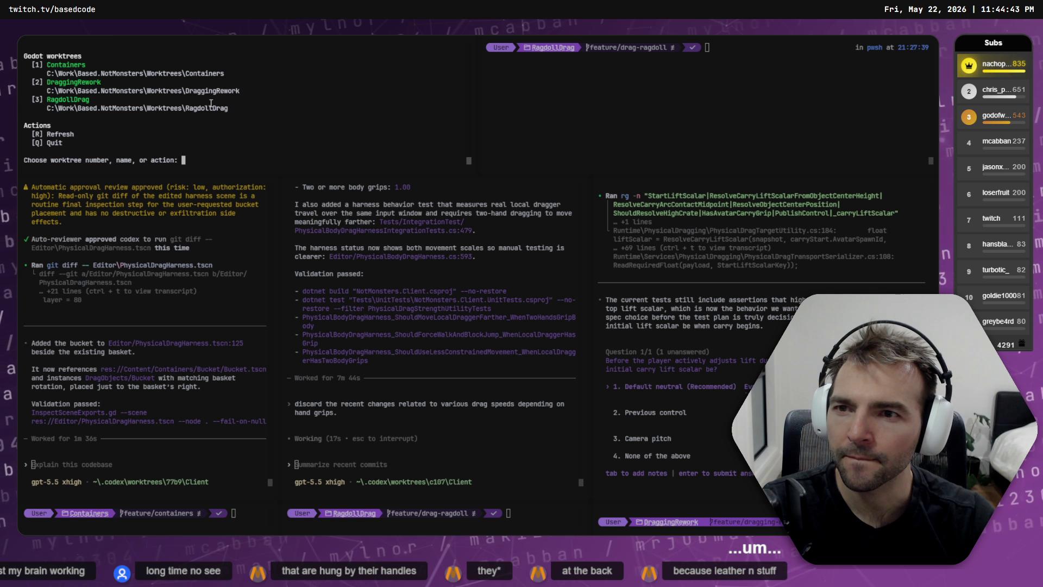
text(3)
key(Return)
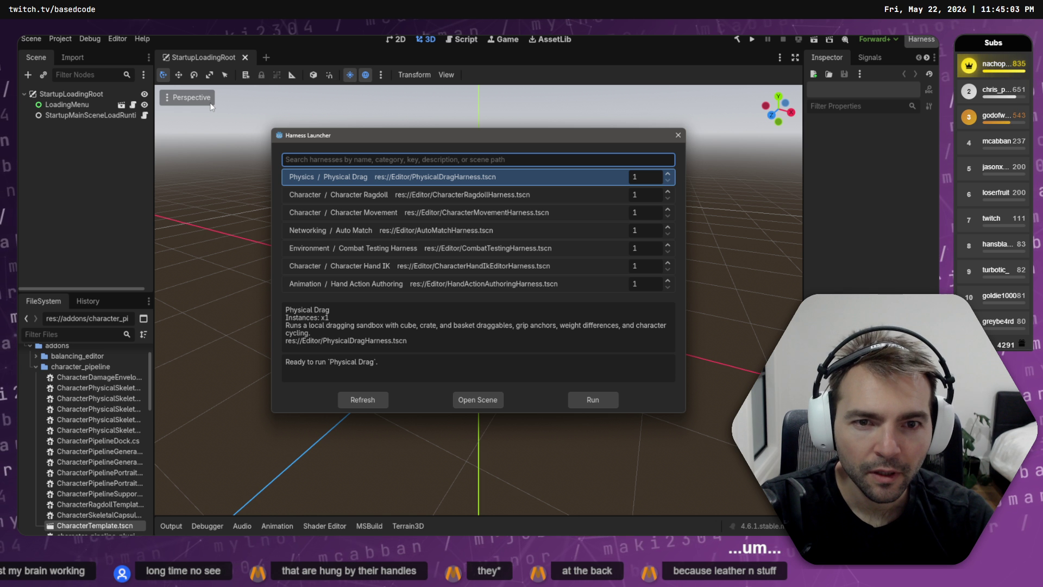
Run the Physical Drag harness, test it, then quit the game and return to Godot
key(Escape)
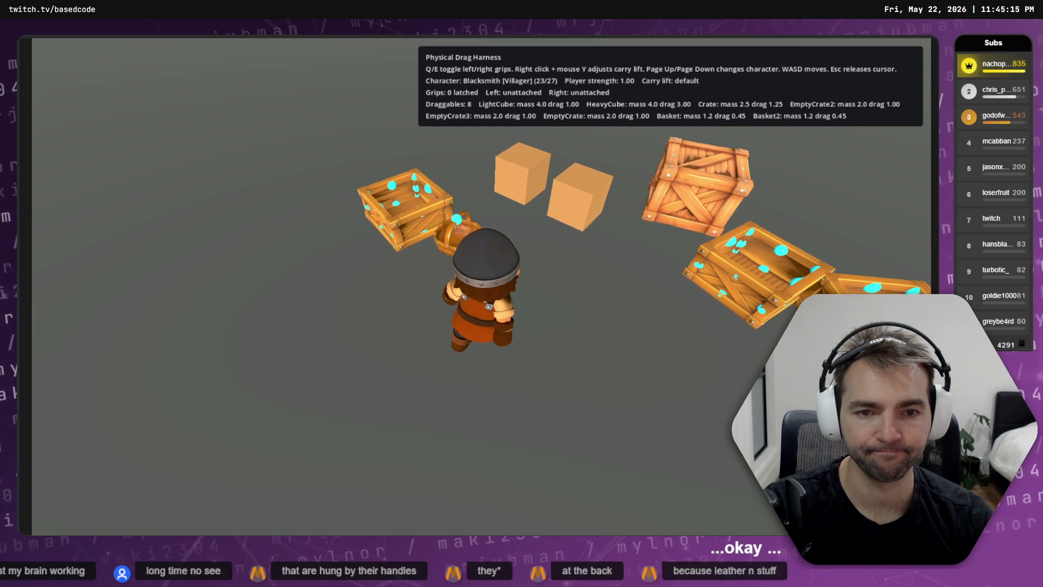
key(alt+F4)
key(alt+Tab)
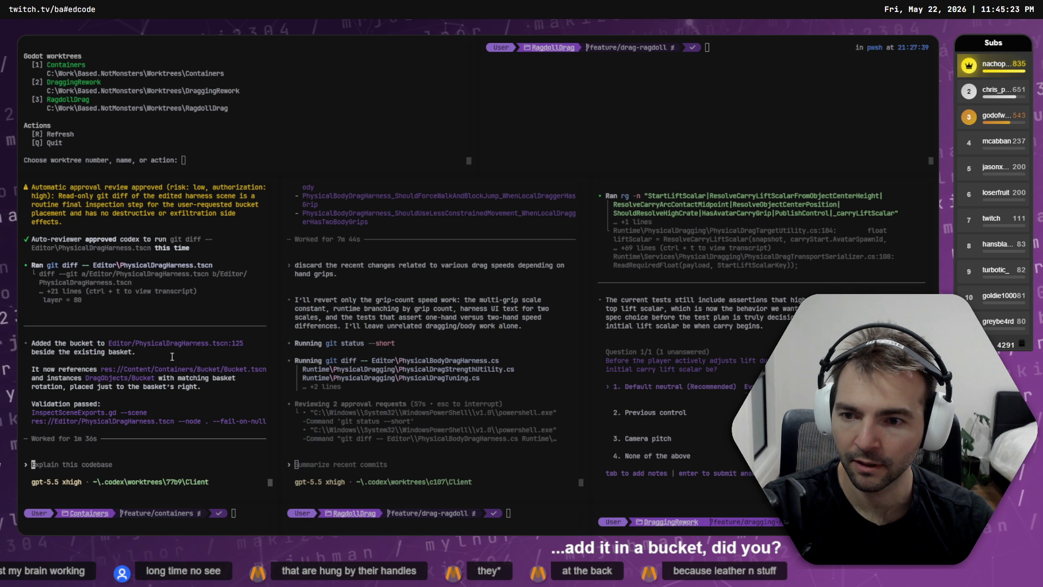
key(alt+Tab)
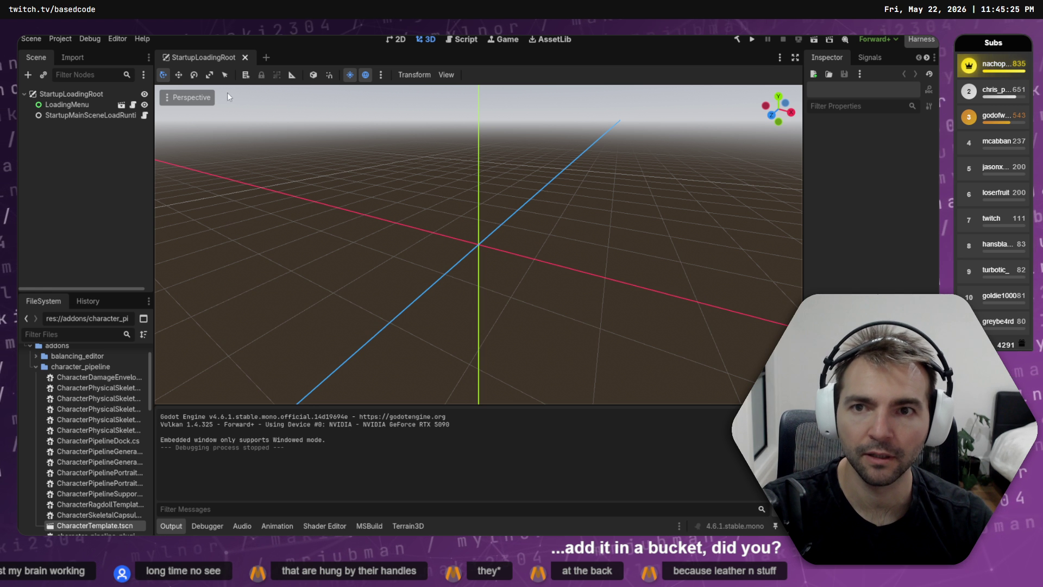
Filter FileSystem for 'DragHarness', open PhysicalDragHarness.tscn and check its Basket and Basket2 nodes
click(87, 333)
text(DragHar)
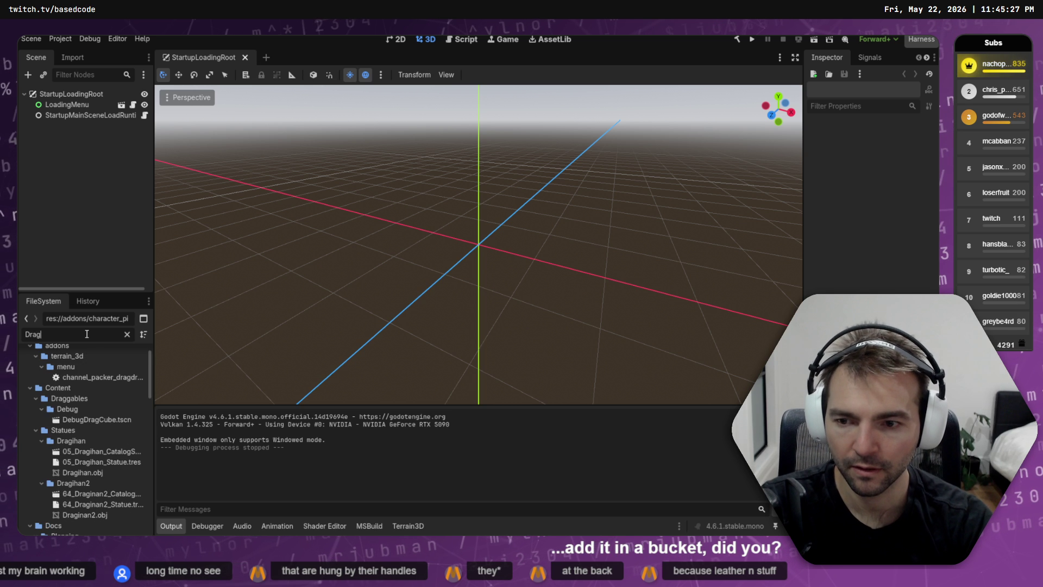
text(ness)
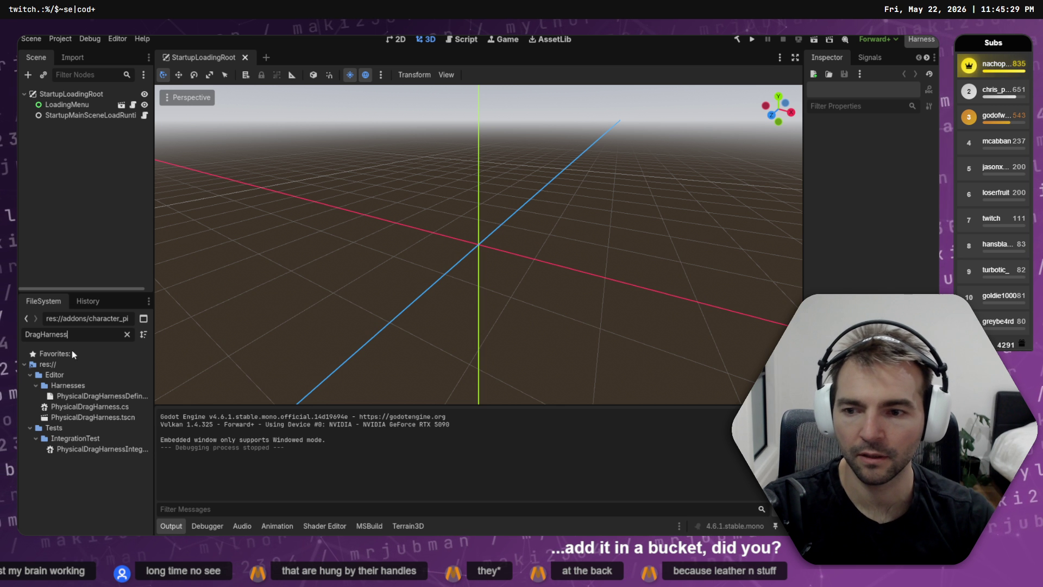
double_click(97, 416)
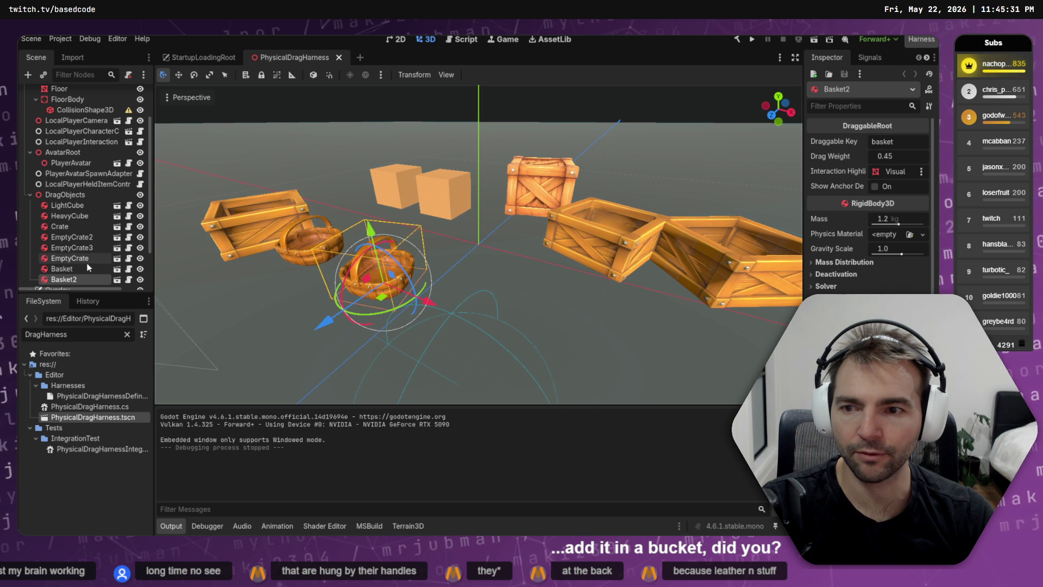
click(62, 268)
click(71, 280)
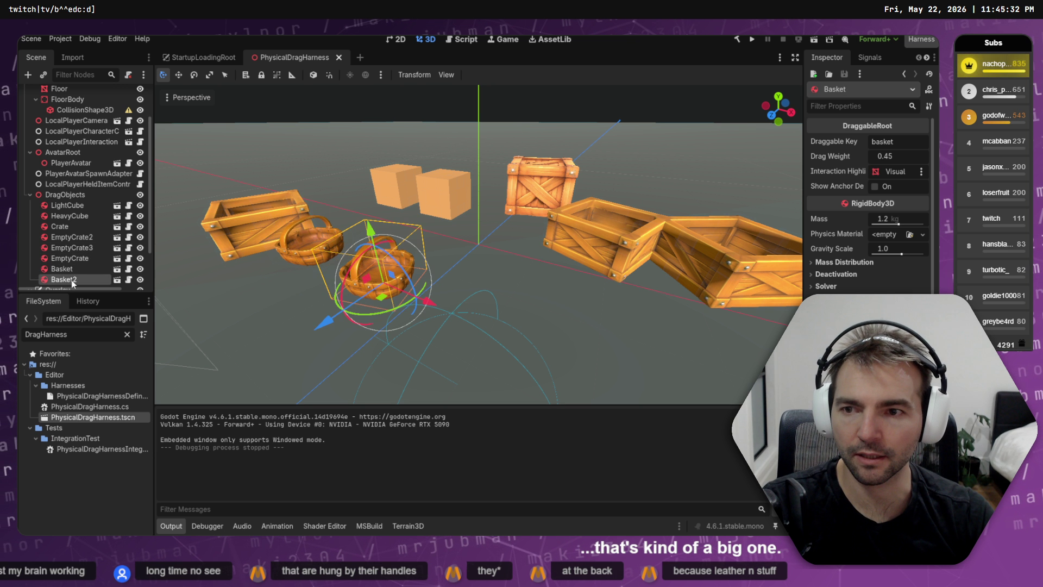
Drag a Bucket instance beside the baskets, then undo it and reselect the second basket
double_click(84, 333)
text(Bucket)
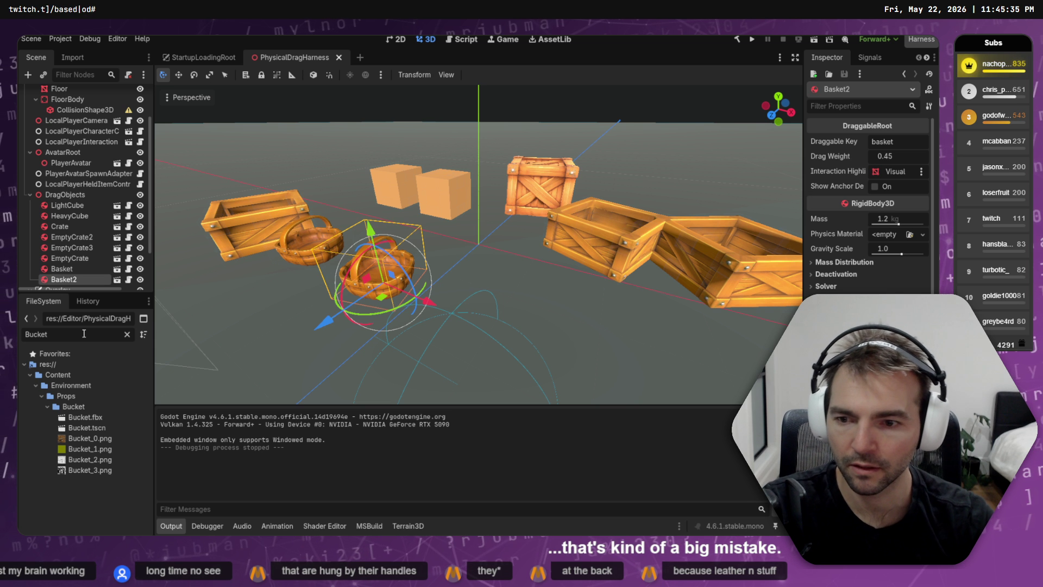
mouse_move(91, 429)
mouse_down()
mouse_move(273, 389)
mouse_move(352, 351)
mouse_move(313, 322)
mouse_up()
drag(308, 329, 275, 354)
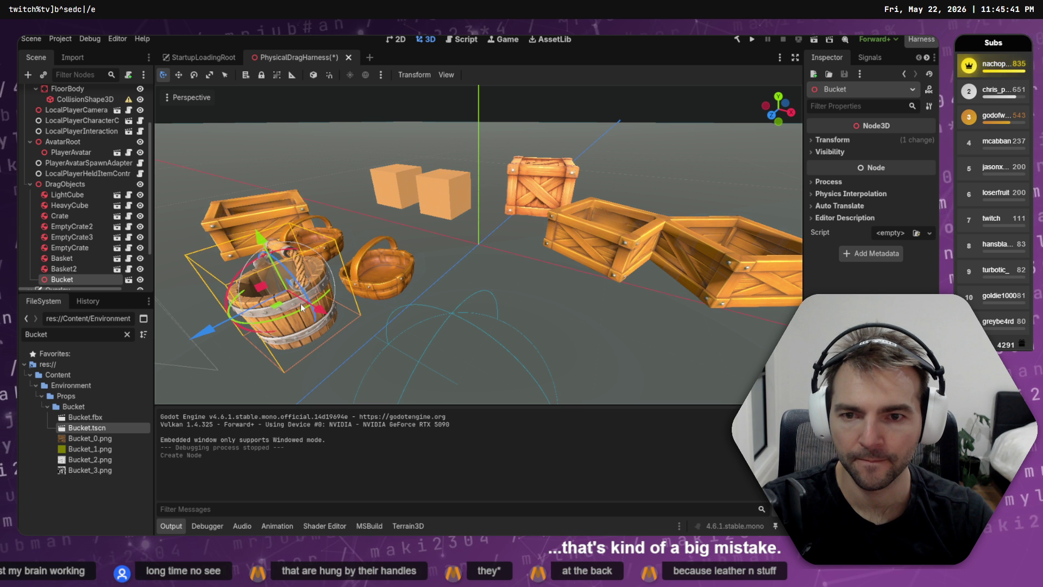
key(ctrl+z)
click(376, 288)
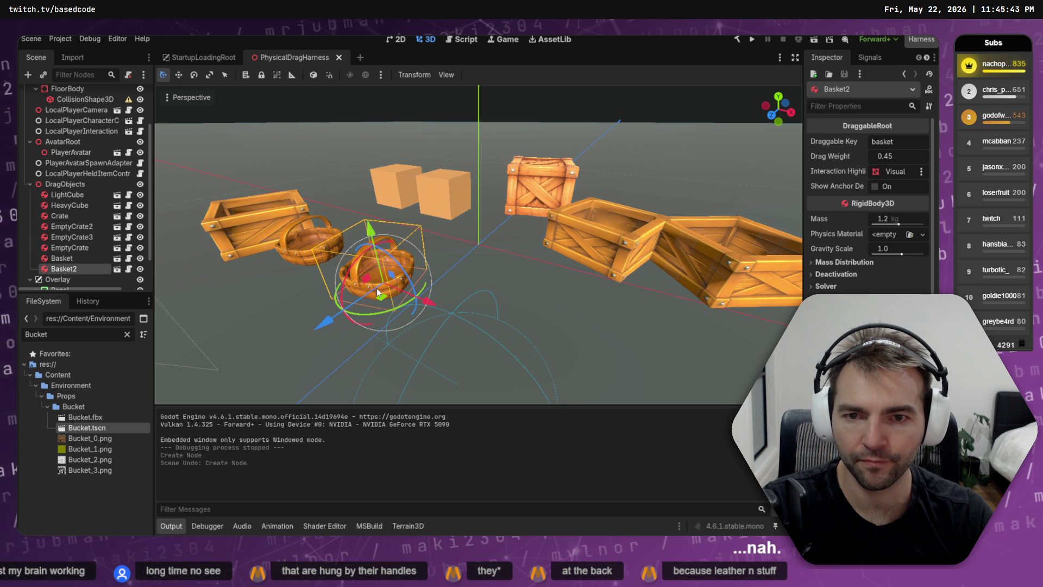
key(alt+Tab)
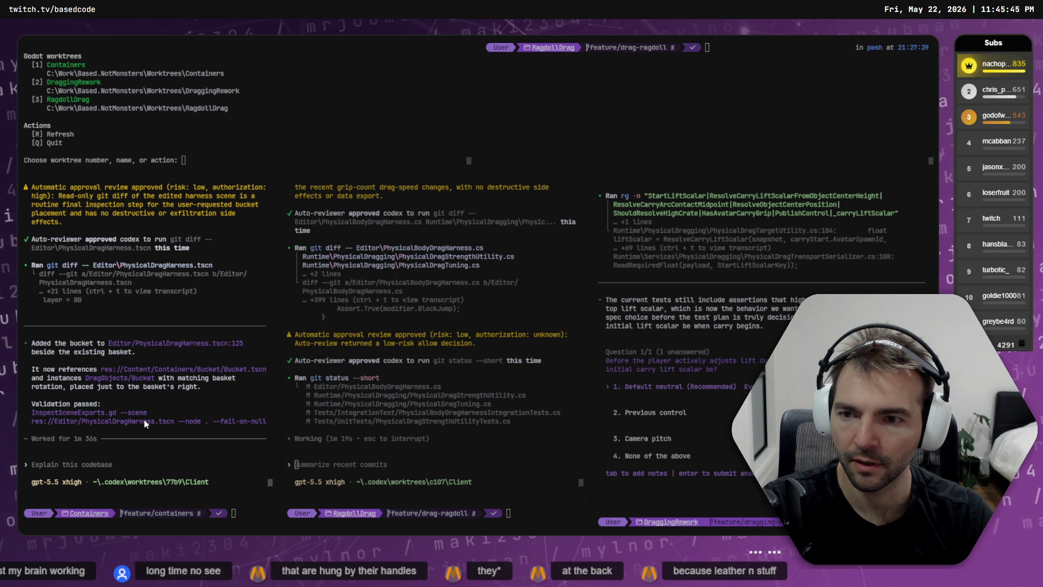
Review the agent's drag-speed revert and clear Godot's FileSystem filter to show all folders
scroll(144, 424, up, 10)
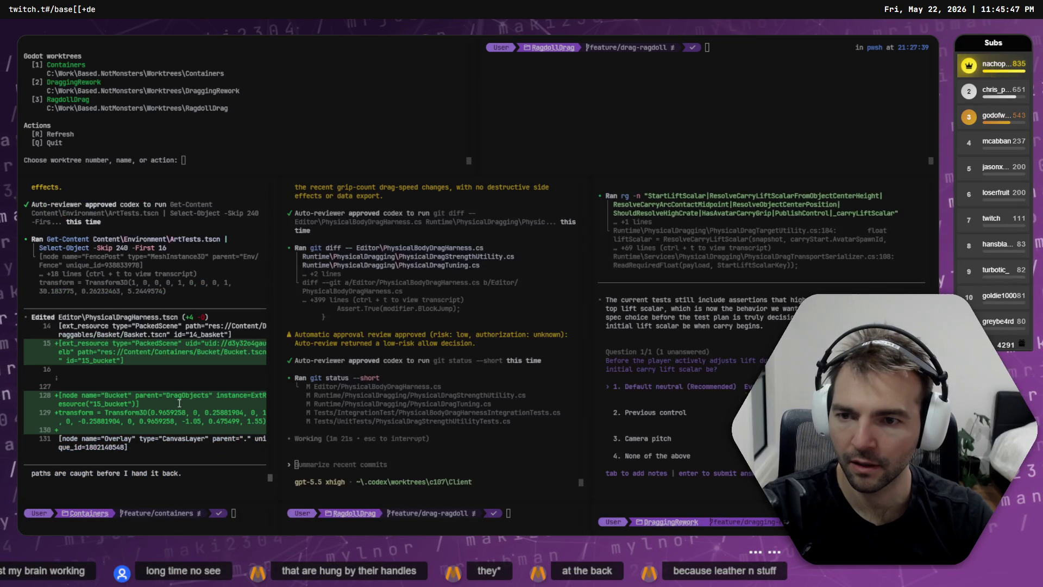
scroll(180, 403, up, 2)
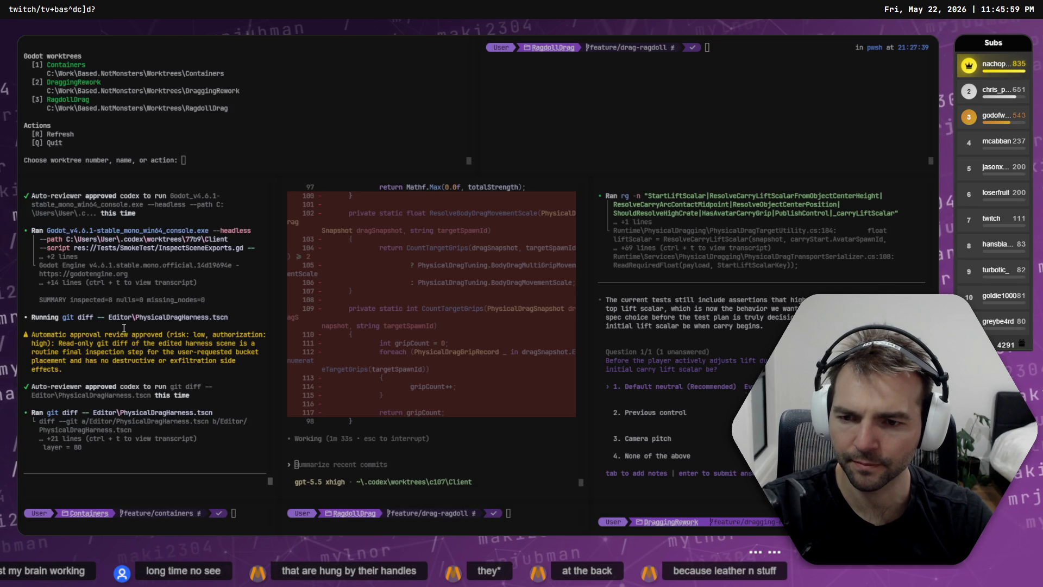
key(alt+Tab)
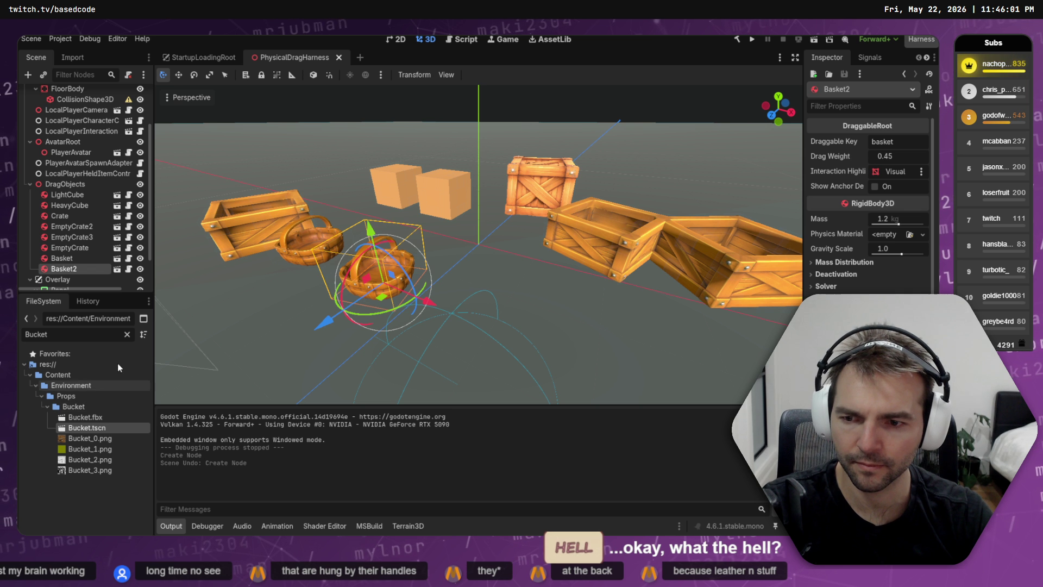
click(130, 333)
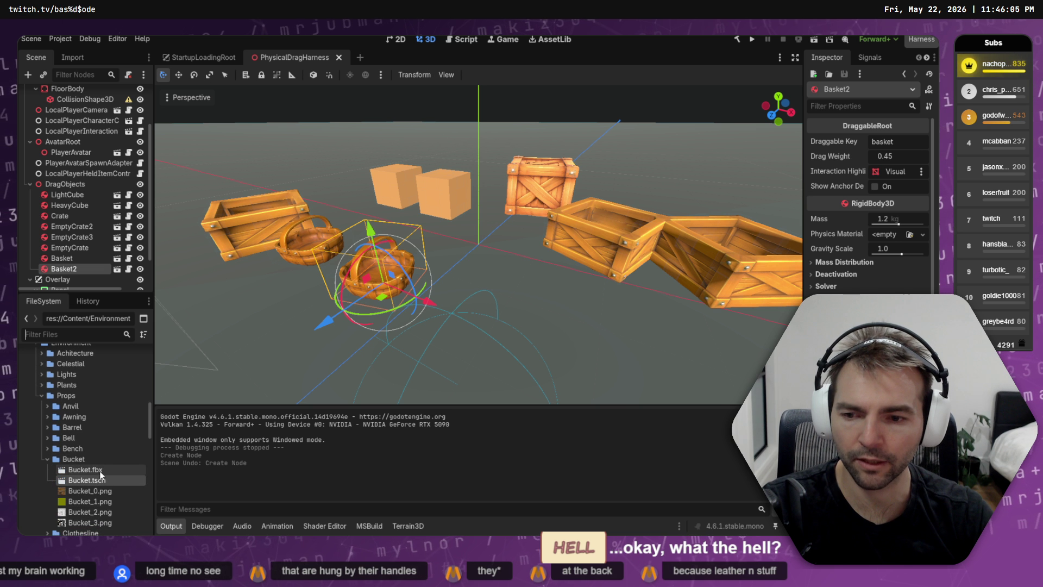
key(alt+Tab)
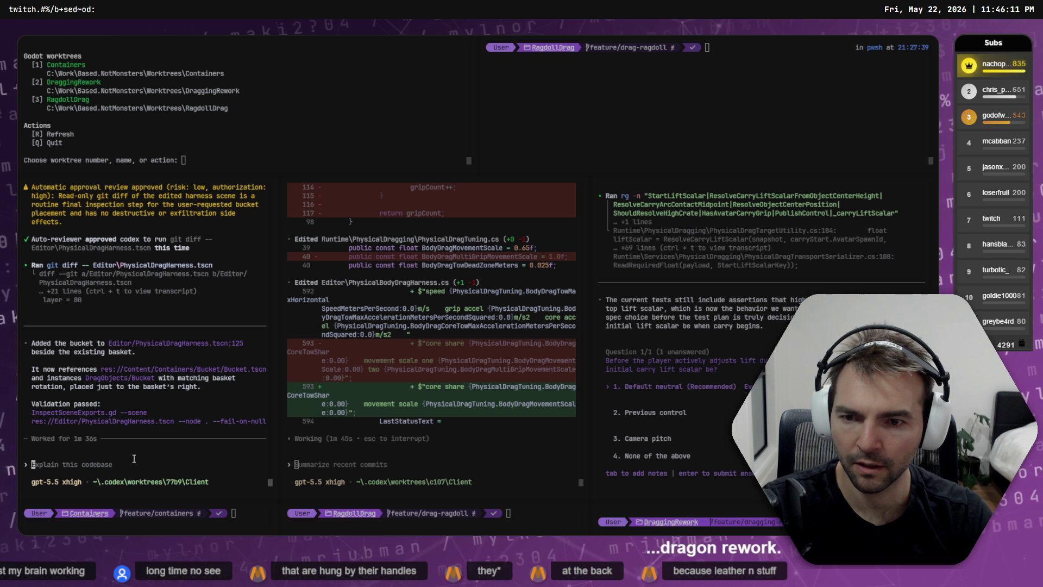
click(149, 377)
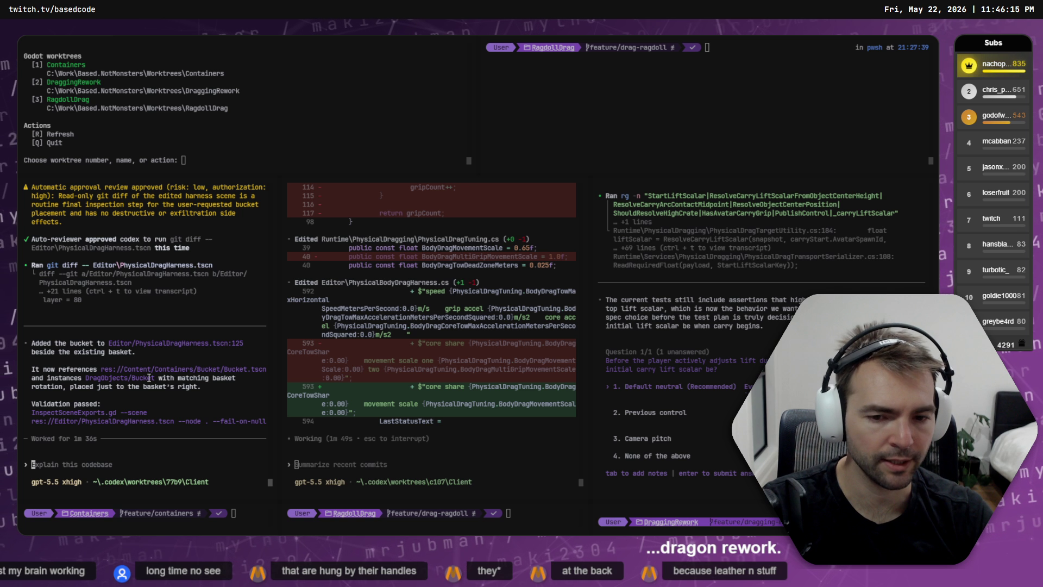
key(alt+Tab)
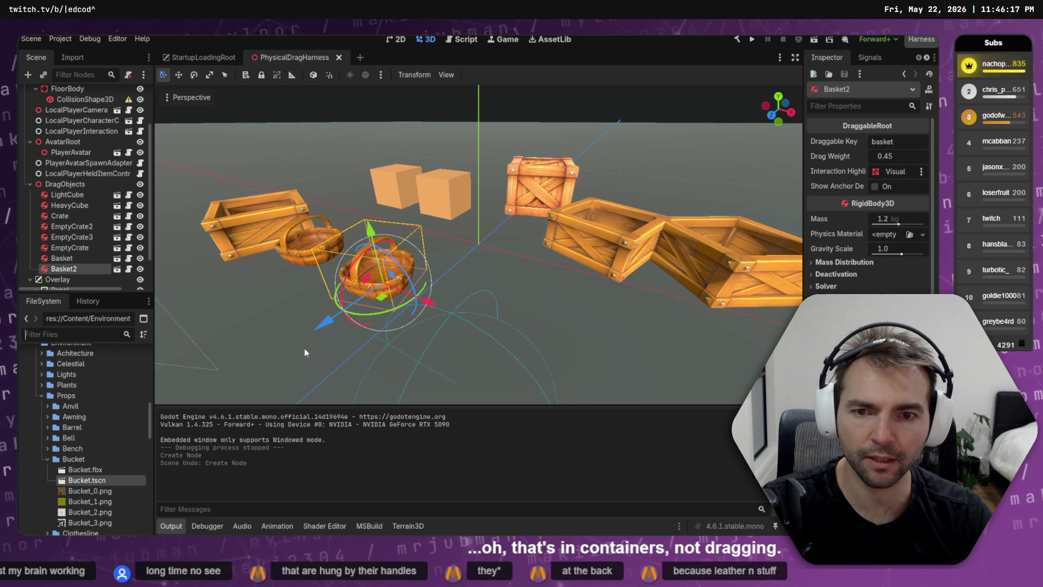
key(alt+Tab)
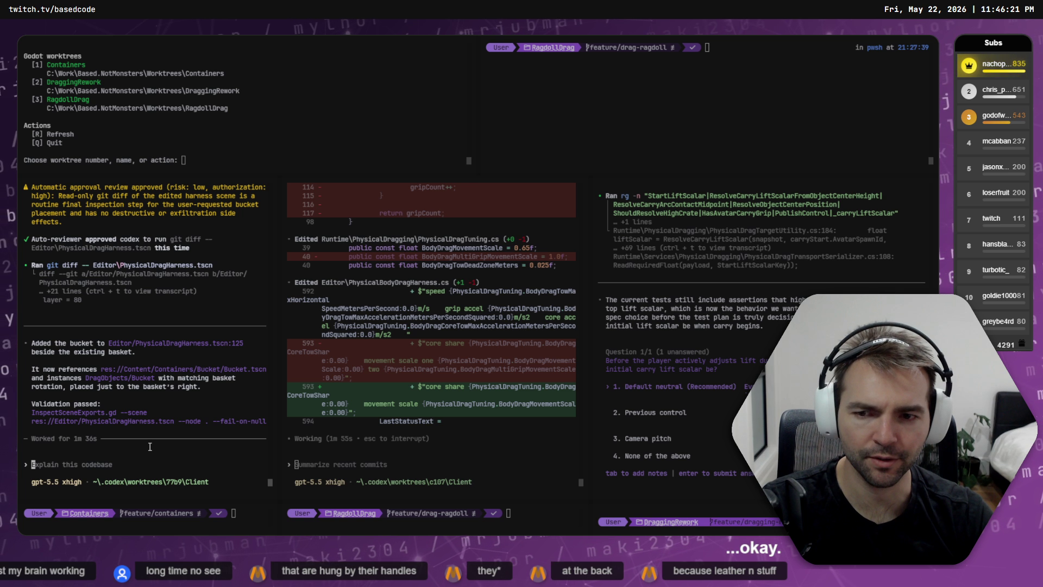
Read Codex's bucket placement report and inspect Basket and Basket2 in the PhysicalDragHarness scene
scroll(150, 446, up, 2)
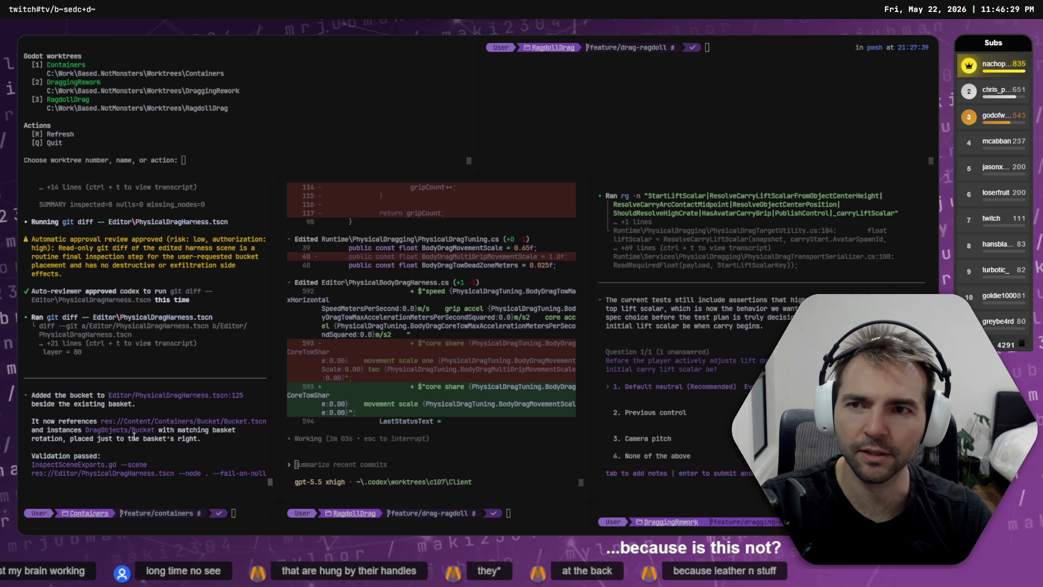
key(alt+Tab)
key(alt+Tab)
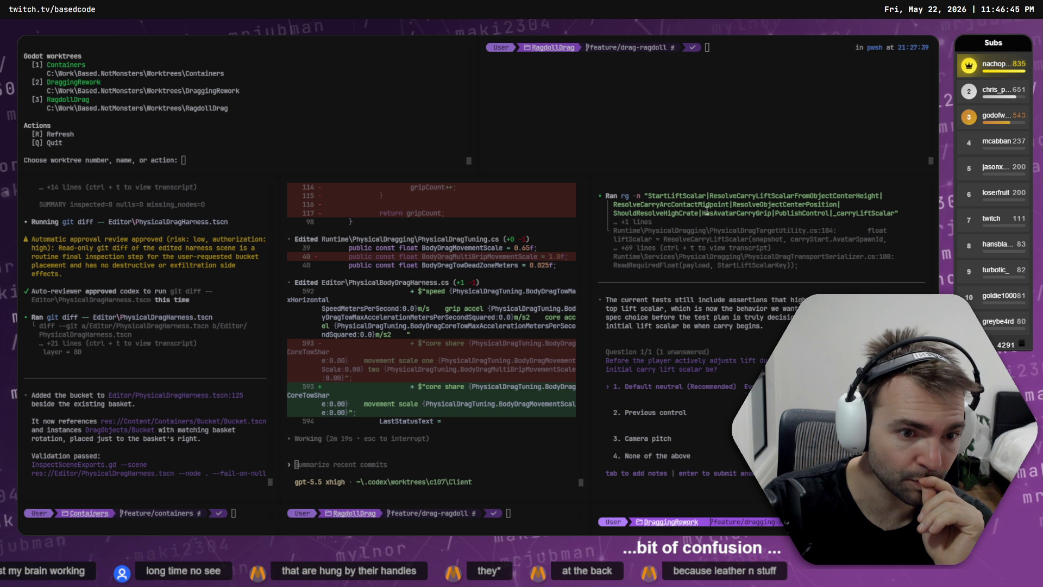
key(alt+Tab)
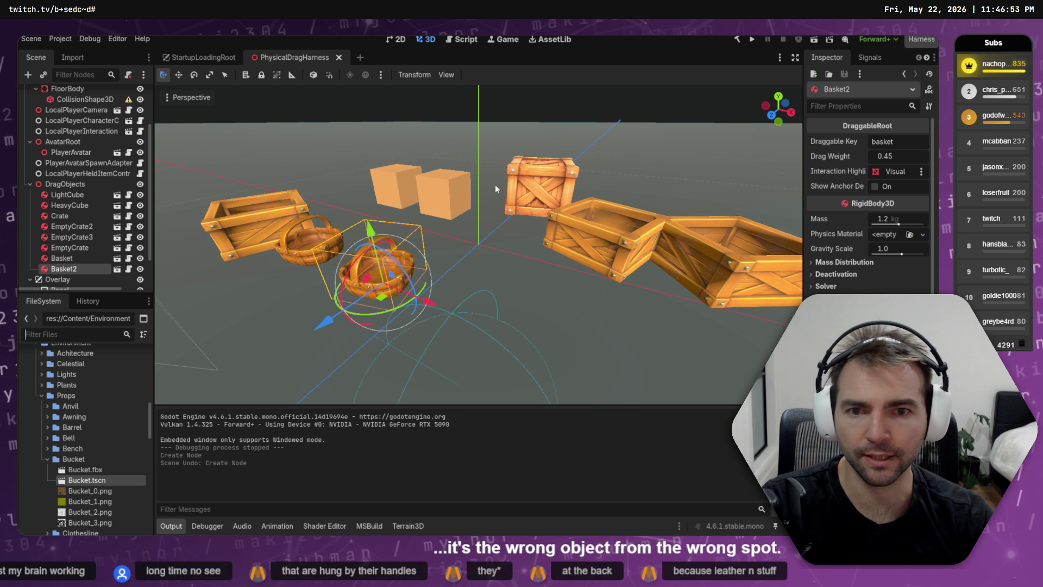
click(82, 260)
click(85, 268)
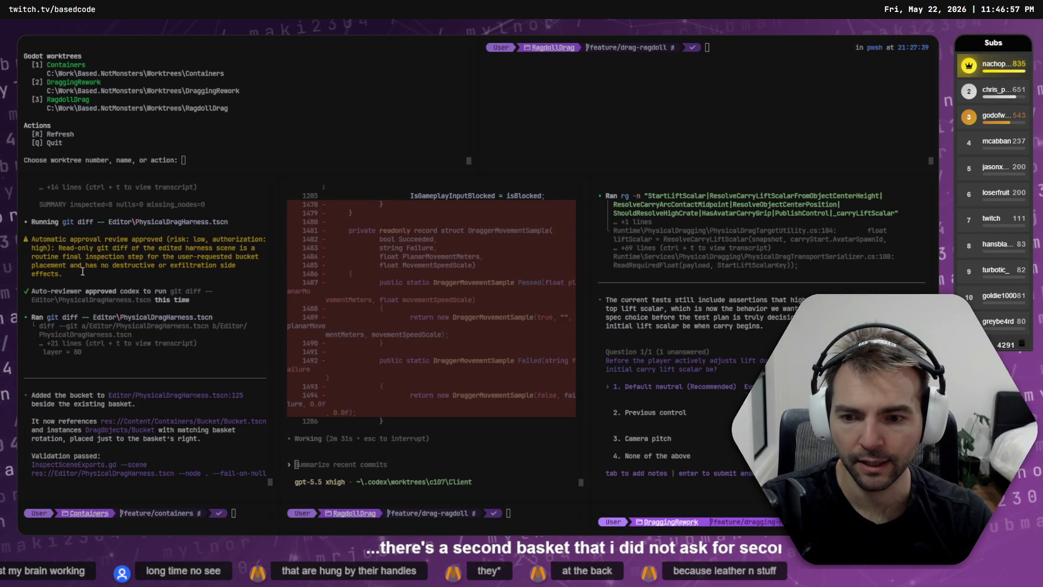
key(alt+Tab)
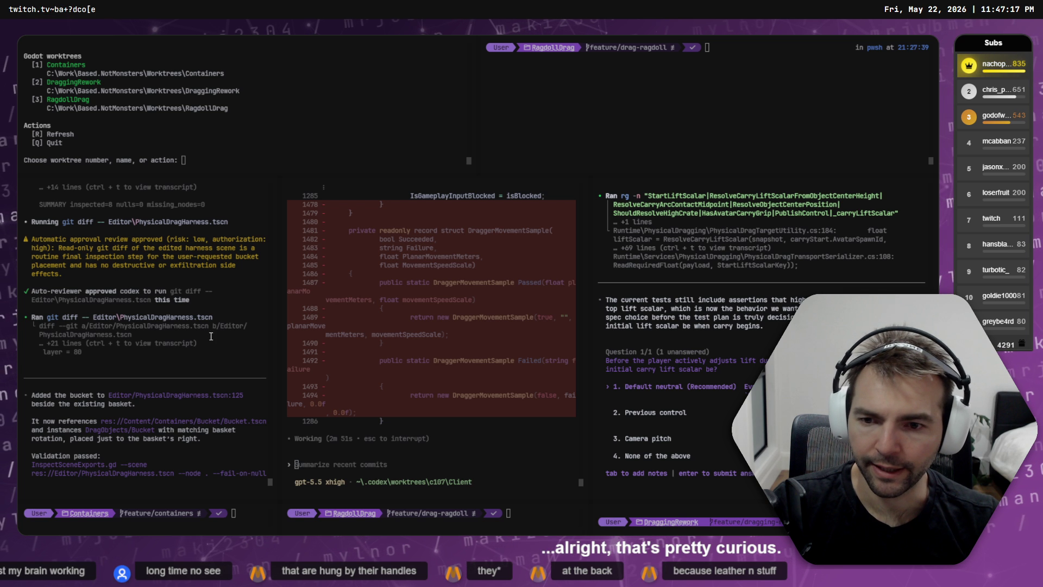
key(alt+Tab)
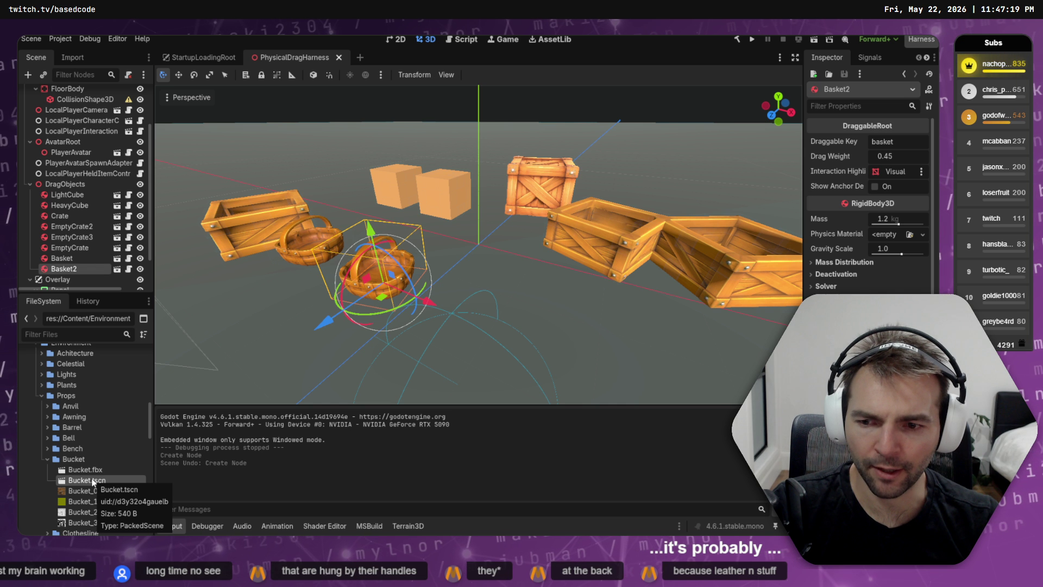
Inspect Bucket.tscn, then delete the extra Basket2 node from the harness scene
double_click(88, 479)
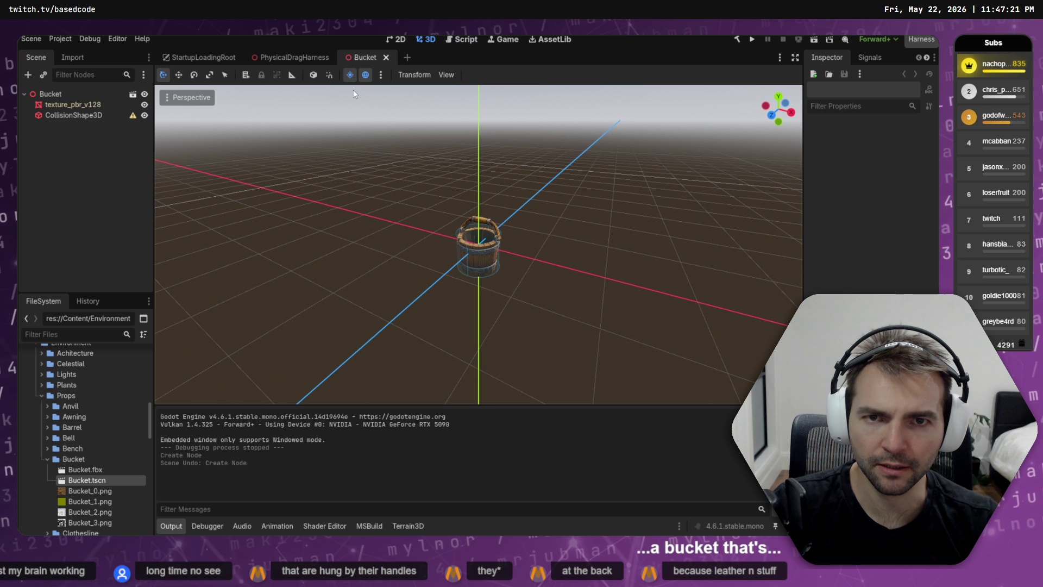
middle_click(372, 56)
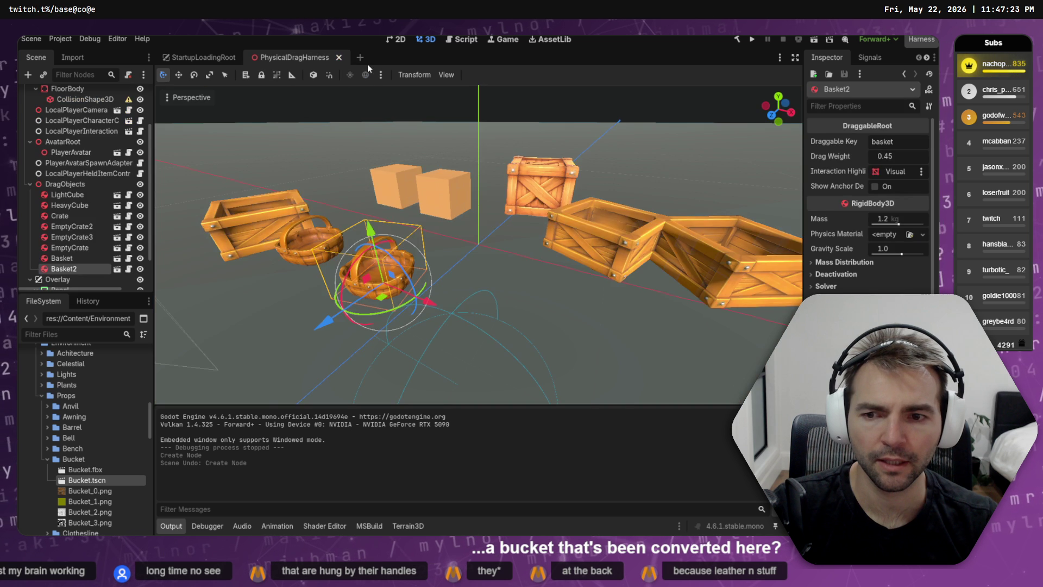
double_click(90, 258)
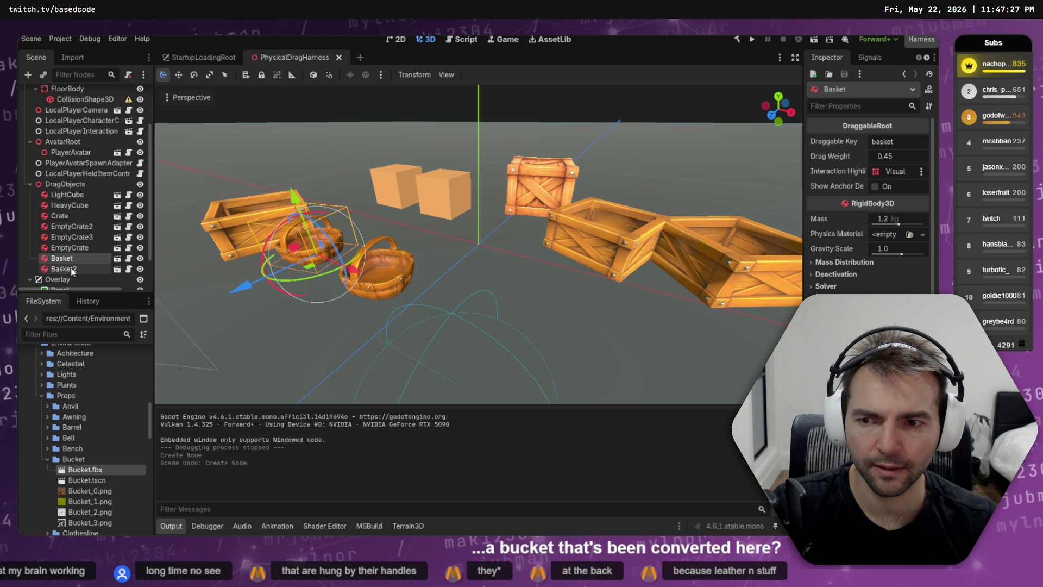
click(72, 268)
key(Delete)
key(Return)
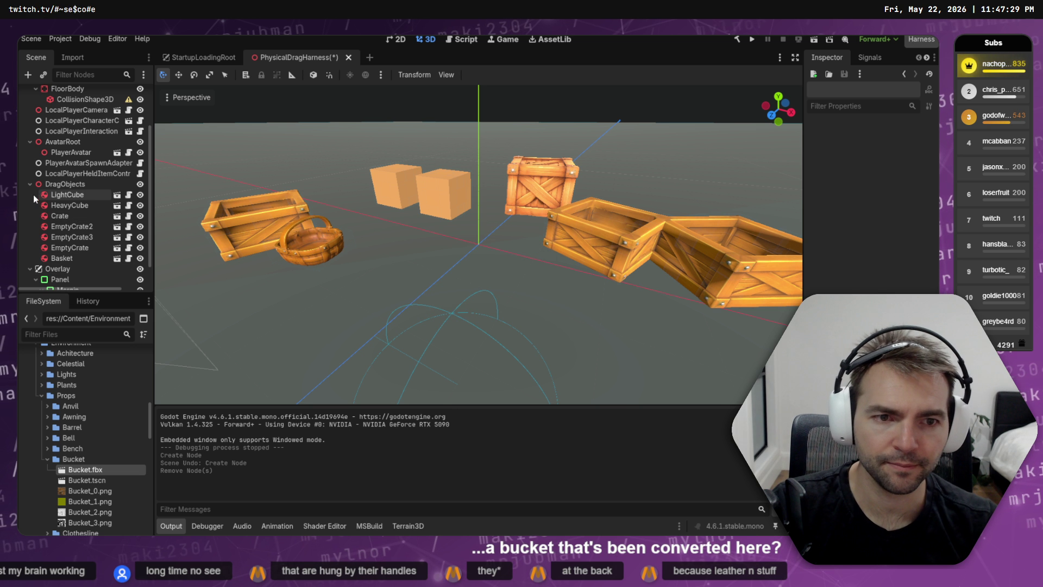
Browse the lift-scalar answer options, then choose 4. None of the above to add a note
key(alt+Tab)
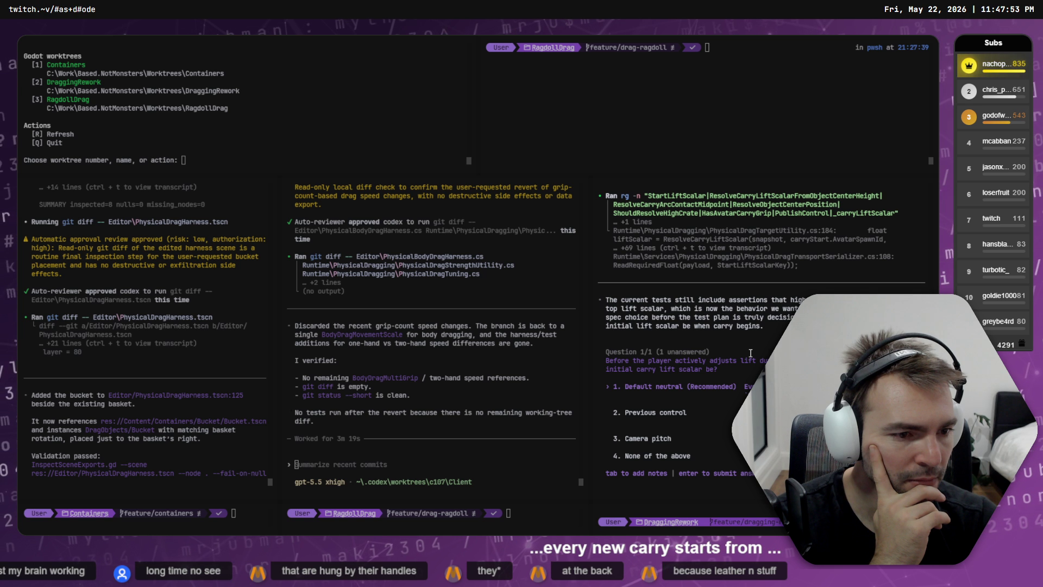
key(Down)
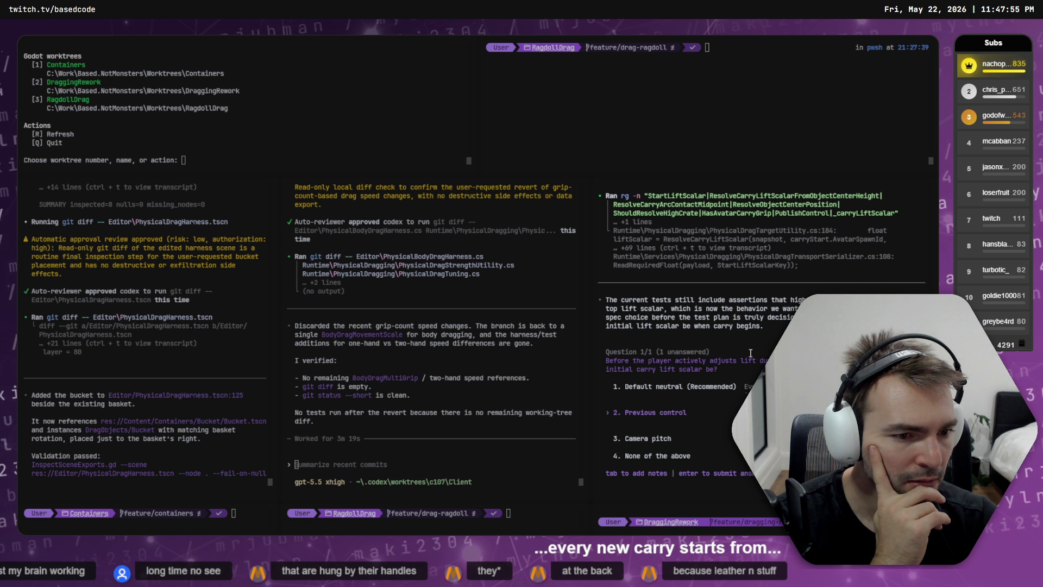
key(Up)
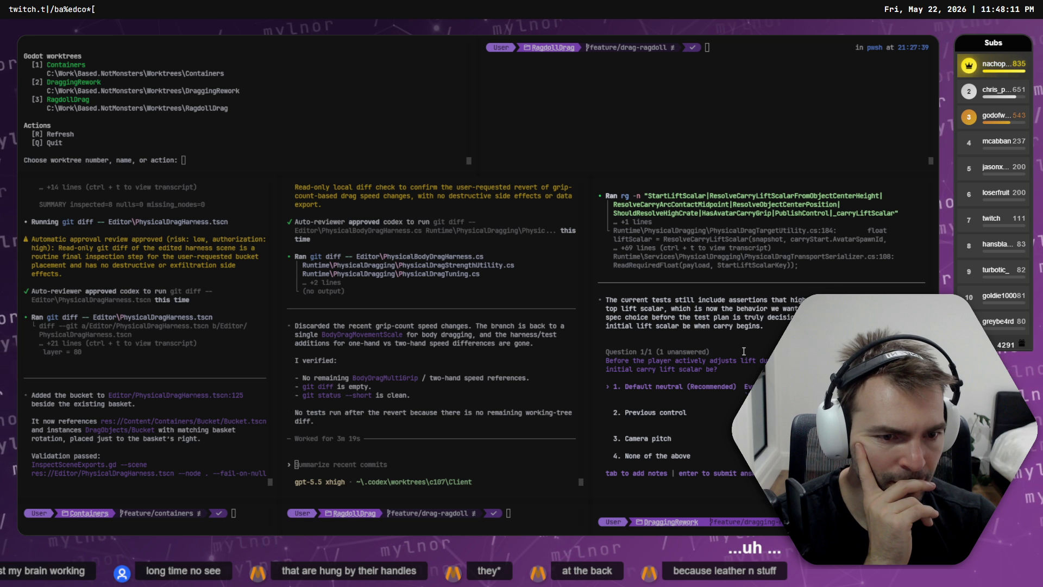
key(4)
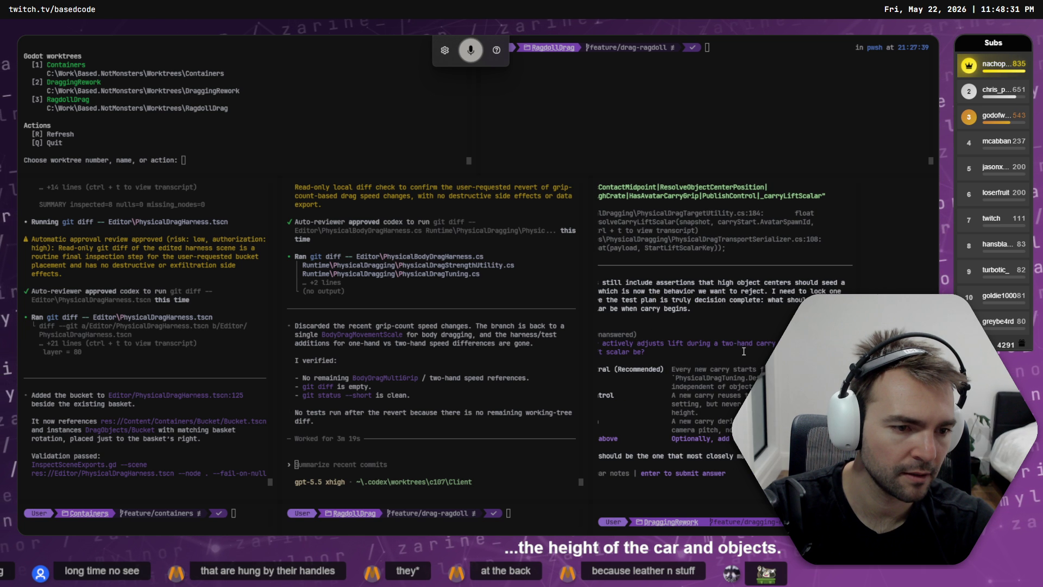
Reword the note to tie the lift scalar to the lifted object's height and submit it
key(ctrl+BackSpace)
key(ctrl+BackSpace)
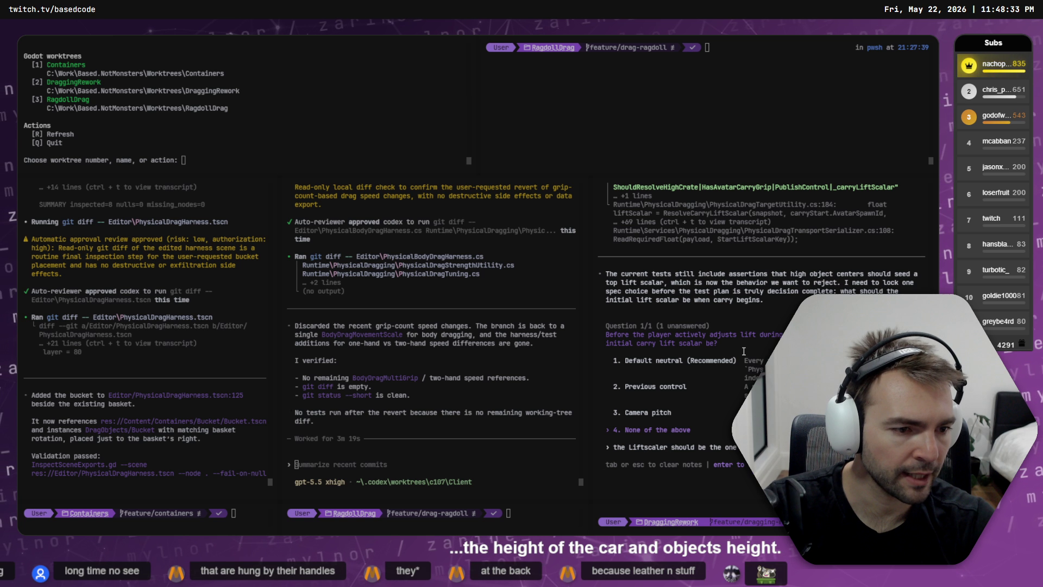
text(lifted object's height.)
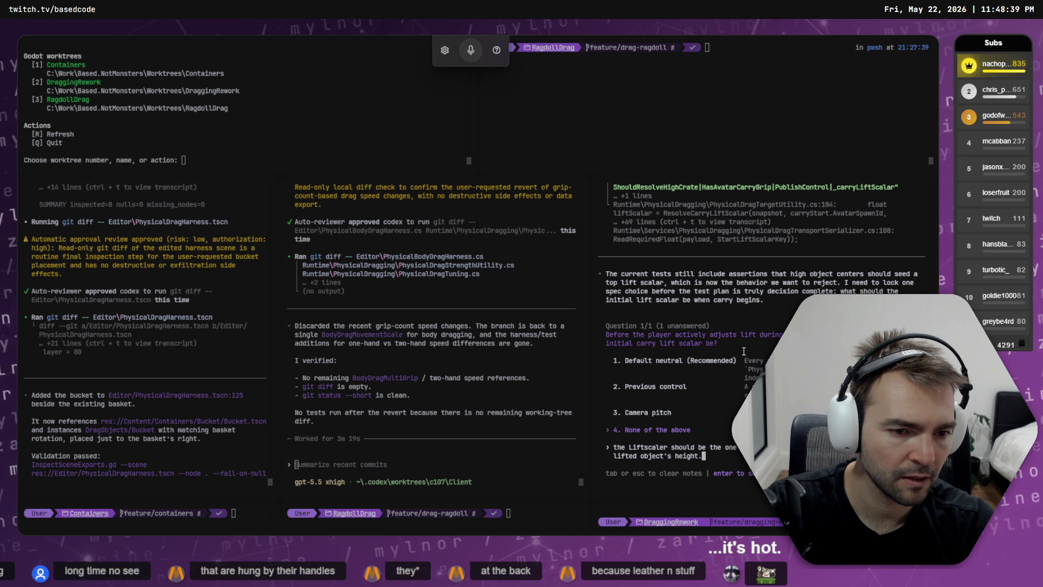
key(Return)
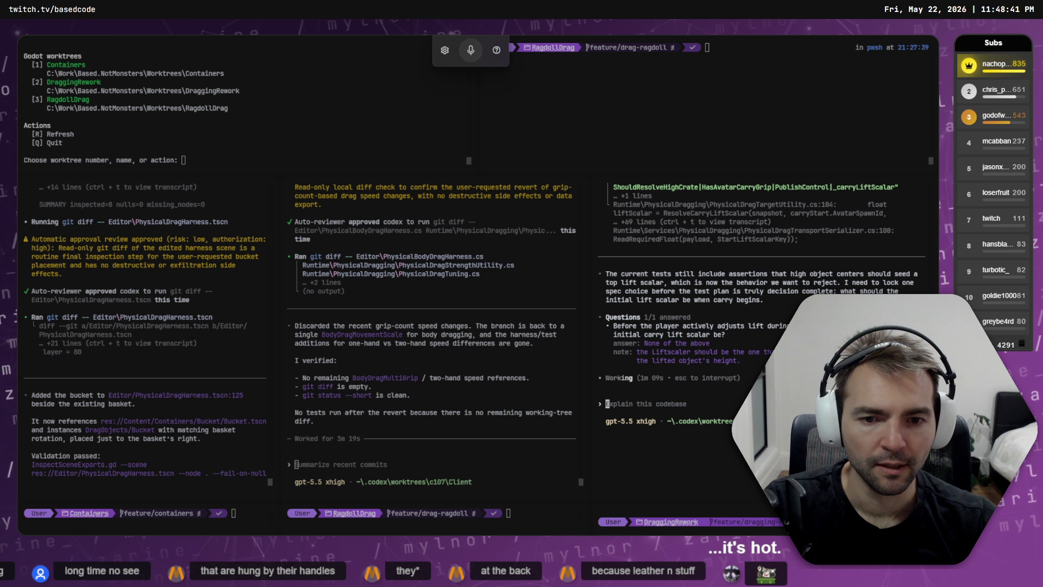
click(386, 371)
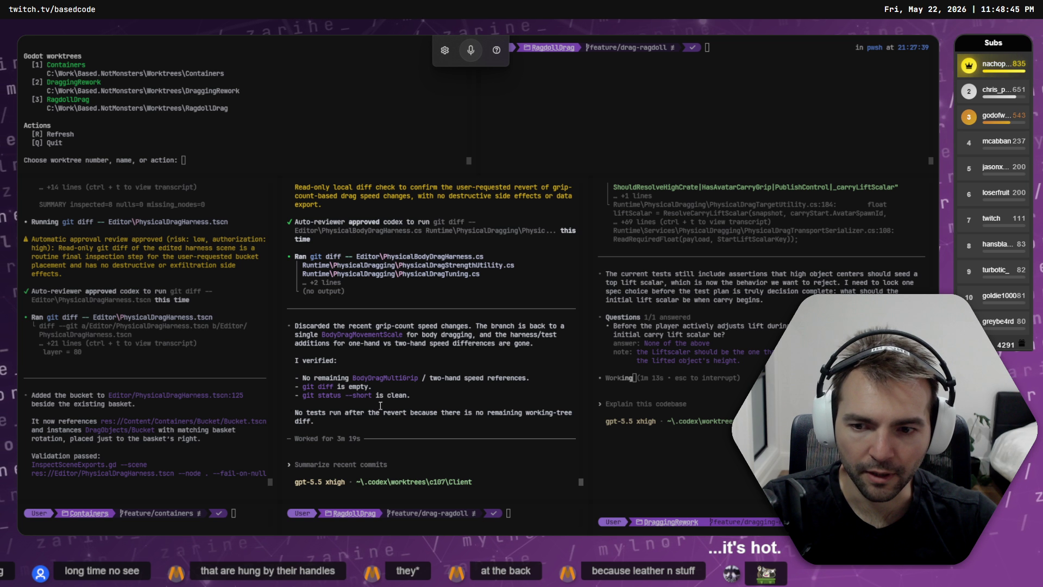
scroll(407, 411, up, 10)
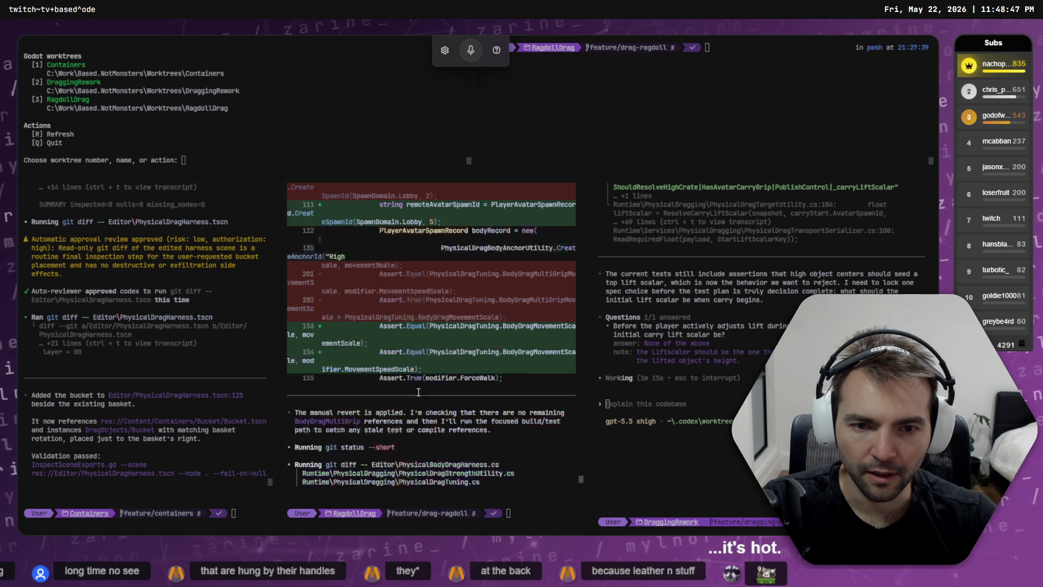
scroll(436, 386, down, 10)
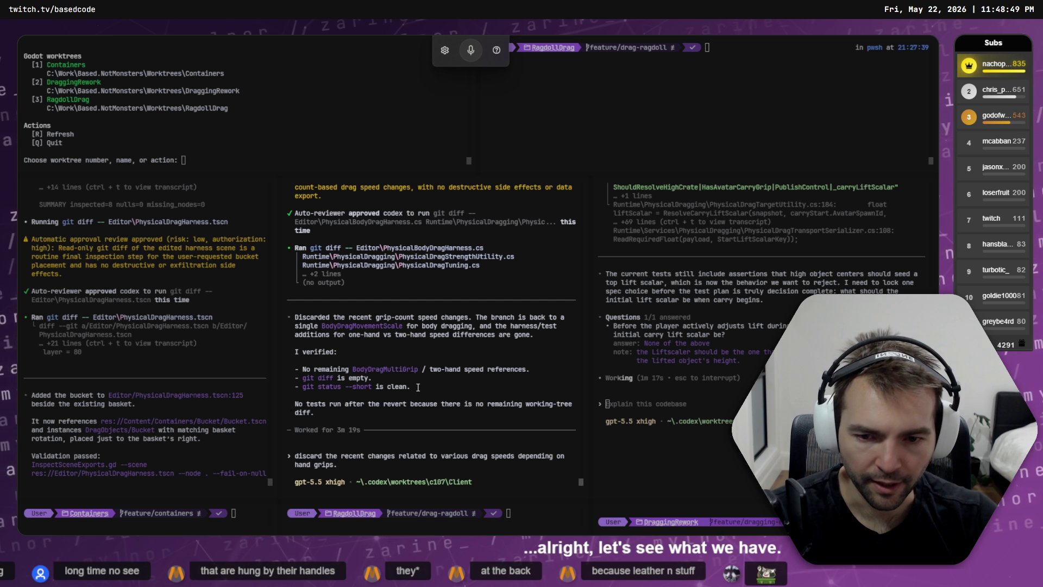
text(in testing I couldn't see any difference between dragging with one or two hands we may need to validate that these changes have worked or make the difference more drastic. my first suspect is that these changes had not had the desired effect, let's validate it first with a test and if the test does not pass, fix the problem. if the test does pass we need to increase the difference in the movement speed when dragging with one or two hands.)
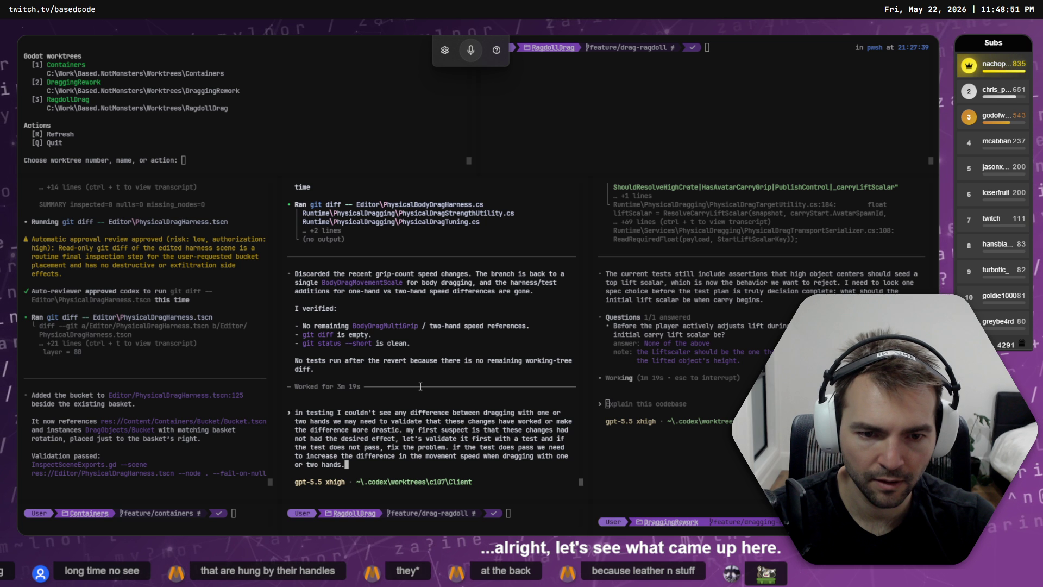
key(Up)
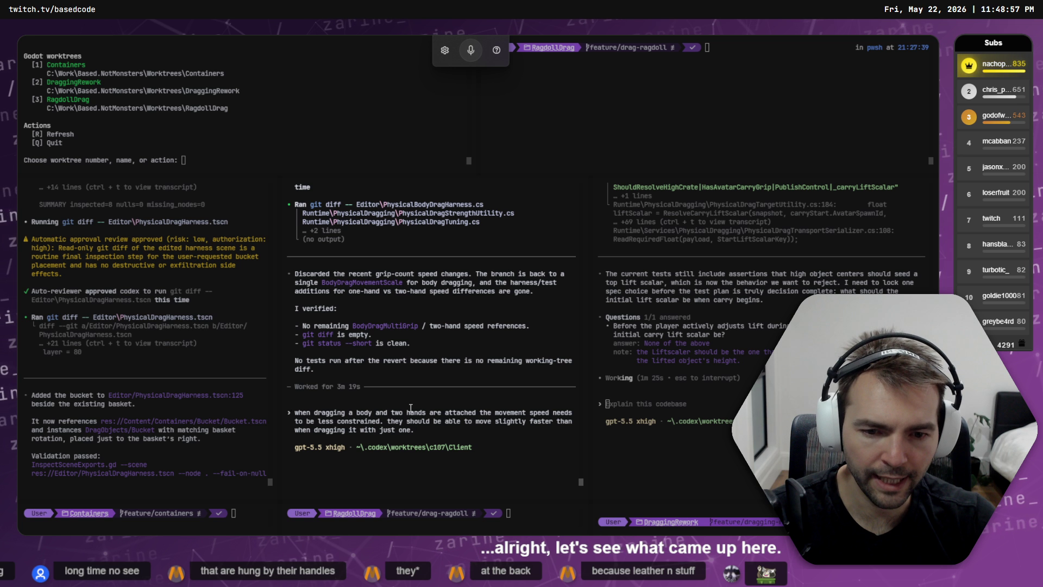
key(ctrl+c)
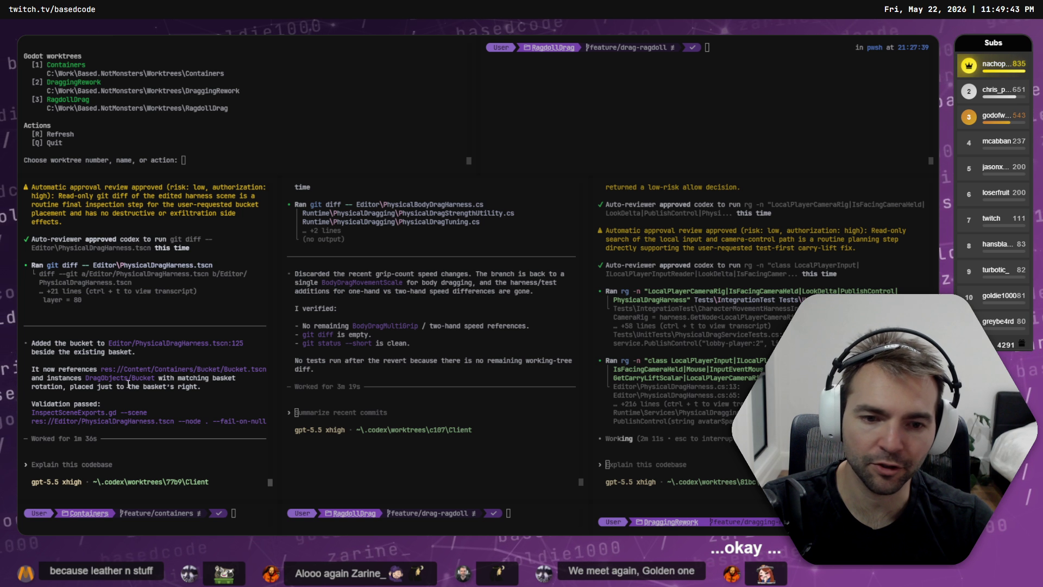
Close the PhysicalDragHarness scene in Godot, discarding its unsaved changes
key(alt+Tab)
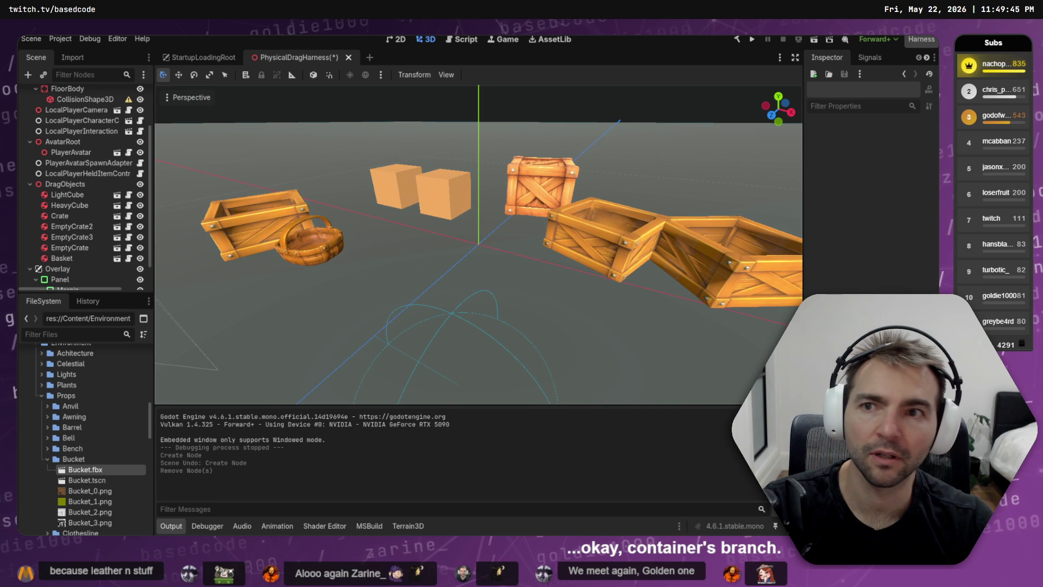
key(ctrl+shift+w)
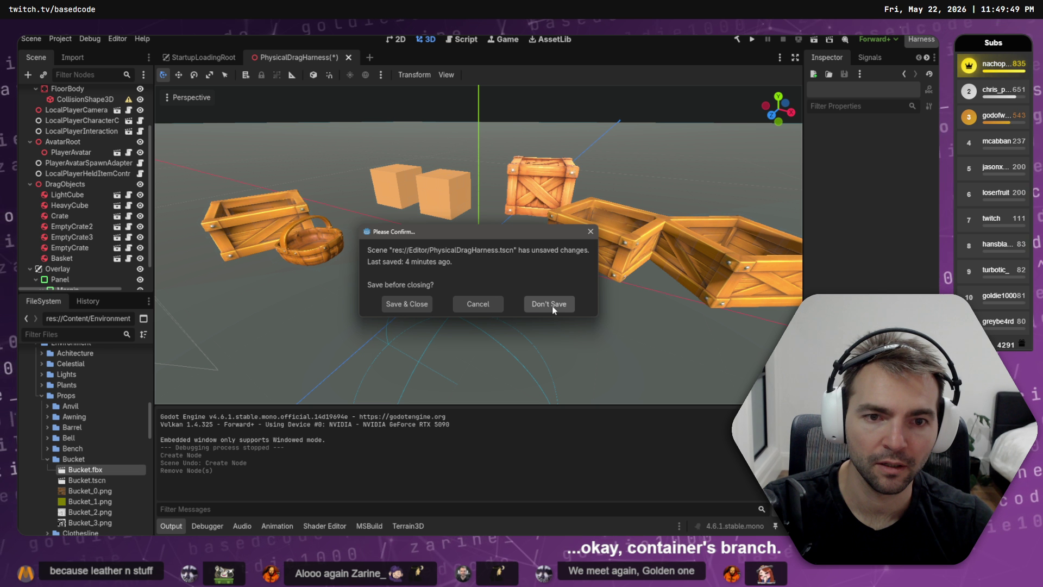
click(552, 306)
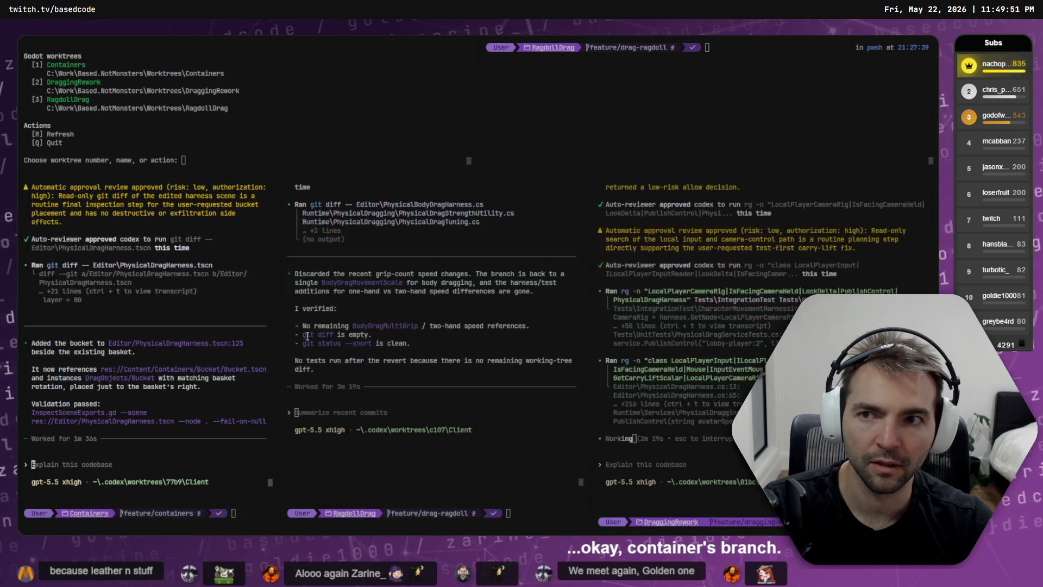
Close the stray Downloads window and return focus to the left Codex pane
click(222, 459)
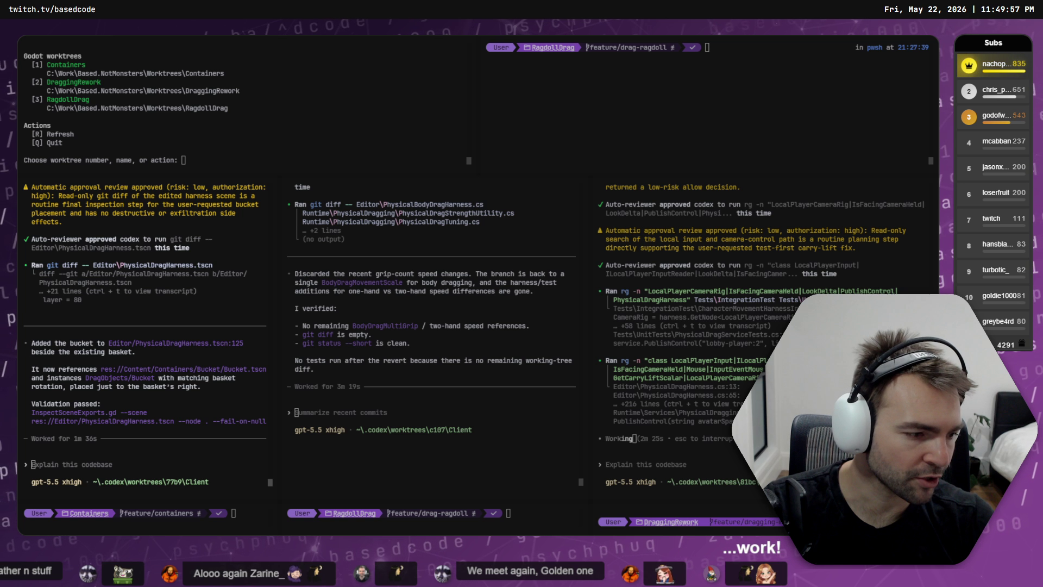
key(super+e)
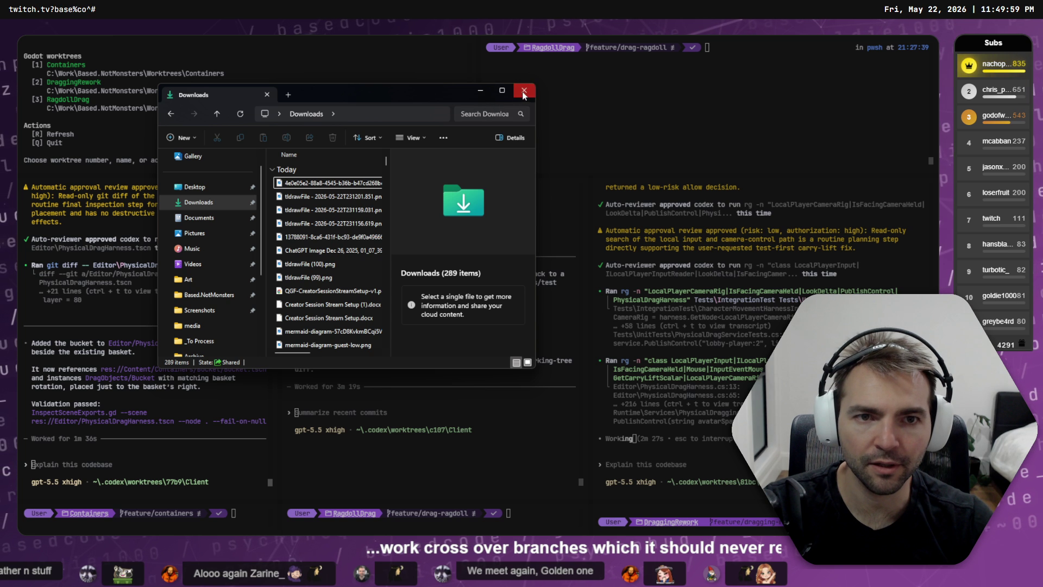
click(525, 90)
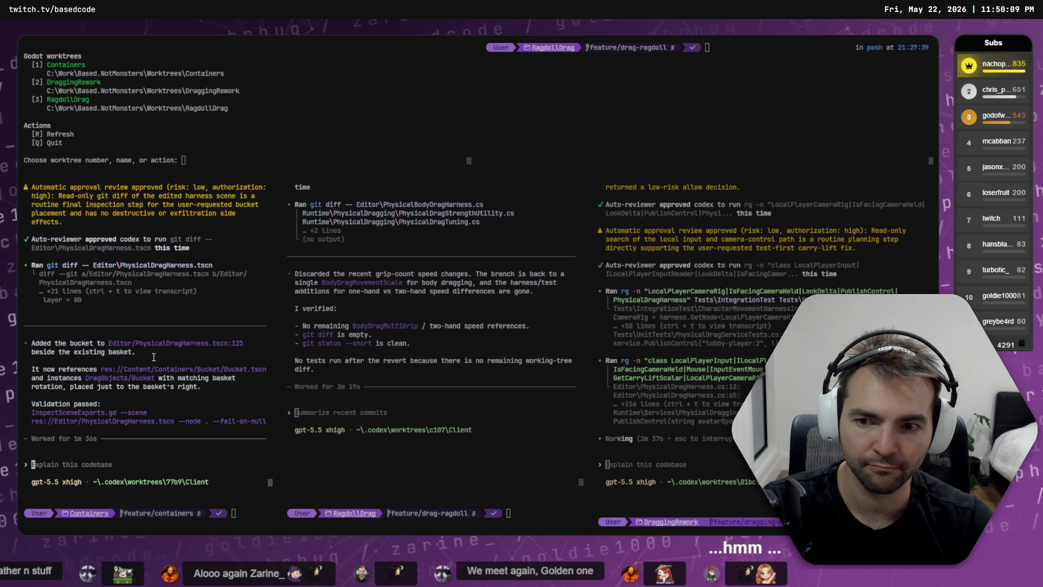
click(146, 459)
key(alt+Right)
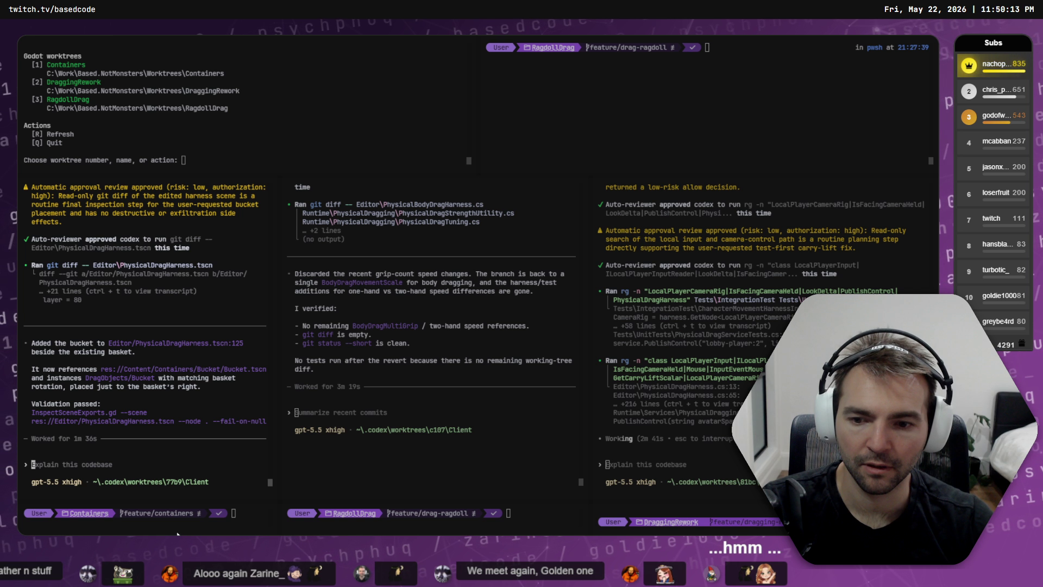
click(178, 480)
Exit Codex in the left pane and resume the Define container feature session with codex resume
key(ctrl+c)
key(ctrl+c)
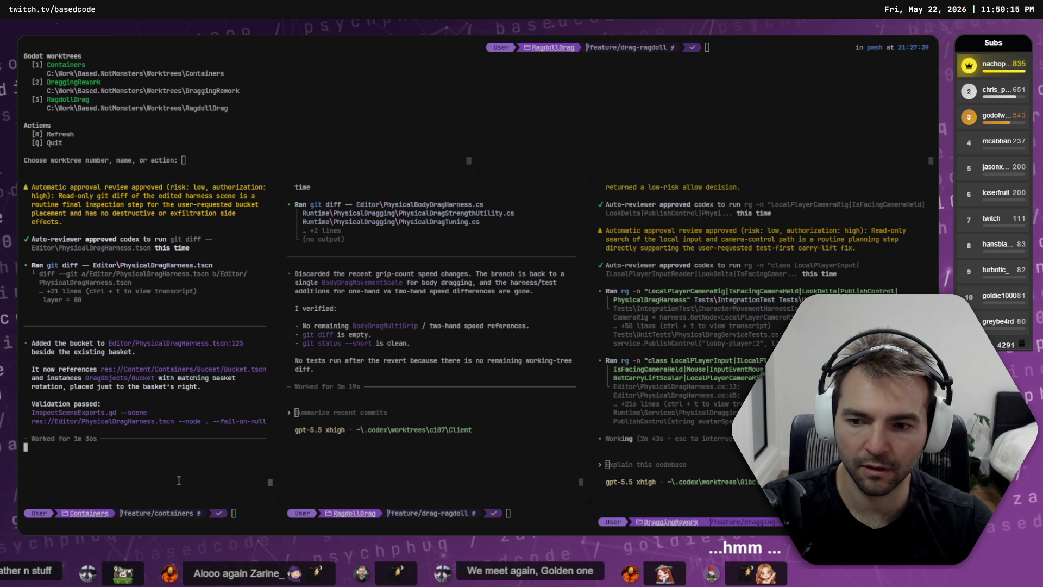
text(codex resume)
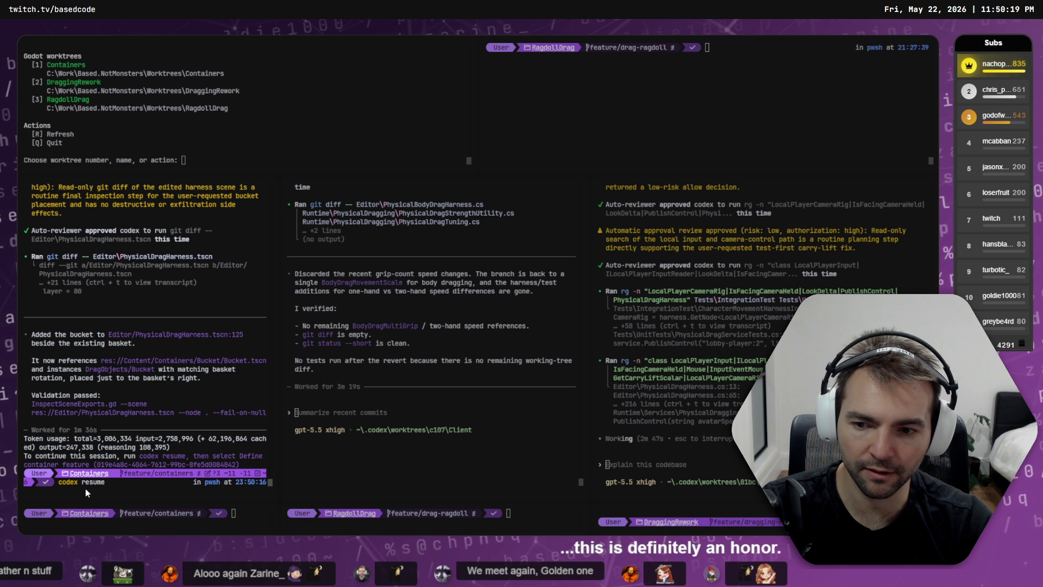
key(Return)
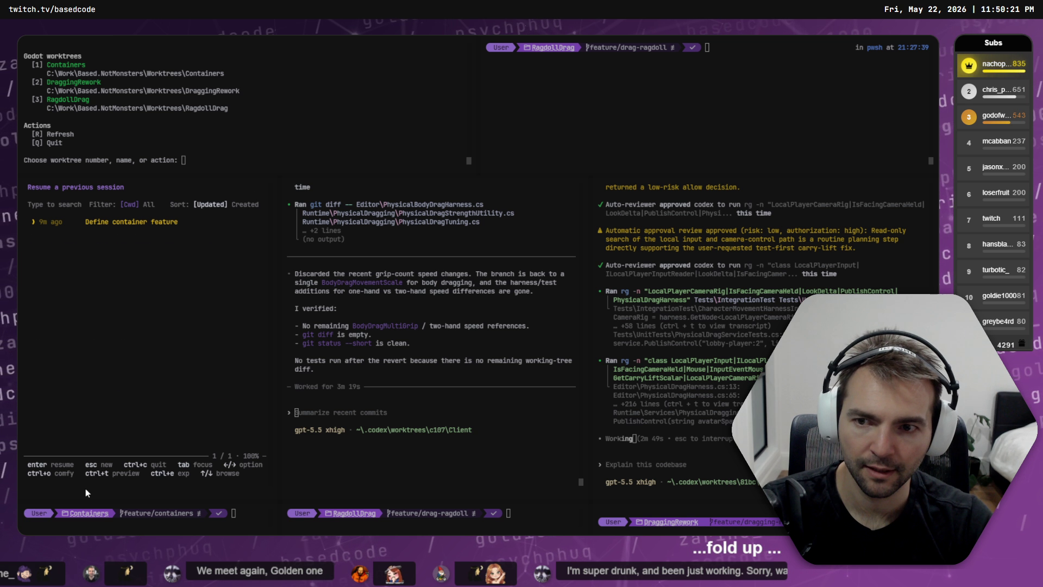
key(Return)
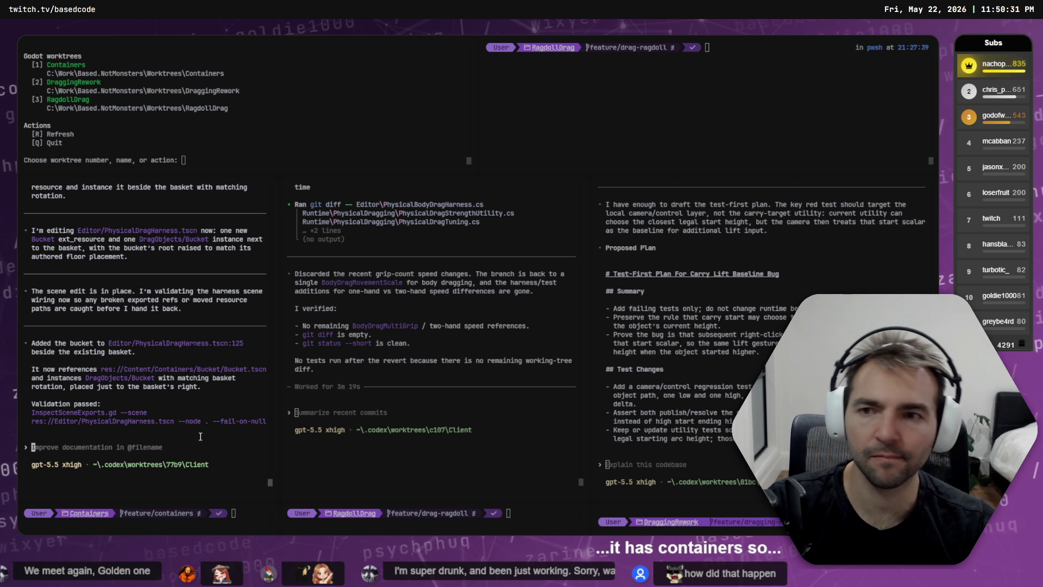
Choose option 1 in the worktree menu to launch Godot on the Containers project
click(369, 112)
text(1)
key(Return)
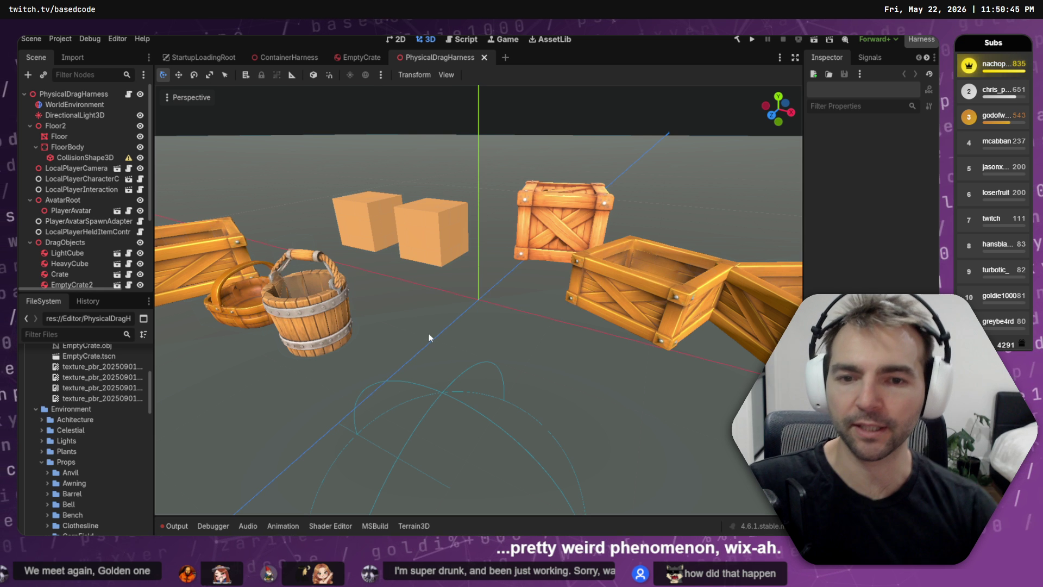
Frame the harness bucket, open Bucket.tscn, inspect its HandleAnchor, then close it
click(323, 307)
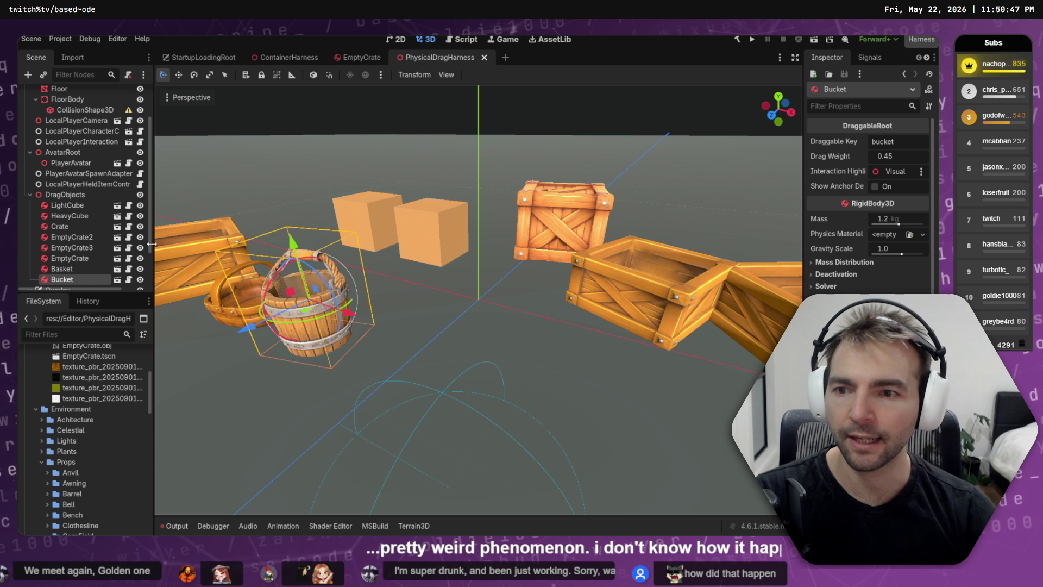
key(f)
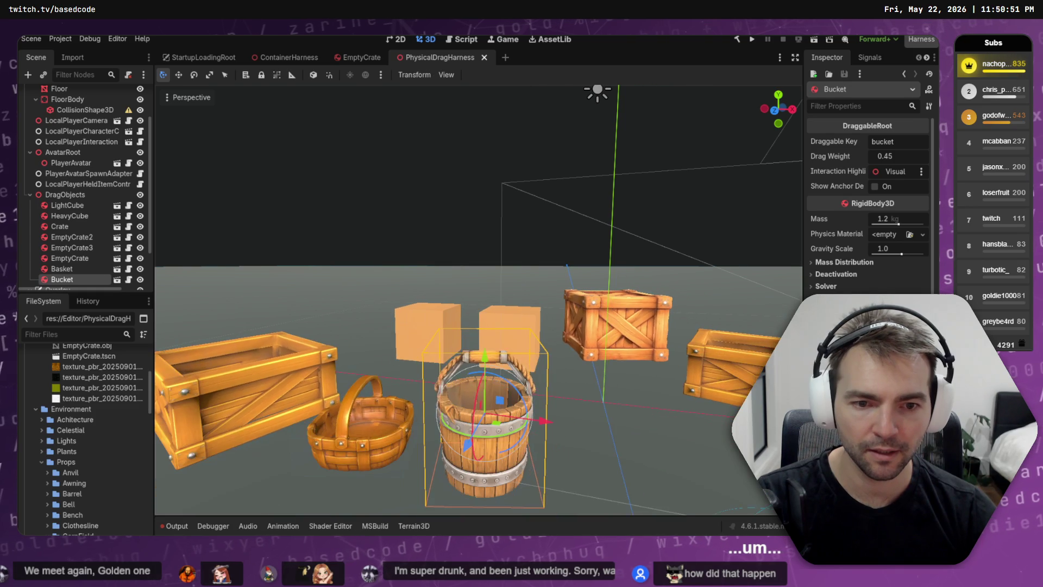
click(118, 279)
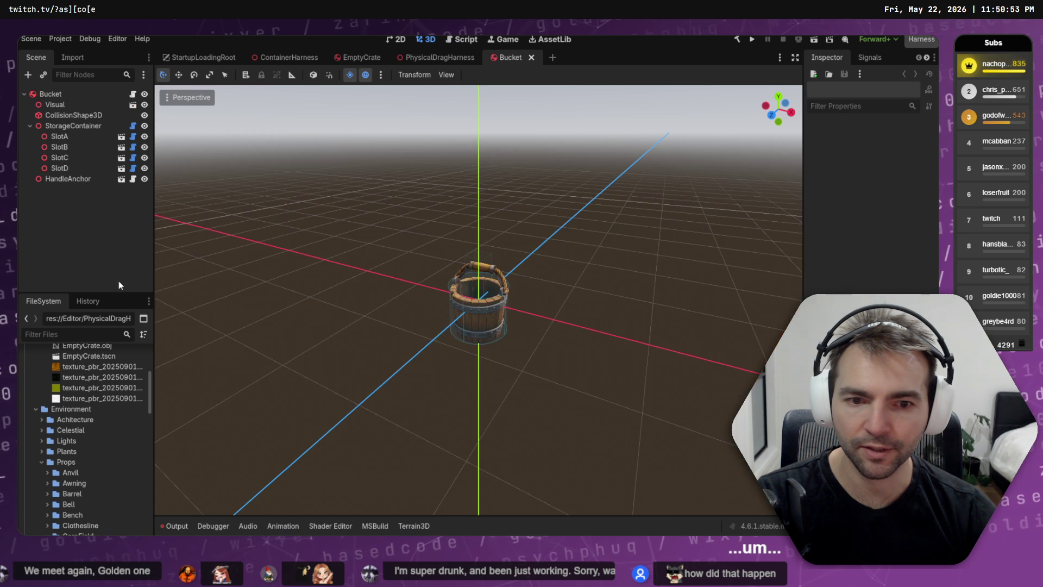
click(63, 180)
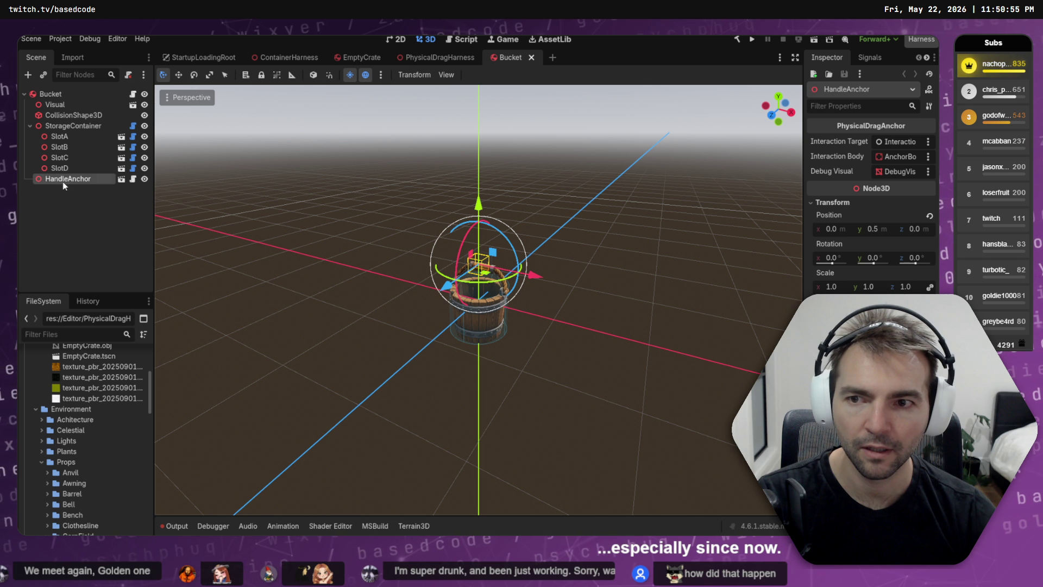
click(30, 126)
click(110, 227)
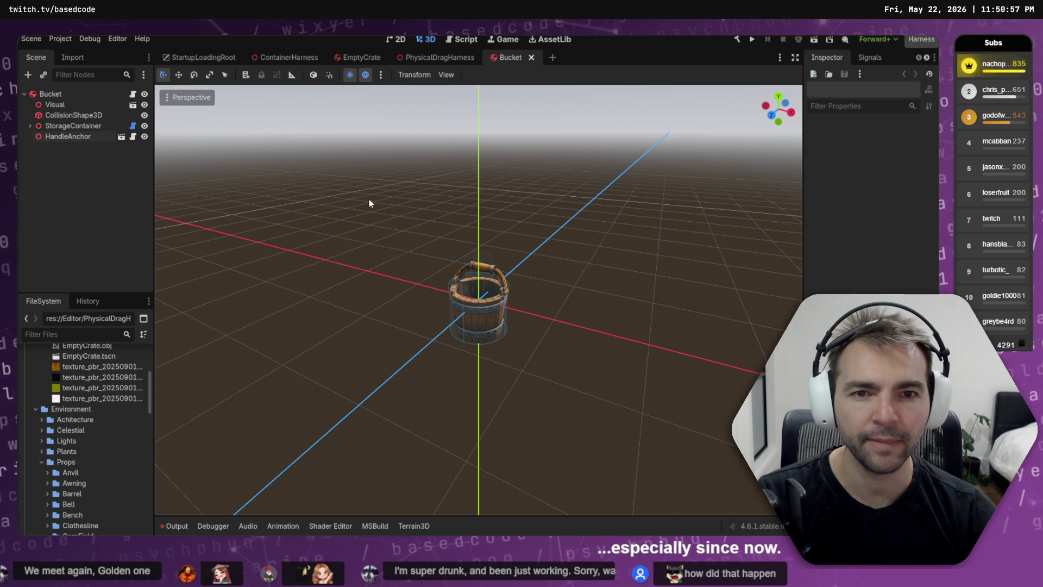
click(531, 57)
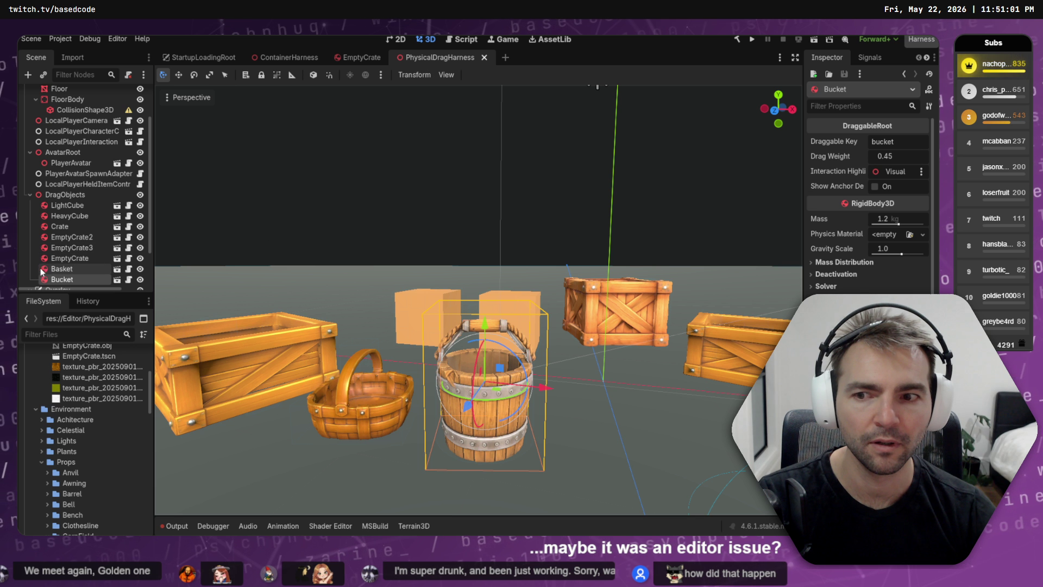
Reopen the Bucket scene, recheck its HandleAnchor and slots, then return to the harness
click(118, 280)
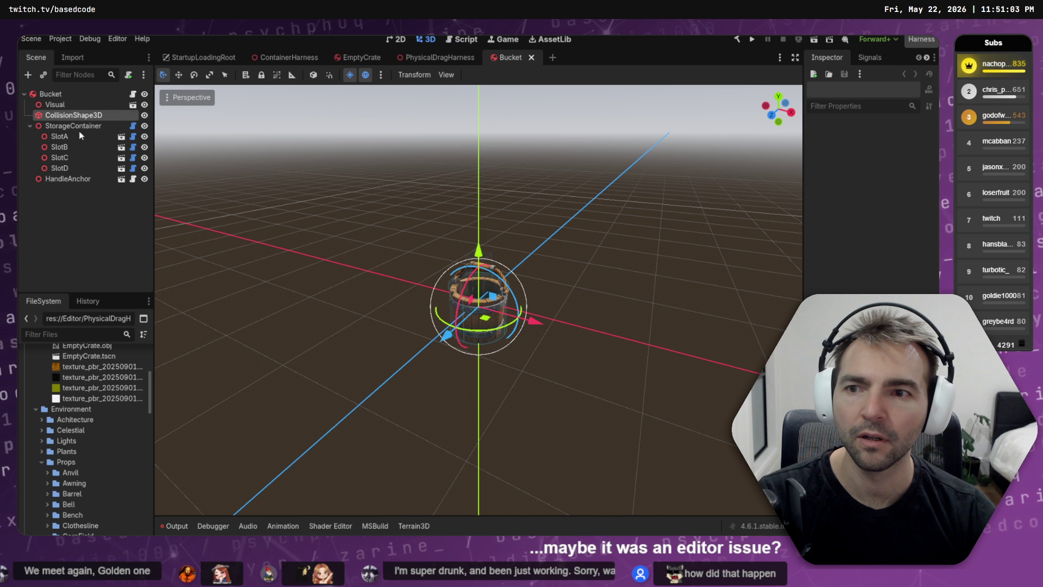
click(68, 179)
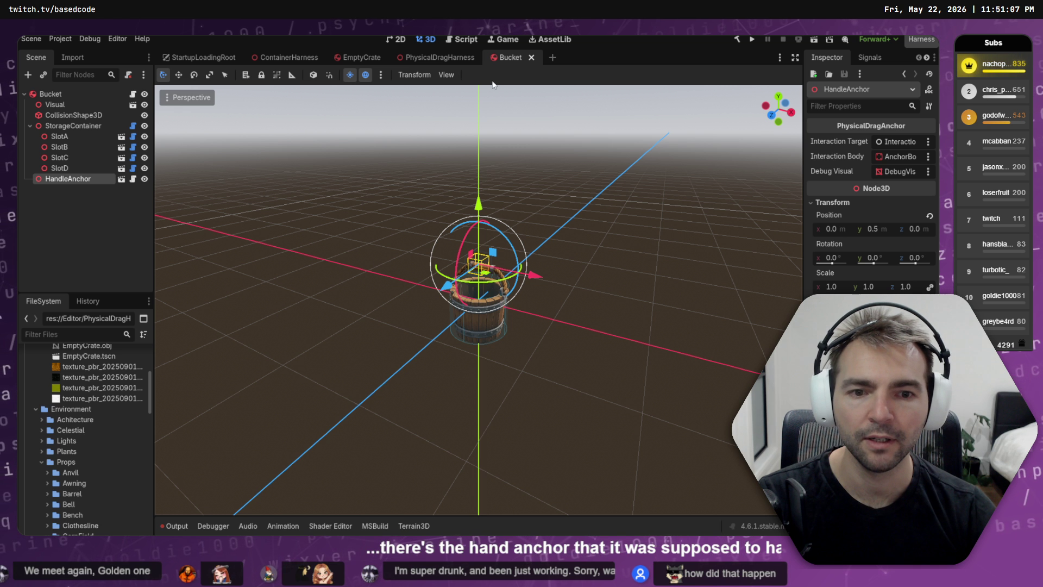
click(28, 125)
click(202, 198)
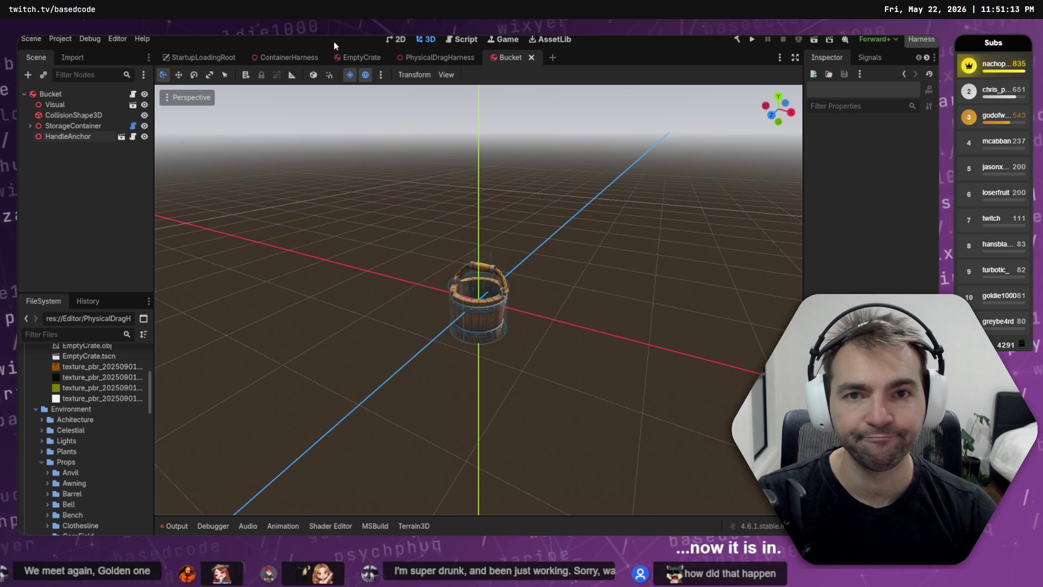
click(464, 61)
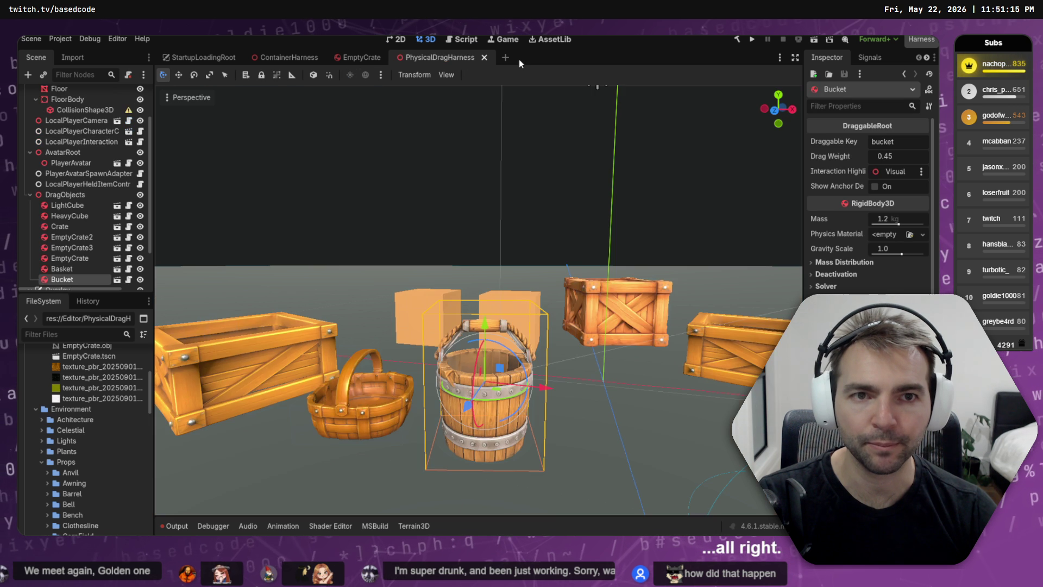
Select the Bucket node in PhysicalDragHarness and open Bucket.tscn in its own tab
click(423, 179)
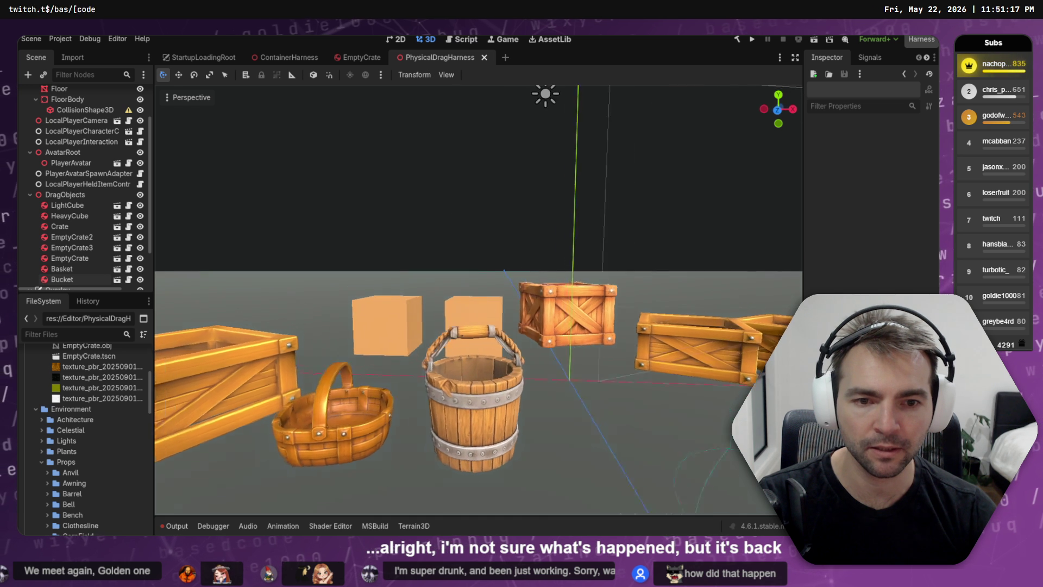
scroll(478, 299, down, 5)
scroll(478, 299, up, 3)
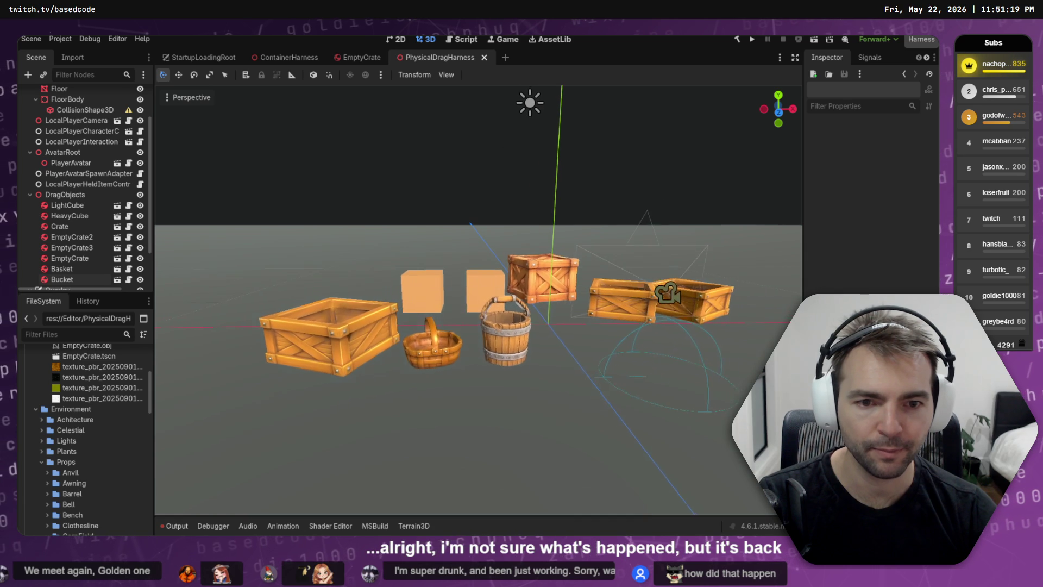
scroll(493, 308, down, 3)
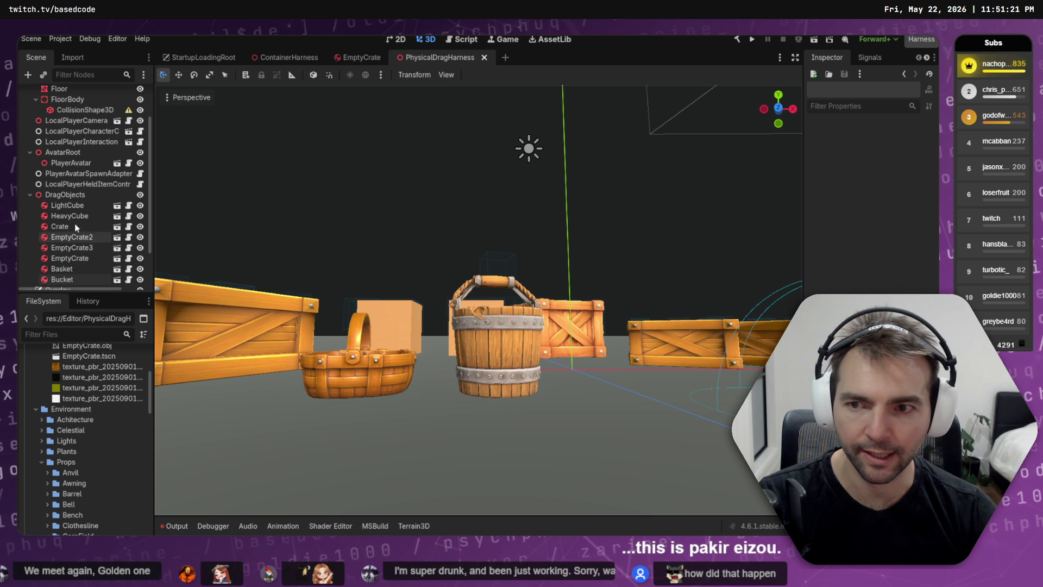
scroll(76, 218, down, 2)
click(71, 233)
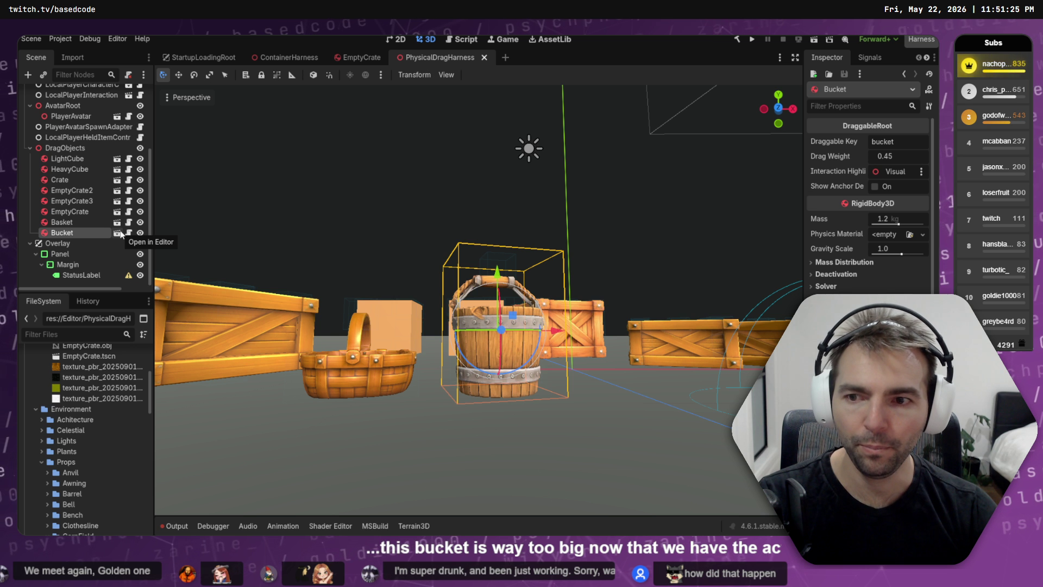
click(117, 233)
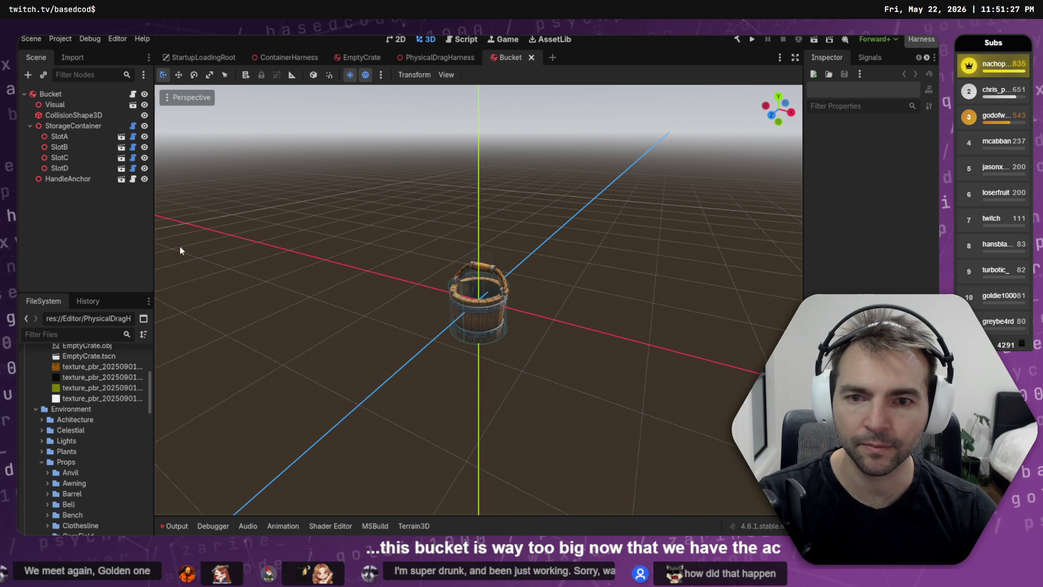
Select the bucket's Visual node and frame it in the viewport
click(485, 308)
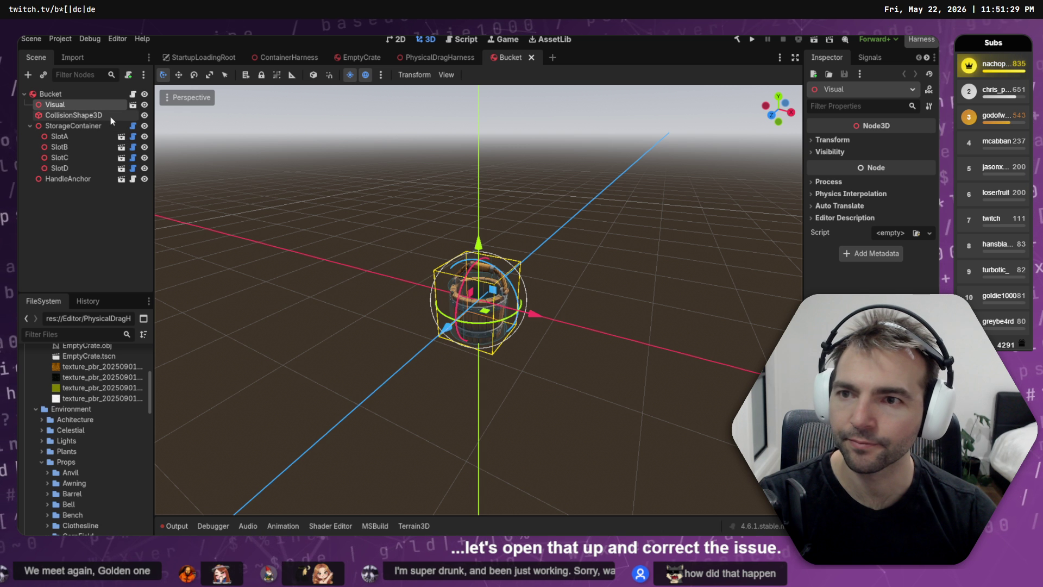
key(f)
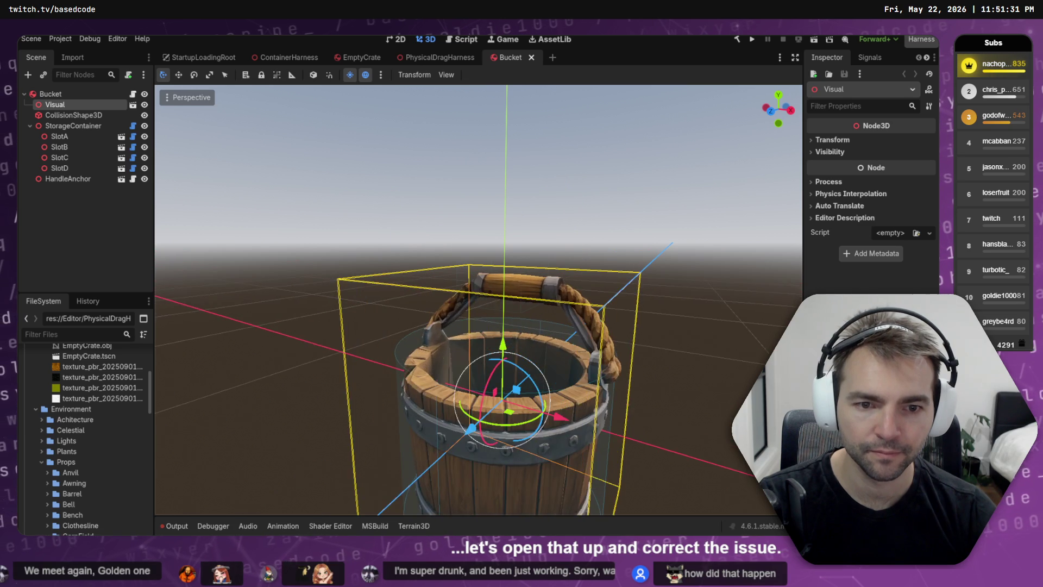
scroll(364, 175, down, 4)
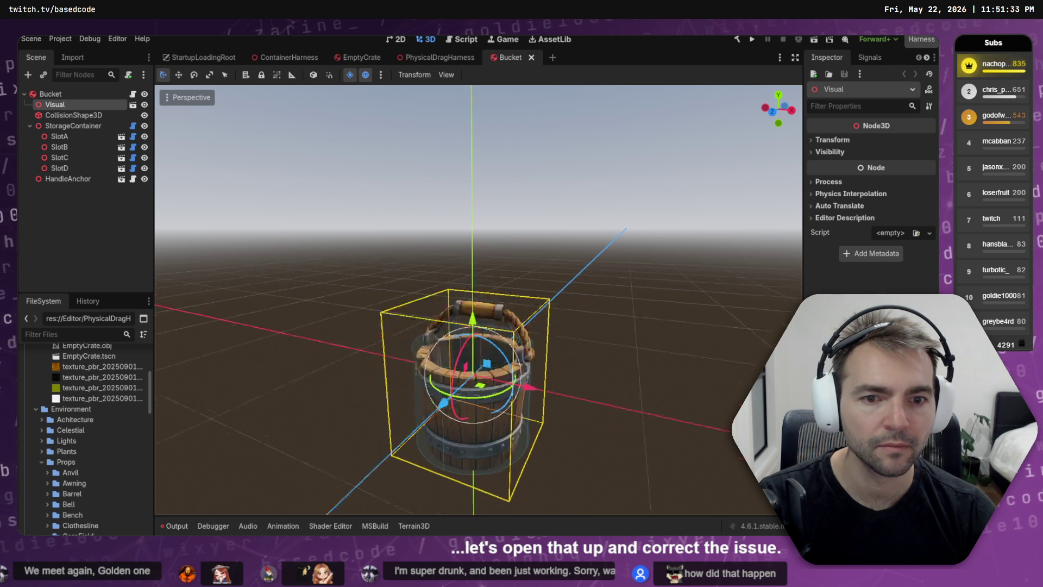
scroll(370, 135, down, 3)
Filter the FileSystem for 'ArtTest' and open ArtTests.tscn
click(84, 335)
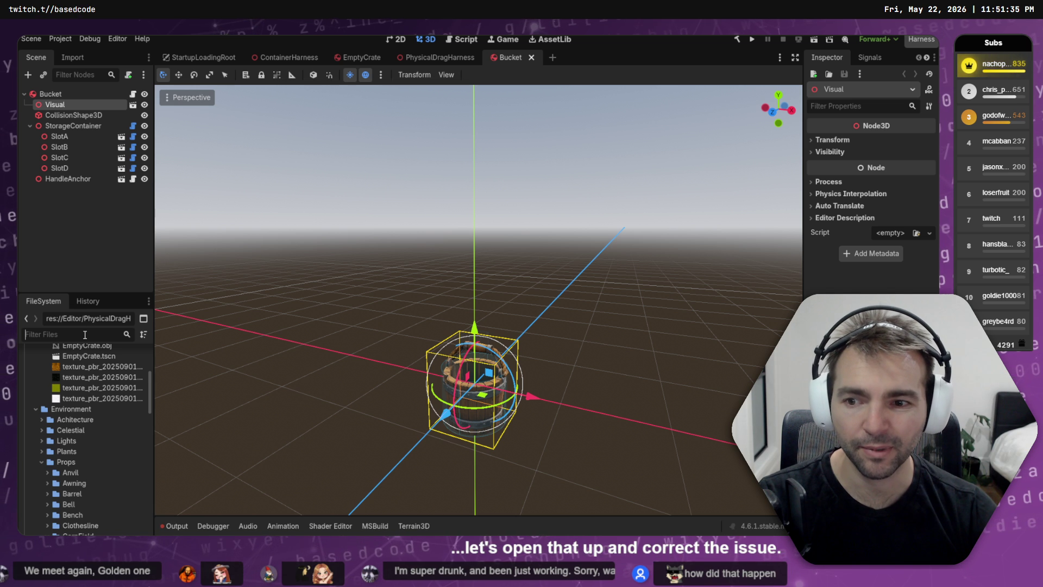
text(ArtTest)
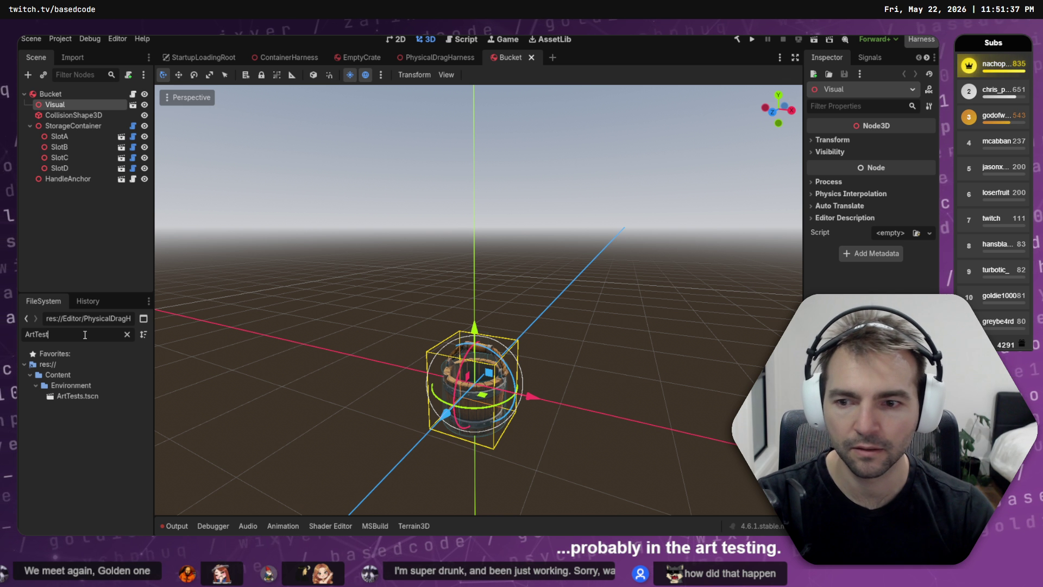
click(73, 395)
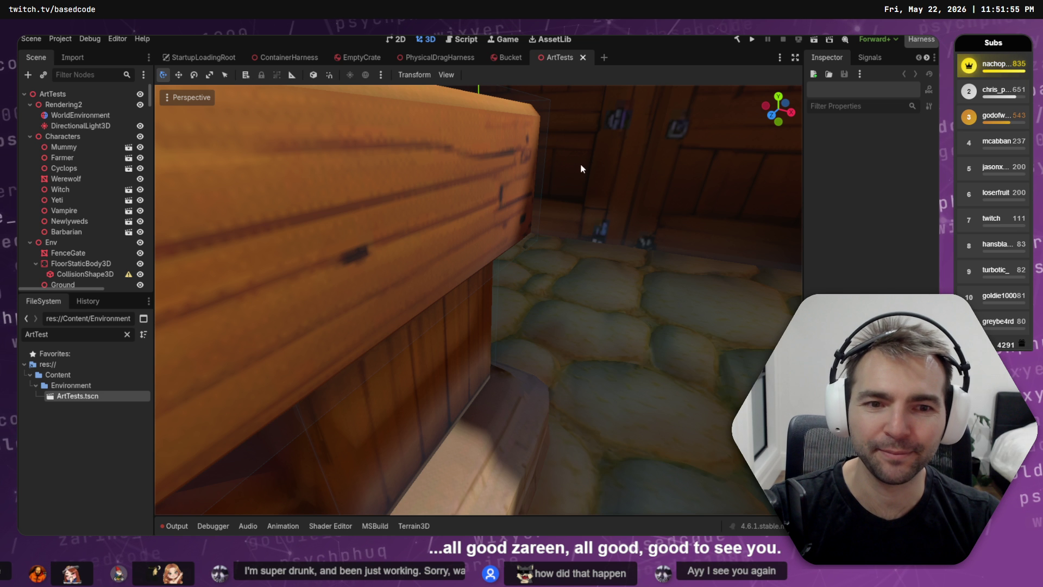
Fly the viewport over to the market stalls near the characters
key(s)
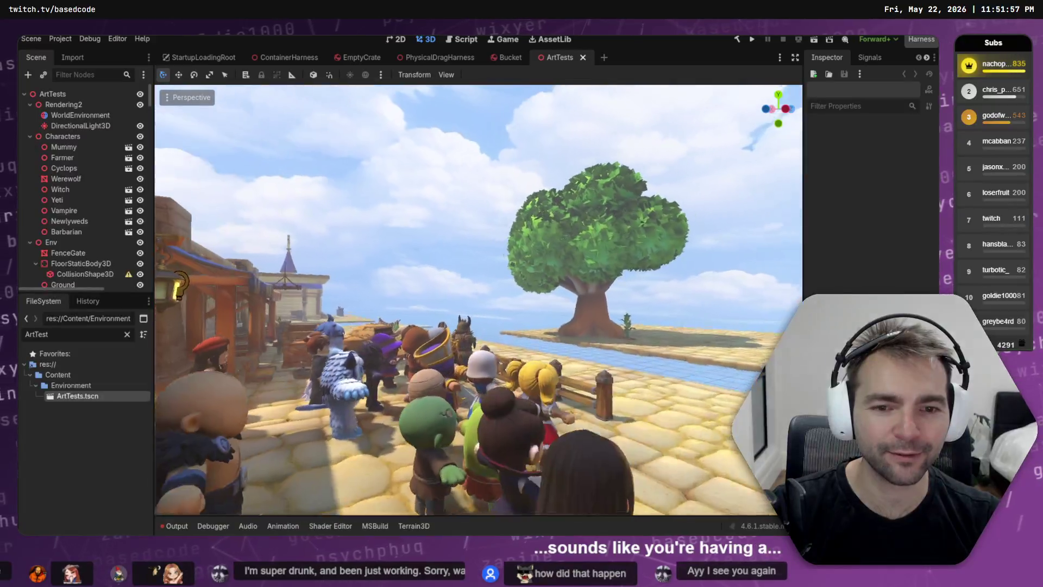
key(w)
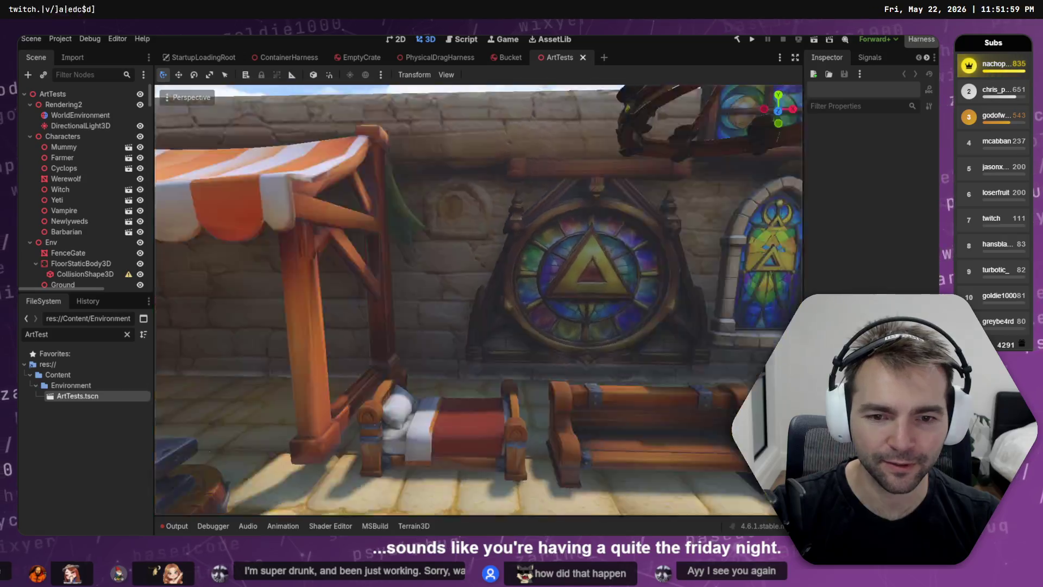
key(s)
key(w)
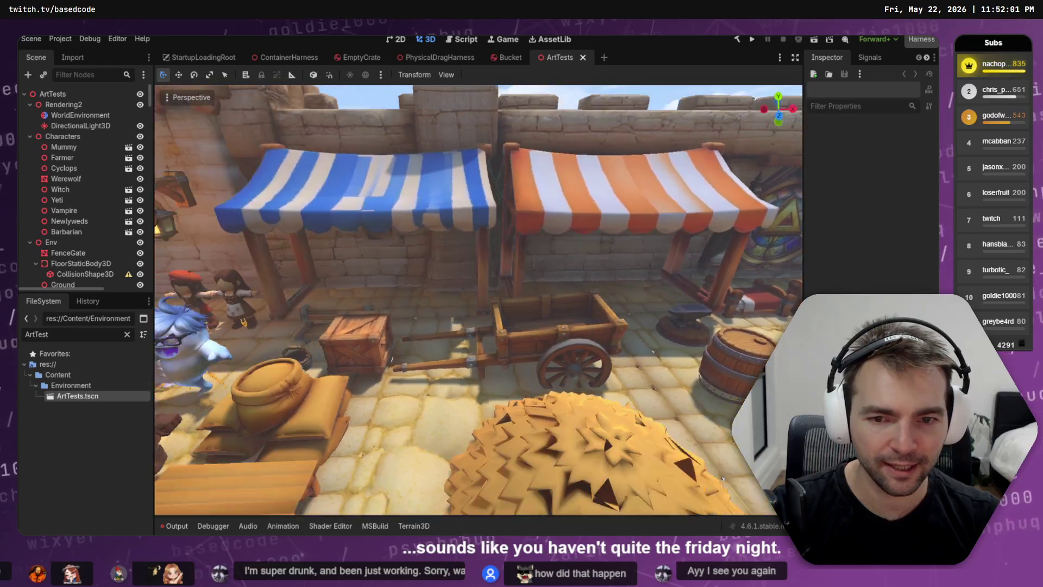
key(s)
key(w)
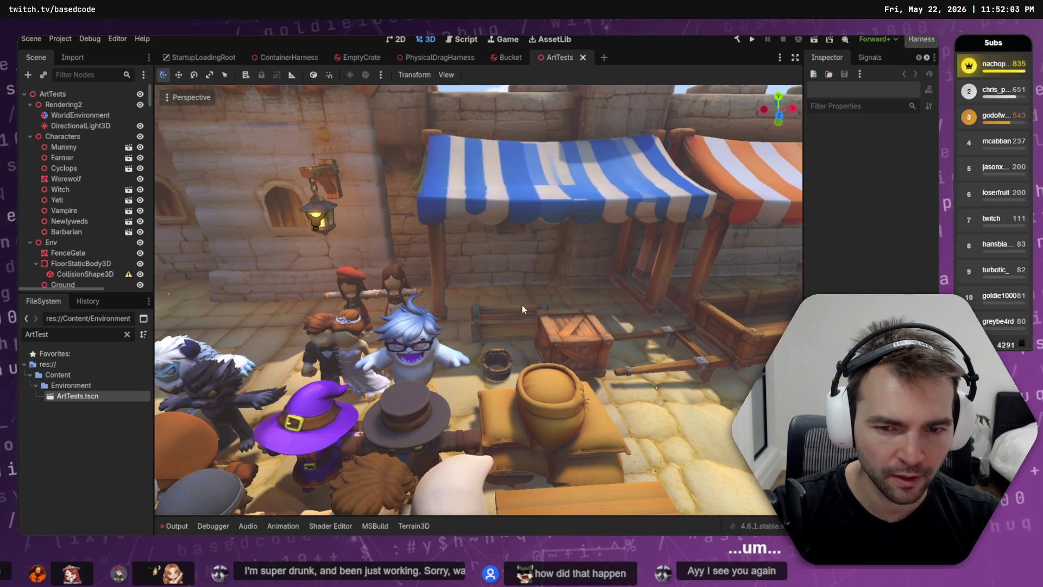
Select the market bucket and raise it about 0.25 units along Y
click(490, 359)
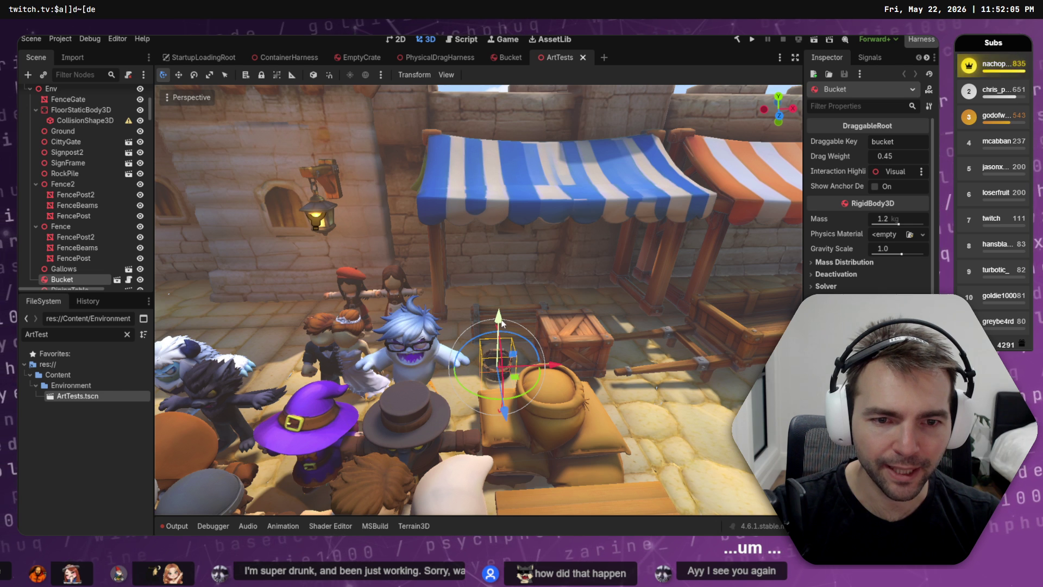
mouse_move(502, 323)
mouse_down()
mouse_move(495, 307)
mouse_move(437, 282)
mouse_up()
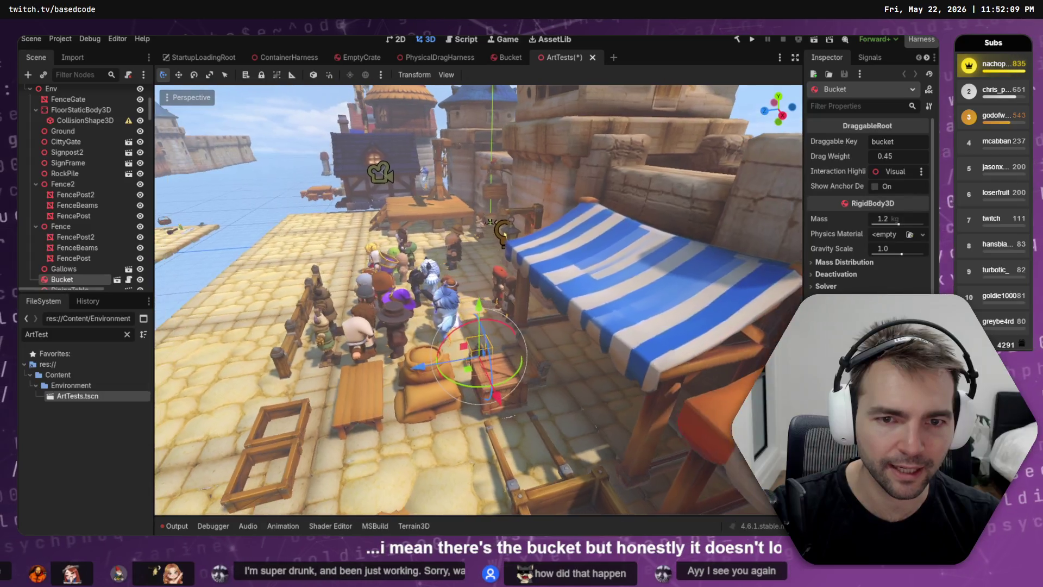
scroll(478, 326, up, 3)
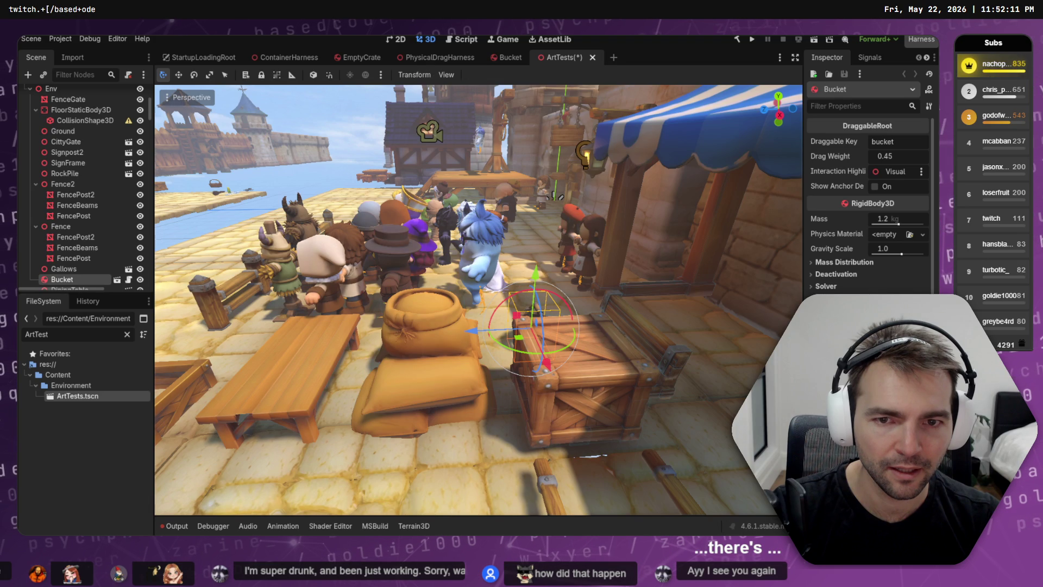
drag(478, 326, 337, 309)
scroll(479, 299, down, 10)
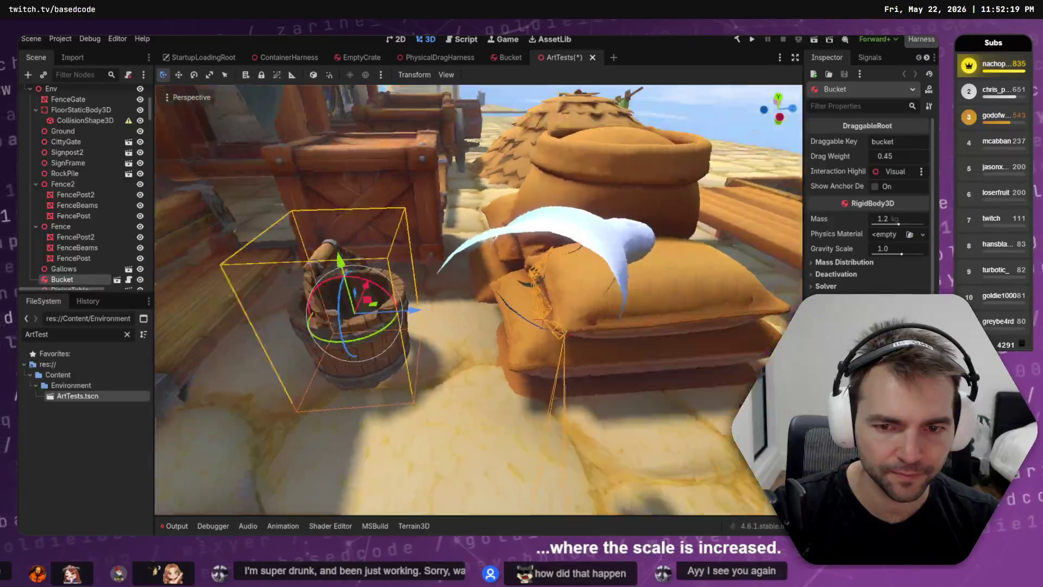
scroll(478, 299, down, 10)
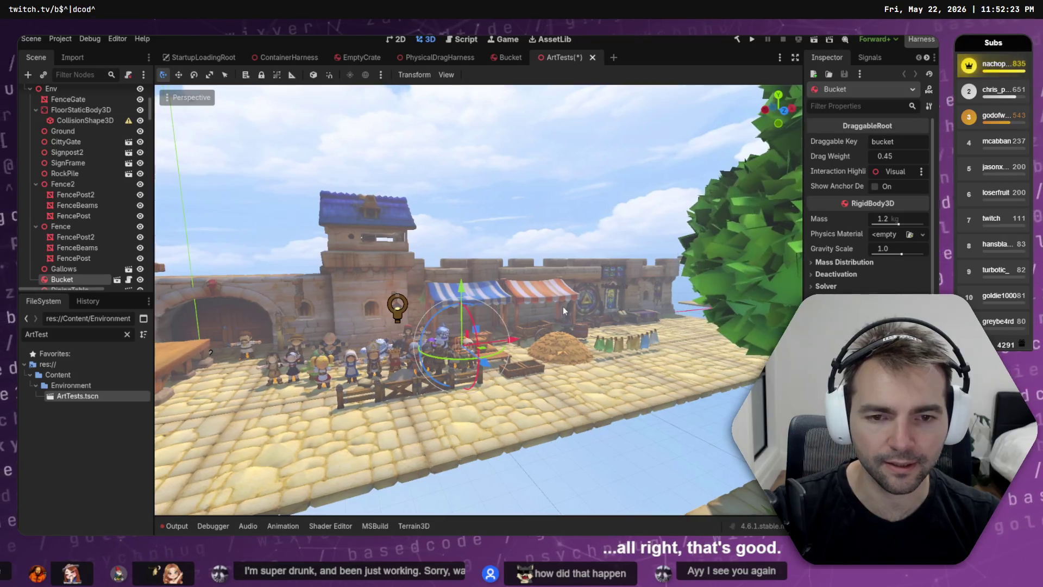
key(ctrl+shift+h)
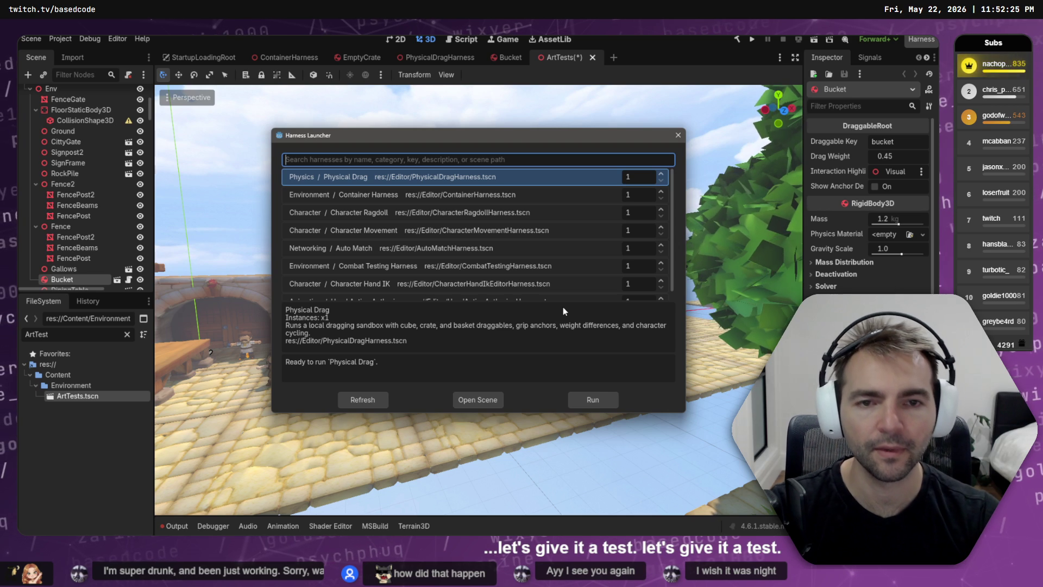
key(Escape)
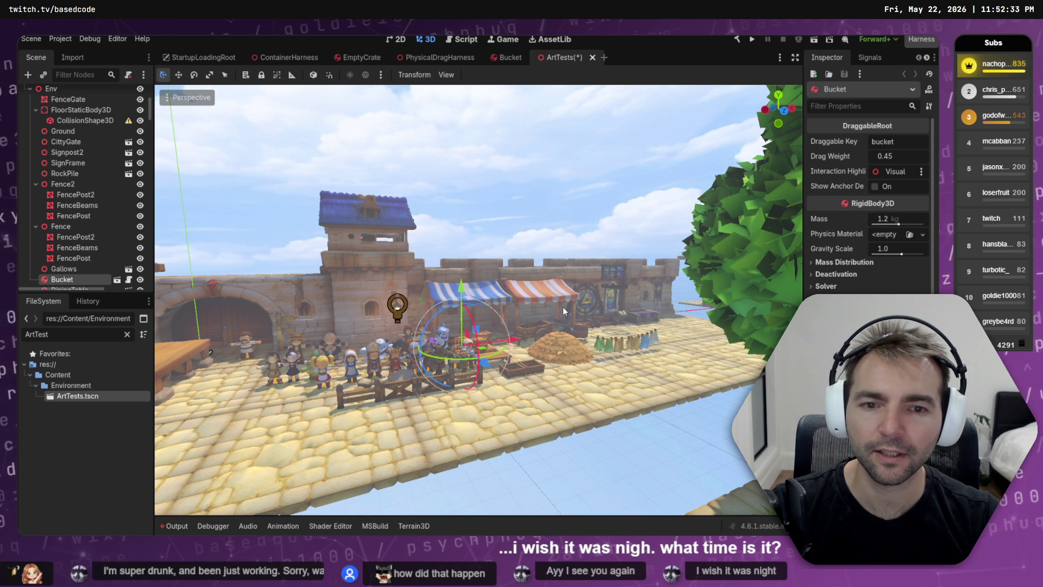
key(F5)
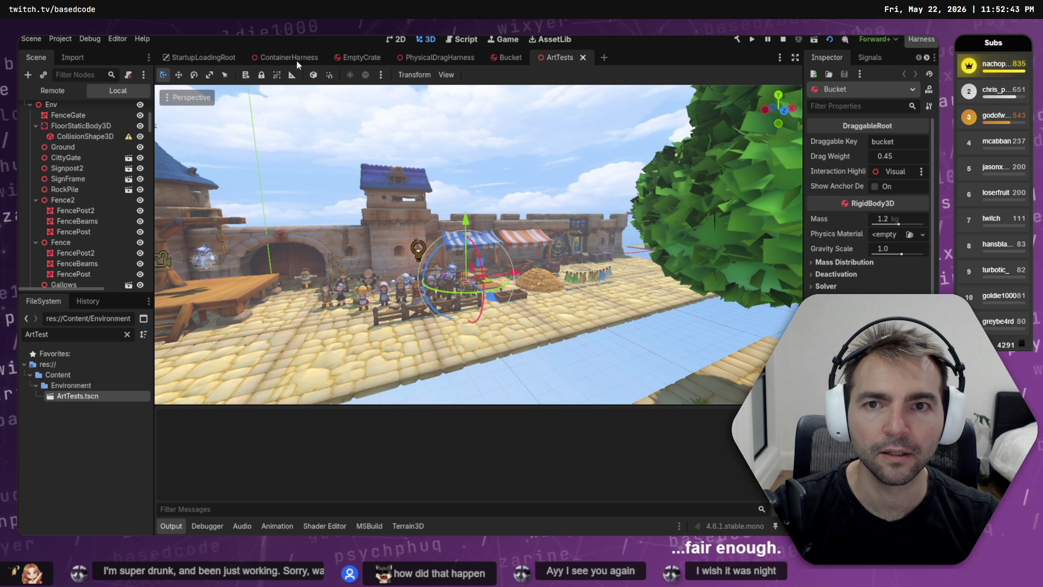
click(295, 57)
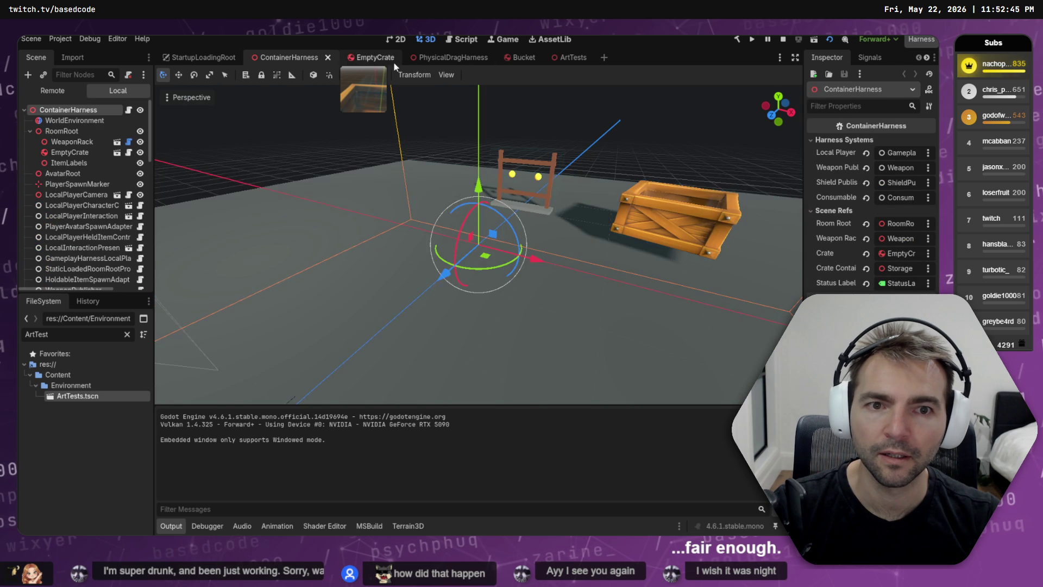
click(569, 61)
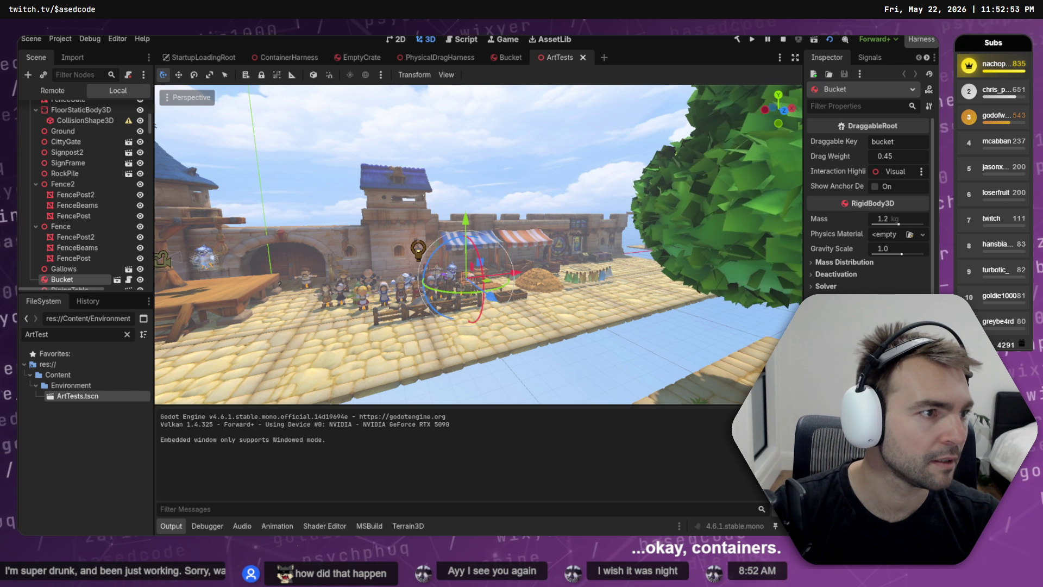
key(F5)
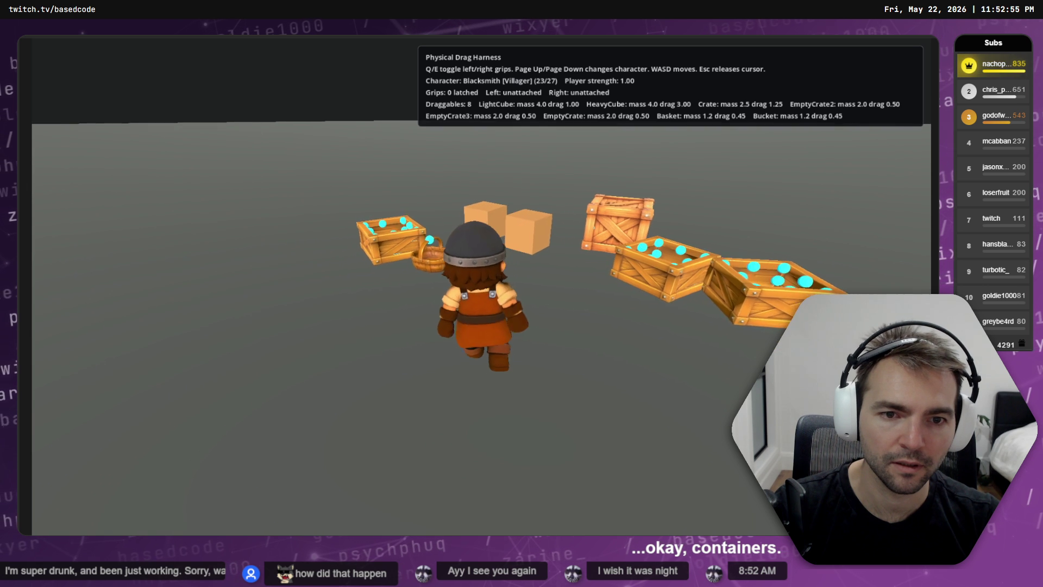
key(w)
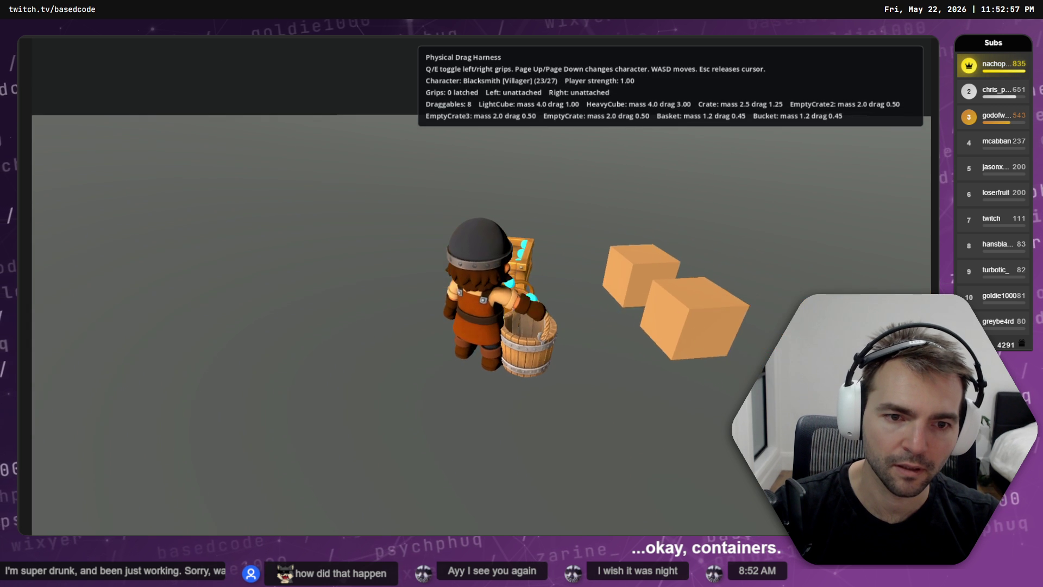
key(e)
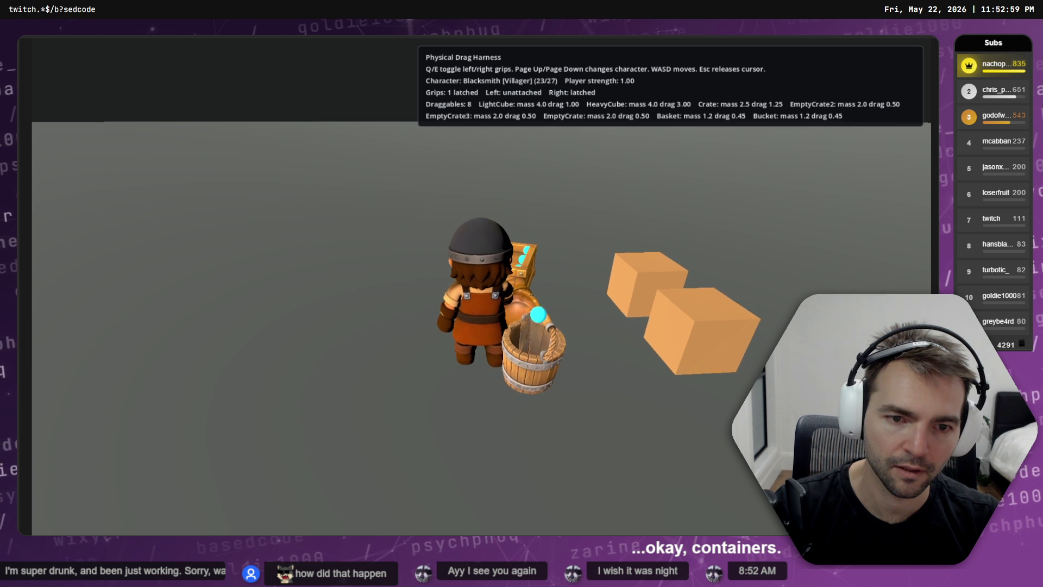
key(e)
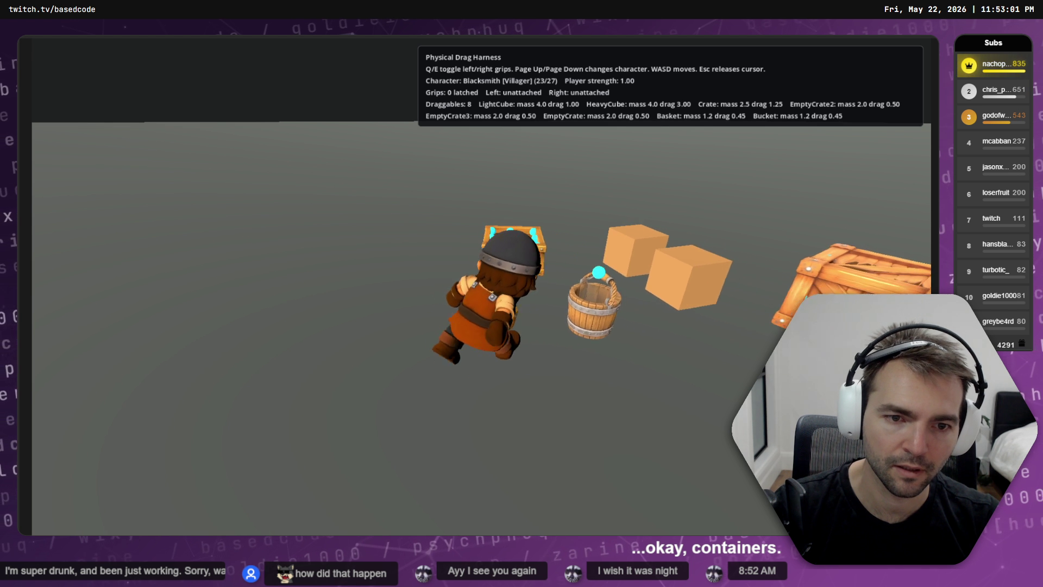
key(w)
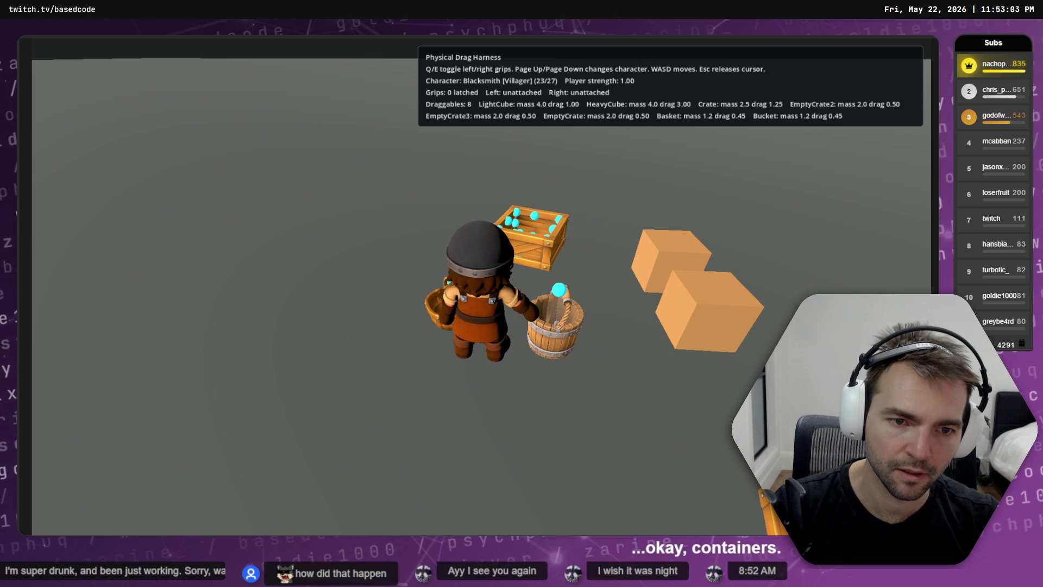
key(e)
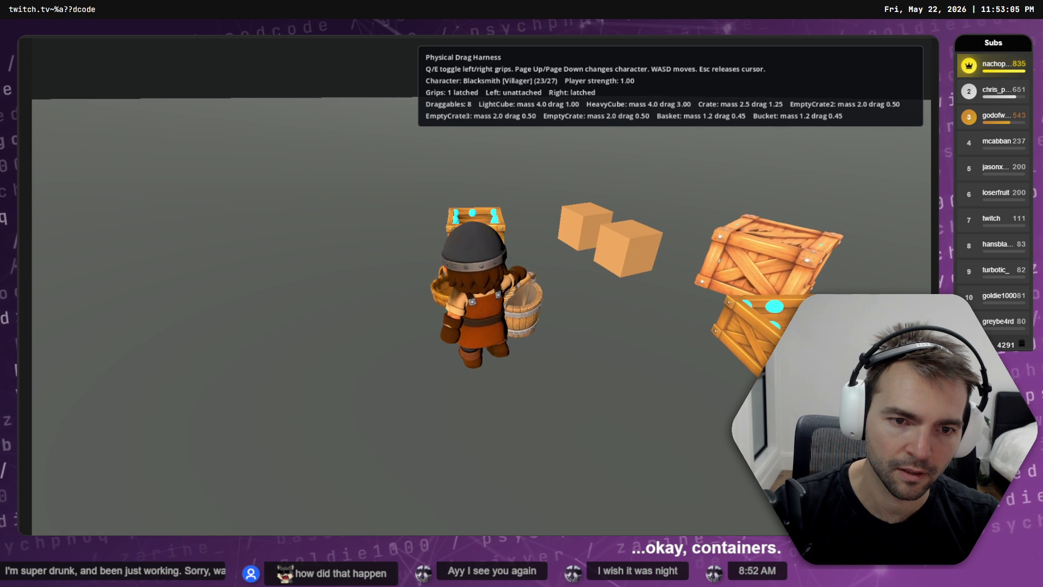
key(e)
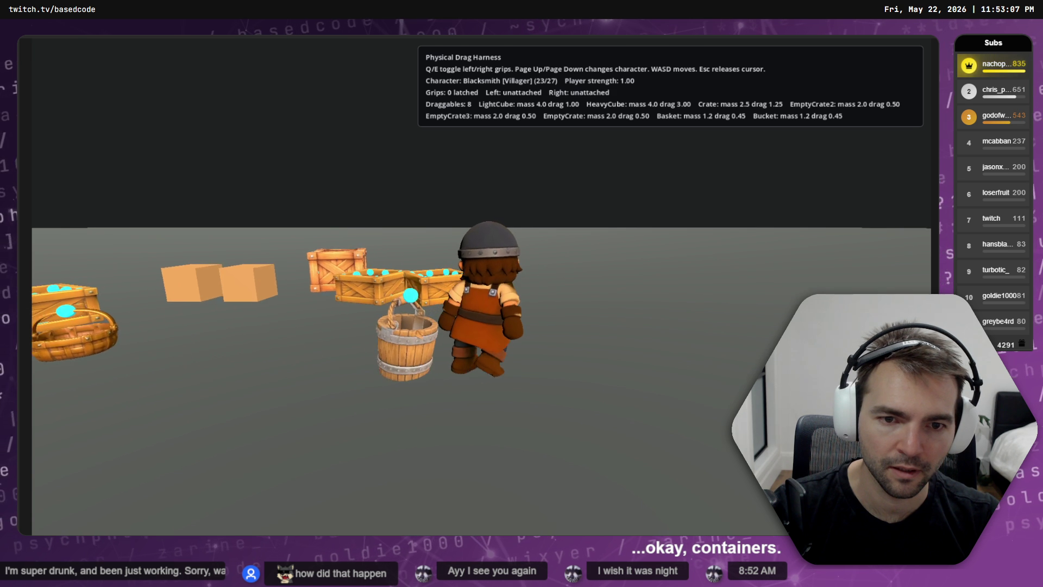
key(q)
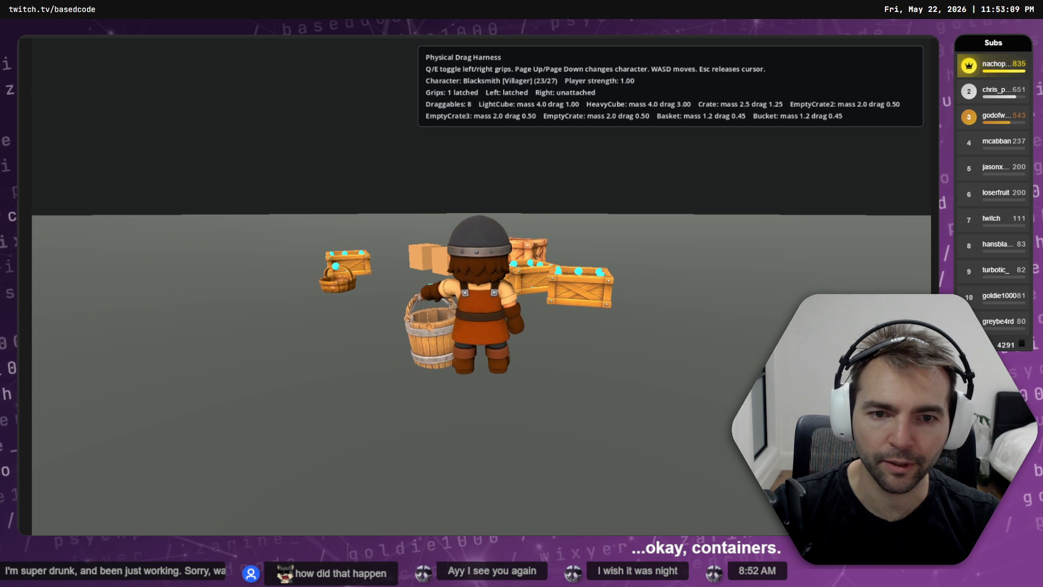
key(q)
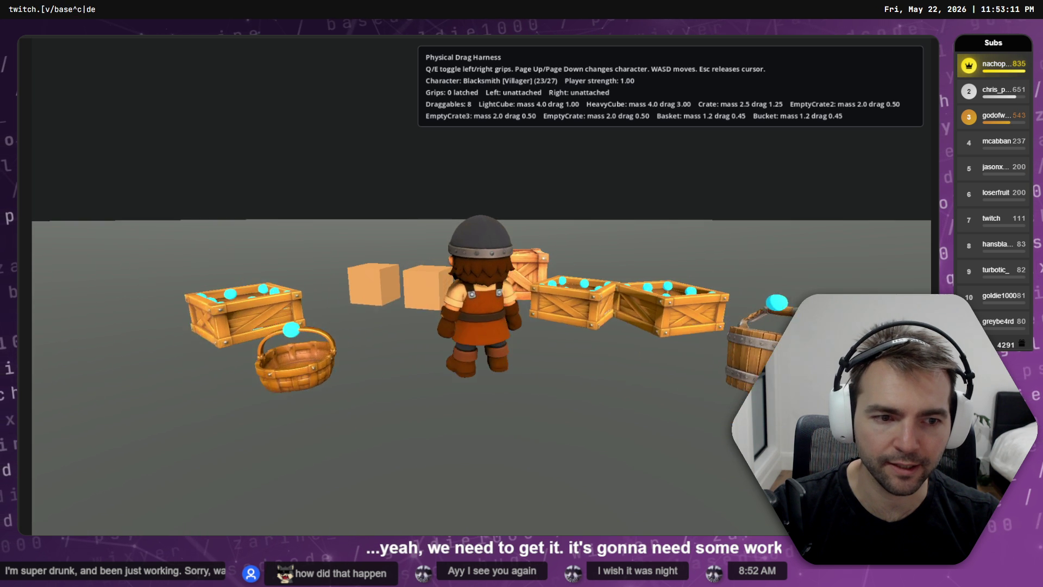
key(Page_Up)
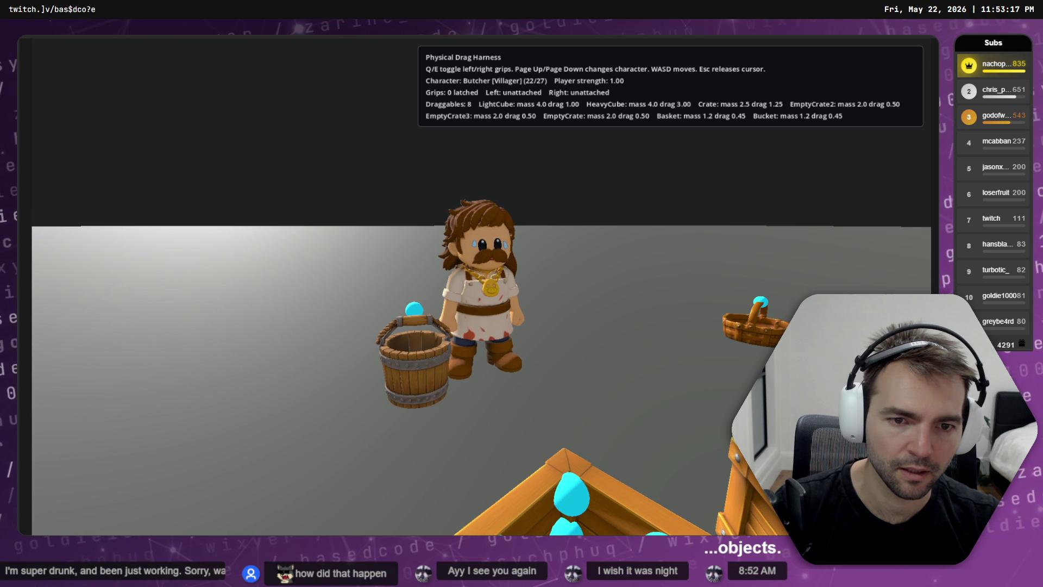
key(Page_Up)
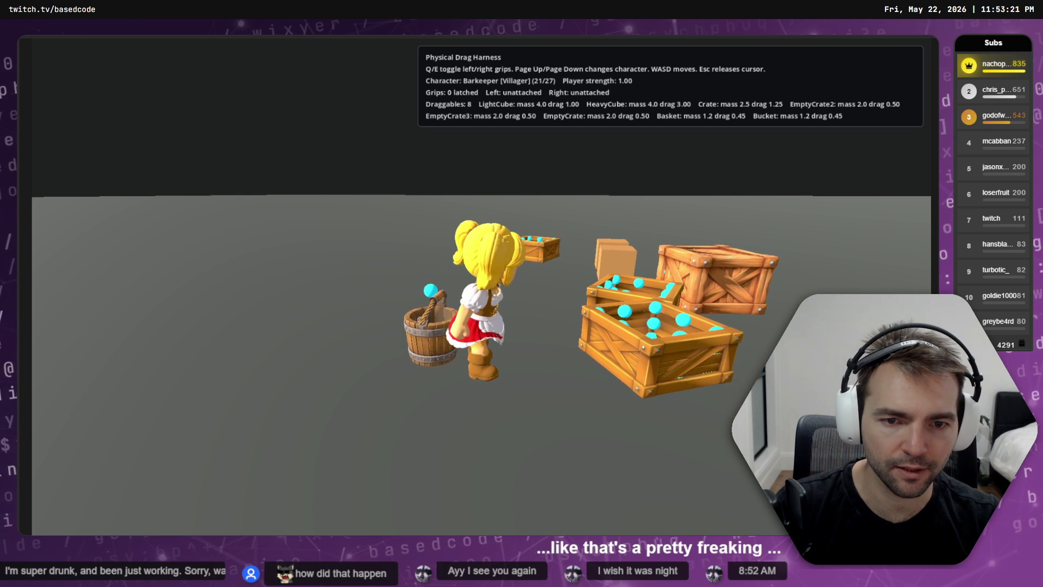
key(Page_Up)
key(Page_Up)
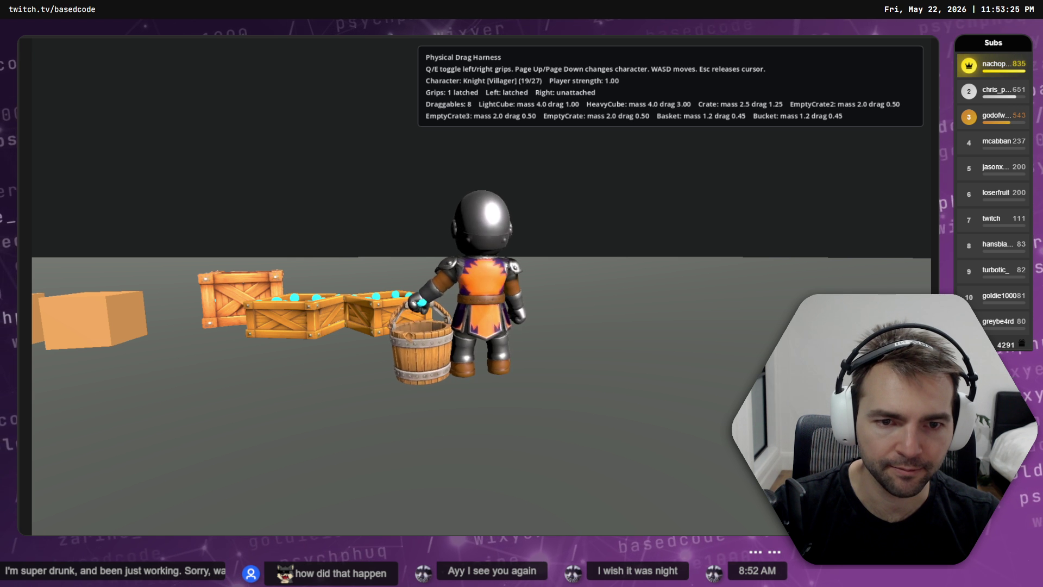
key(Page_Up)
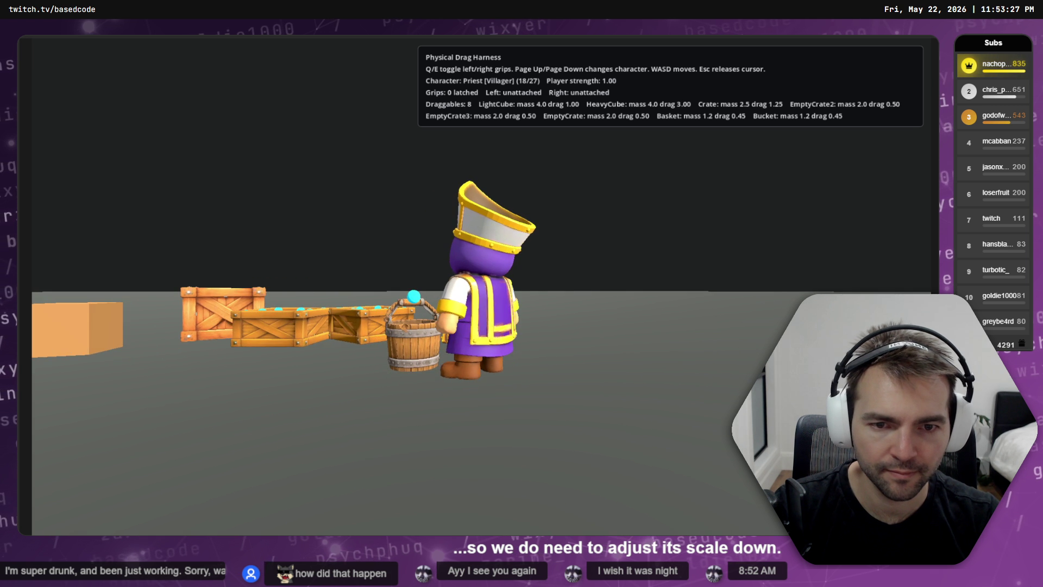
Return to the editor, open the Bucket scene, and cancel the Bucket.fbx prompt
key(alt+Tab)
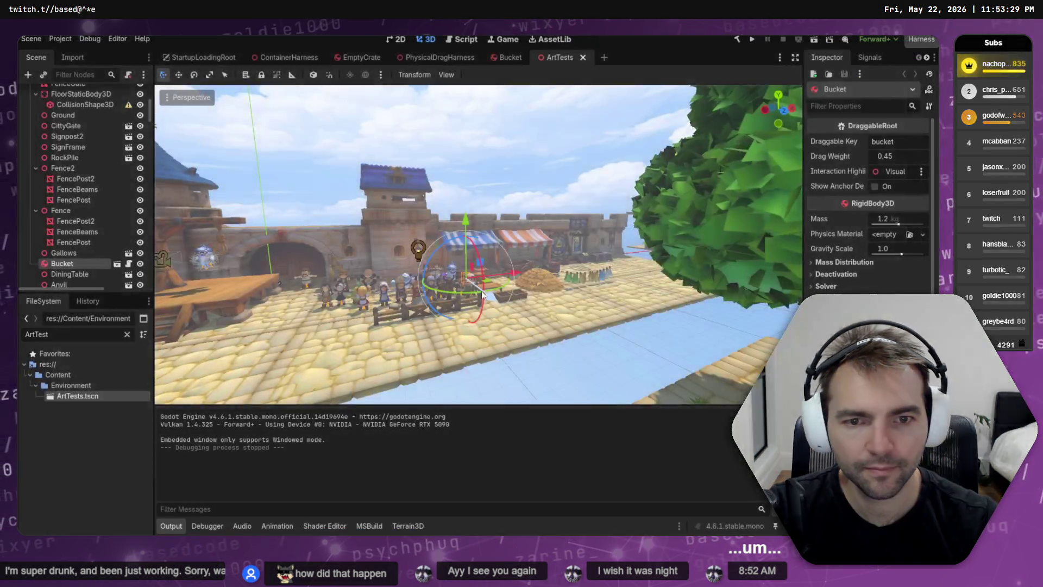
key(alt+Tab)
key(alt+Tab)
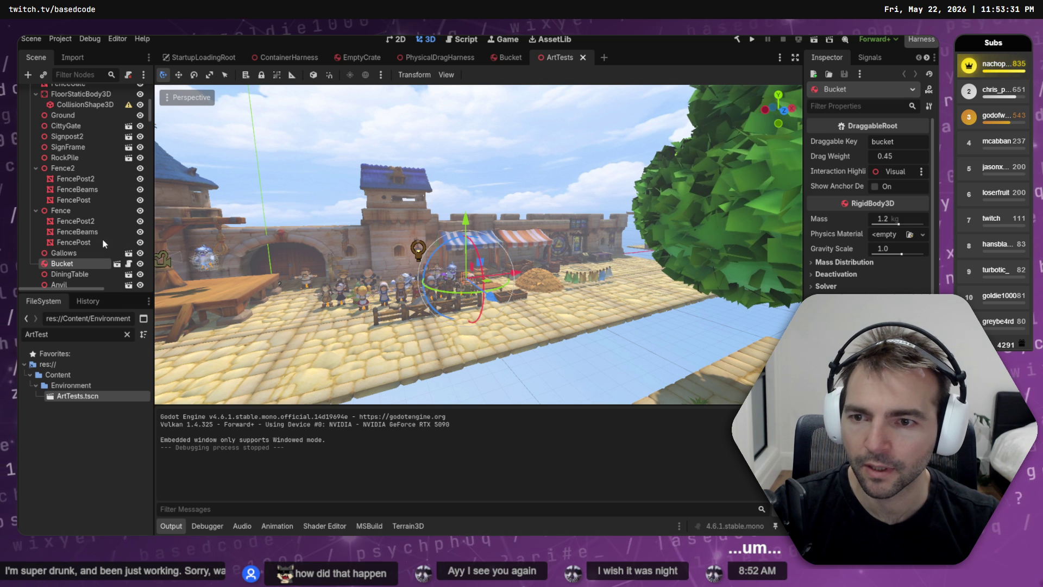
click(117, 264)
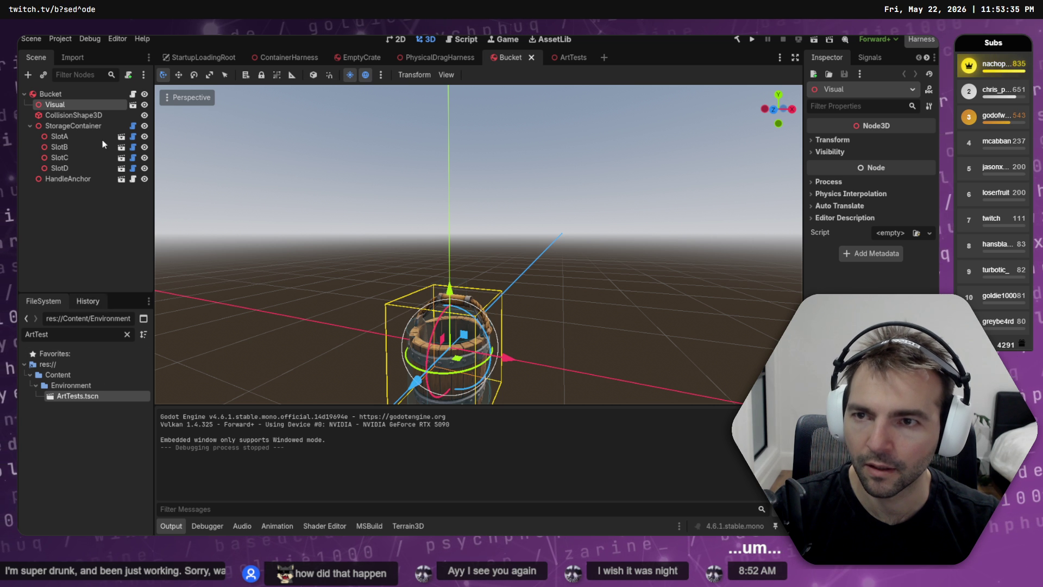
click(72, 57)
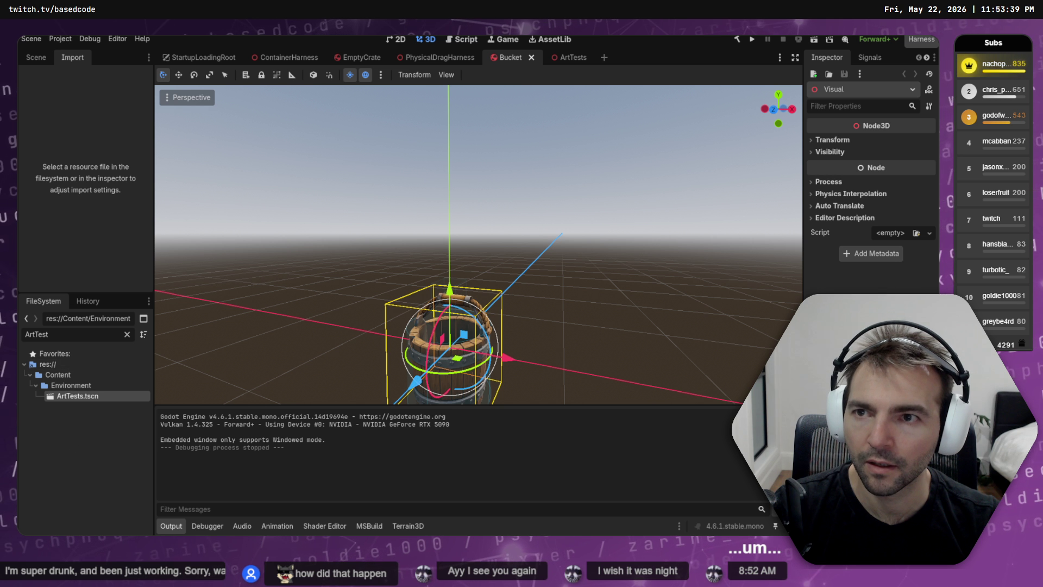
click(34, 56)
click(133, 104)
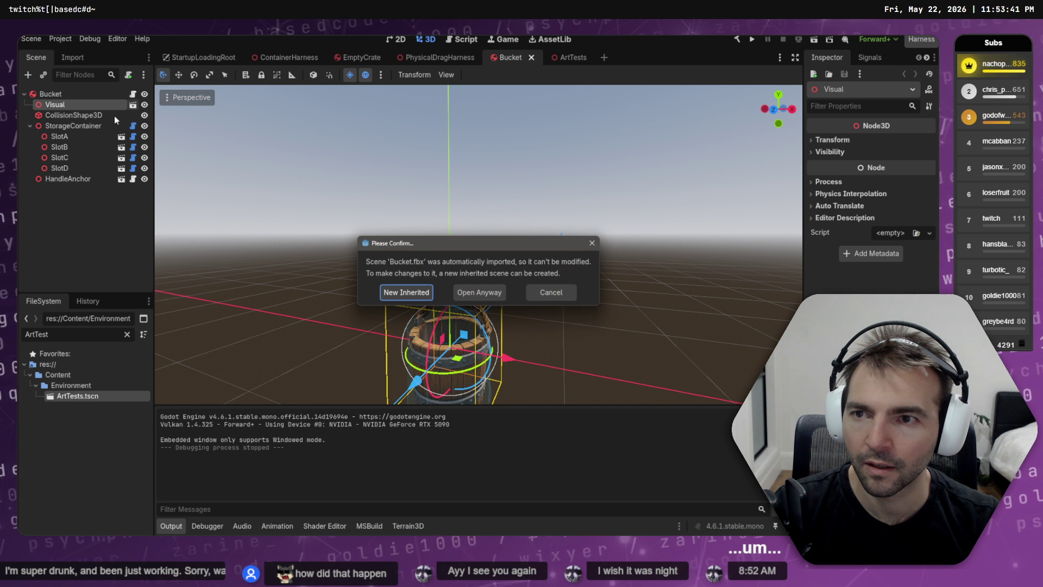
click(551, 292)
Set the Visual node's Transform Scale to 0.8 on all three axes
click(826, 140)
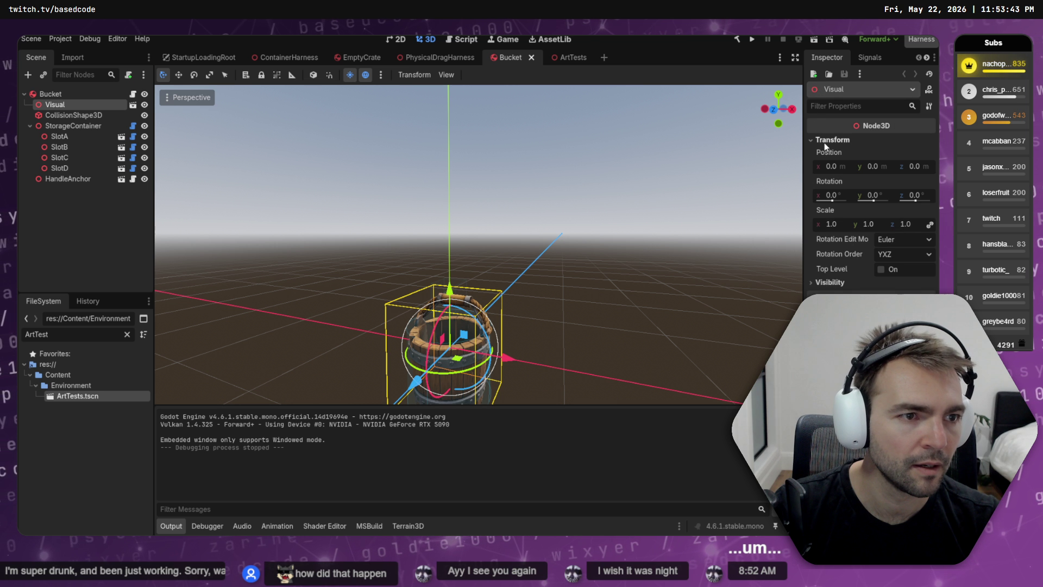
click(834, 224)
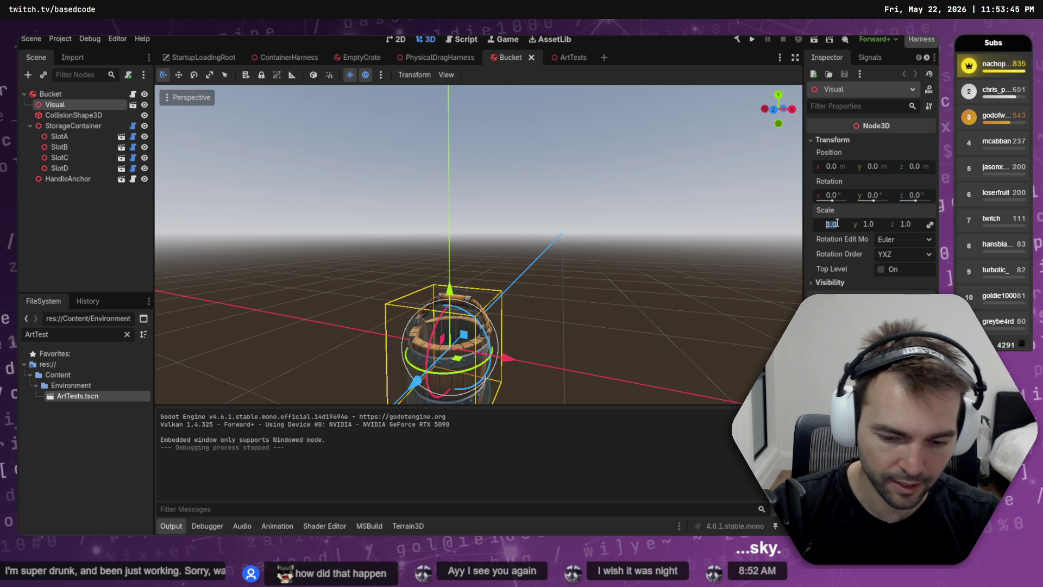
text(0.8)
key(Tab)
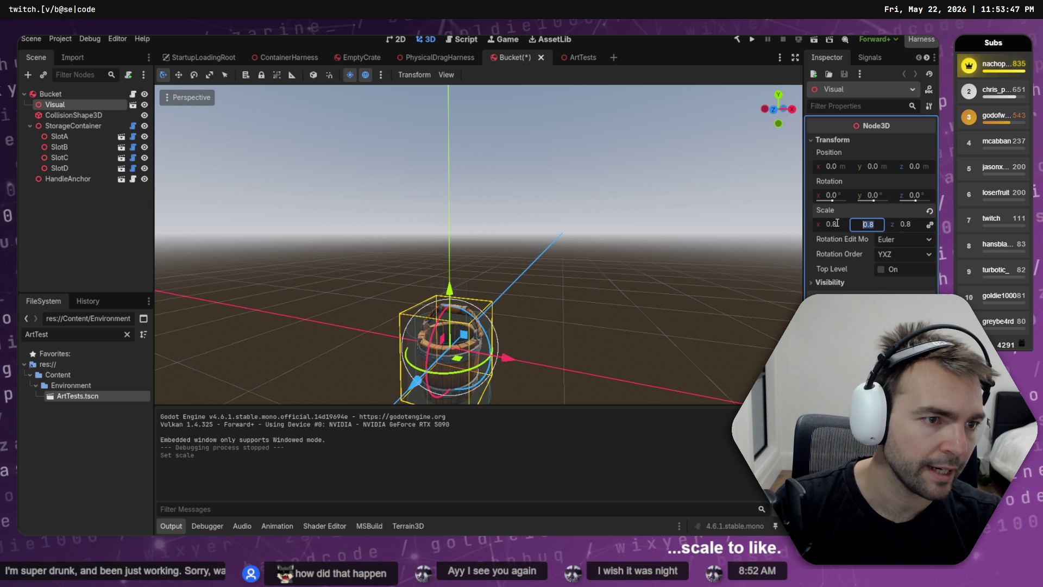
key(Tab)
key(Return)
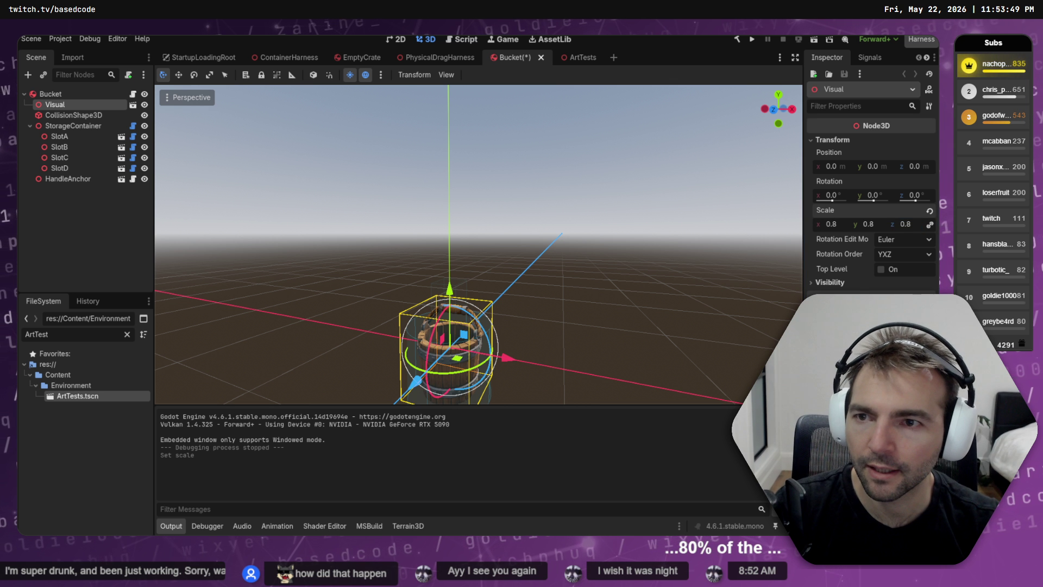
click(73, 125)
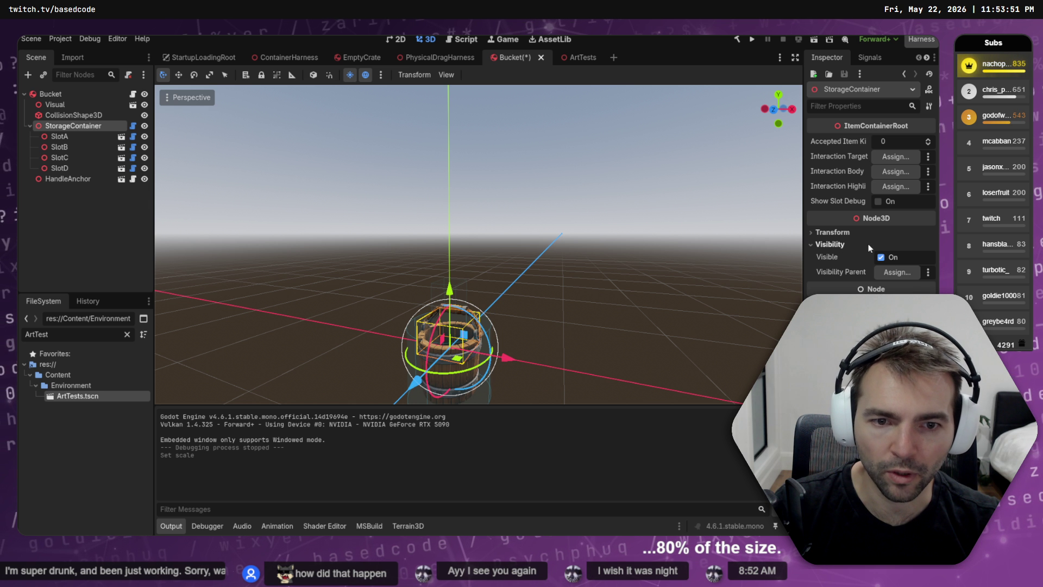
key(f)
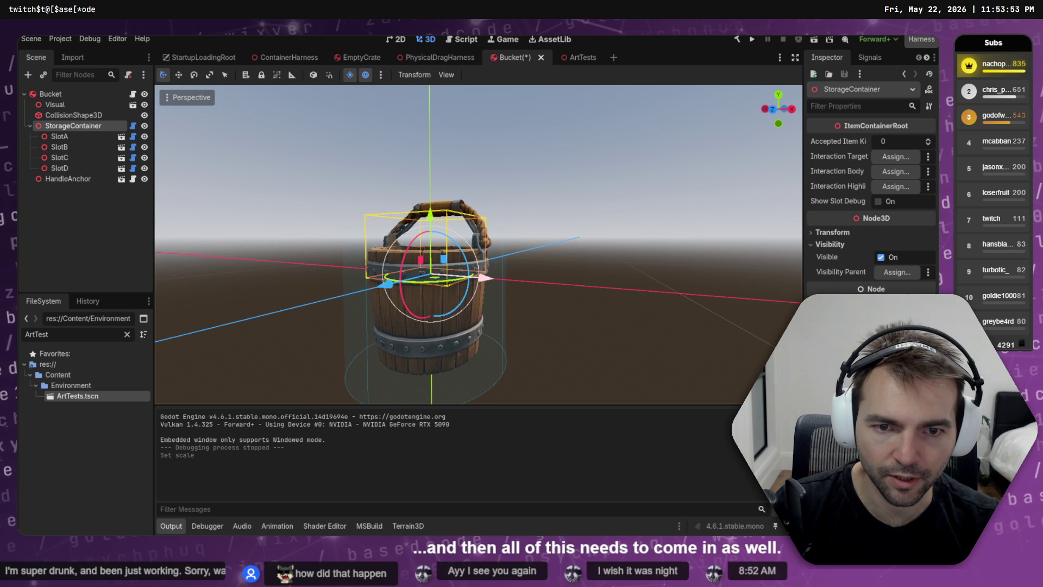
click(73, 135)
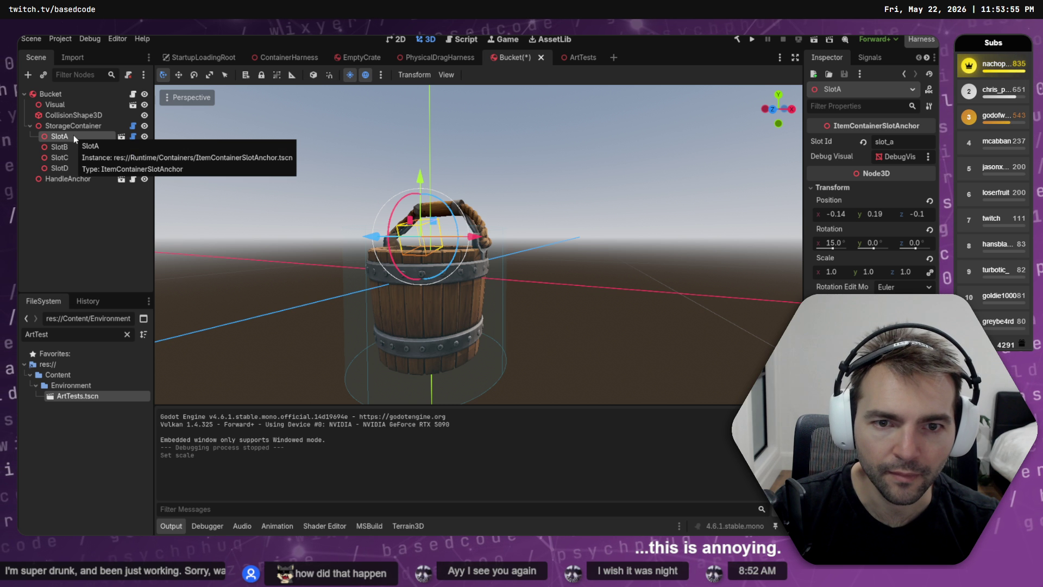
click(66, 144)
click(64, 168)
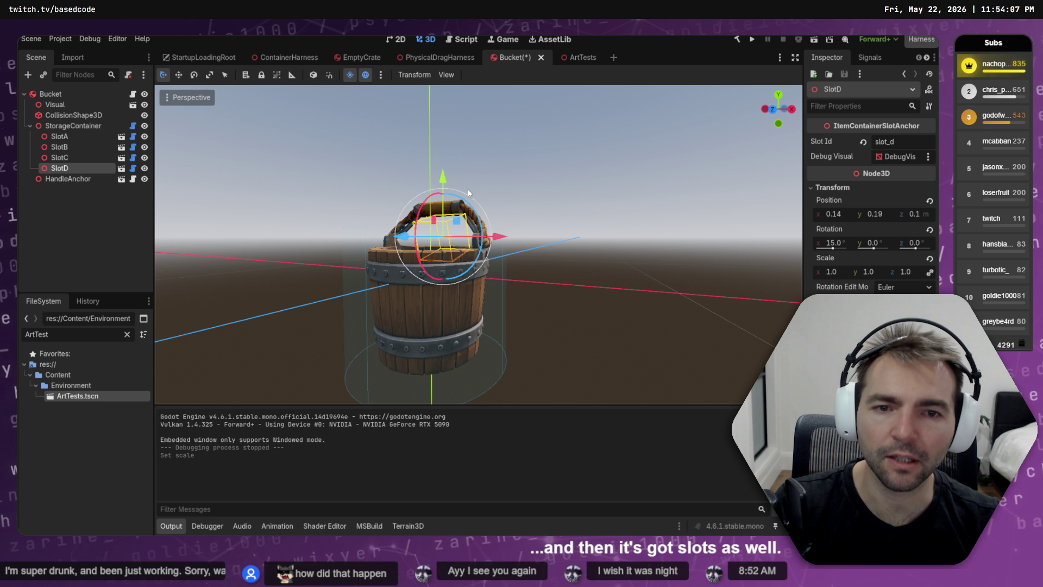
click(86, 158)
click(83, 148)
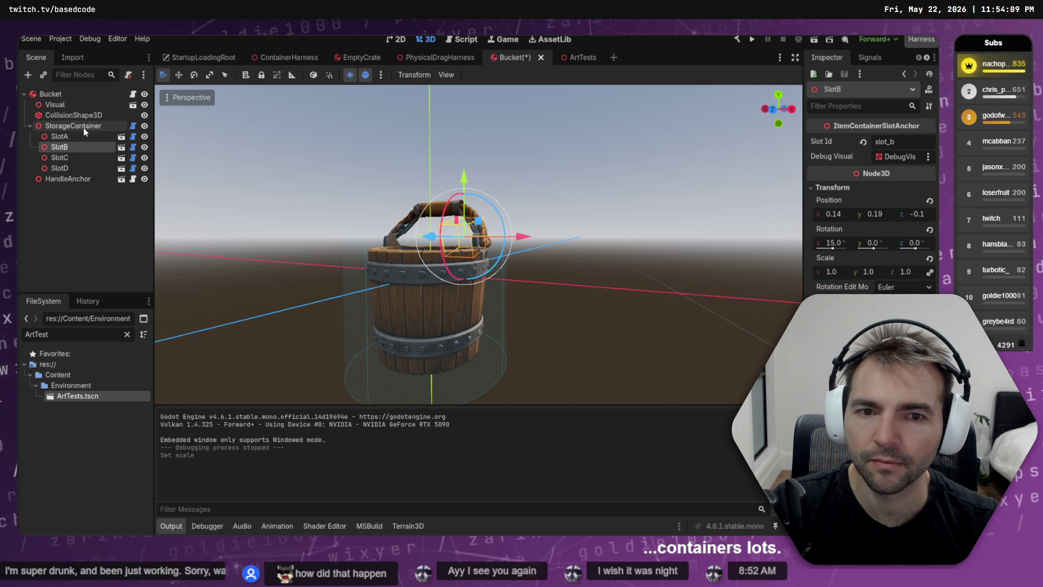
click(81, 132)
right_click(827, 189)
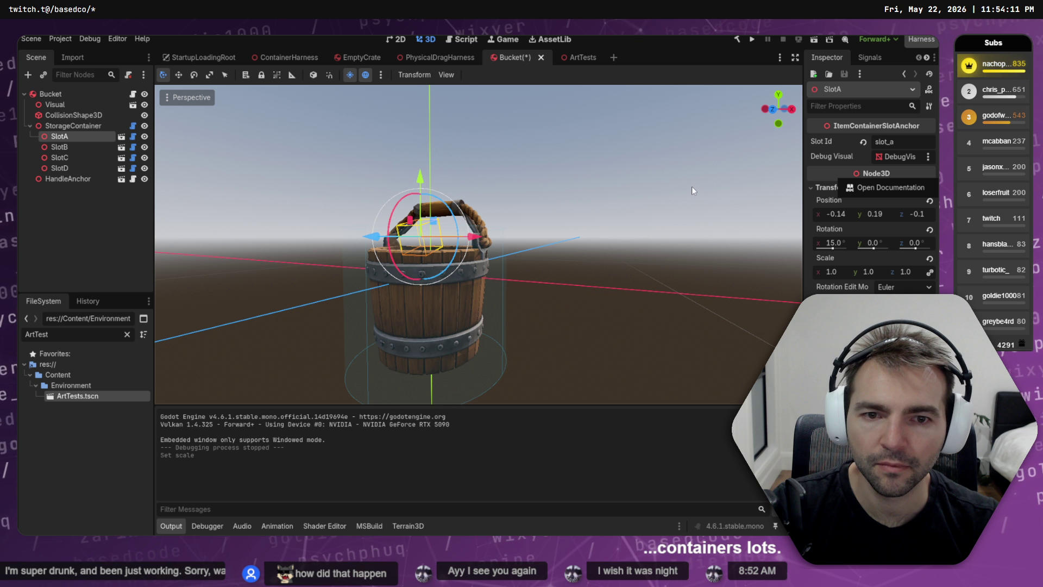
key(e)
mouse_move(678, 192)
mouse_down()
mouse_move(630, 277)
mouse_move(640, 187)
mouse_up()
click(86, 116)
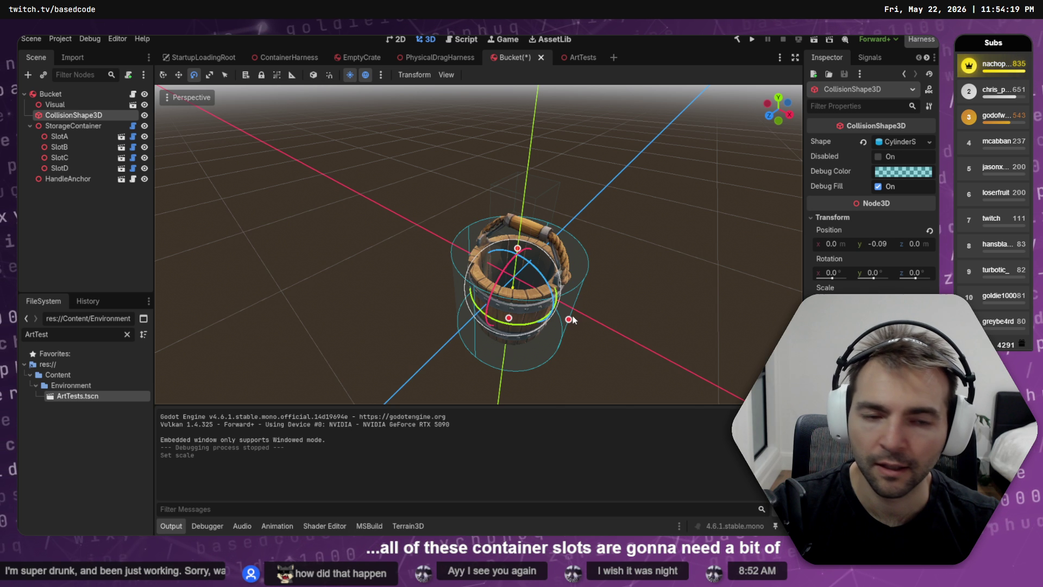
In Top view, shrink the collision cylinder's radius to about 0.29 to fit the barrel
click(780, 99)
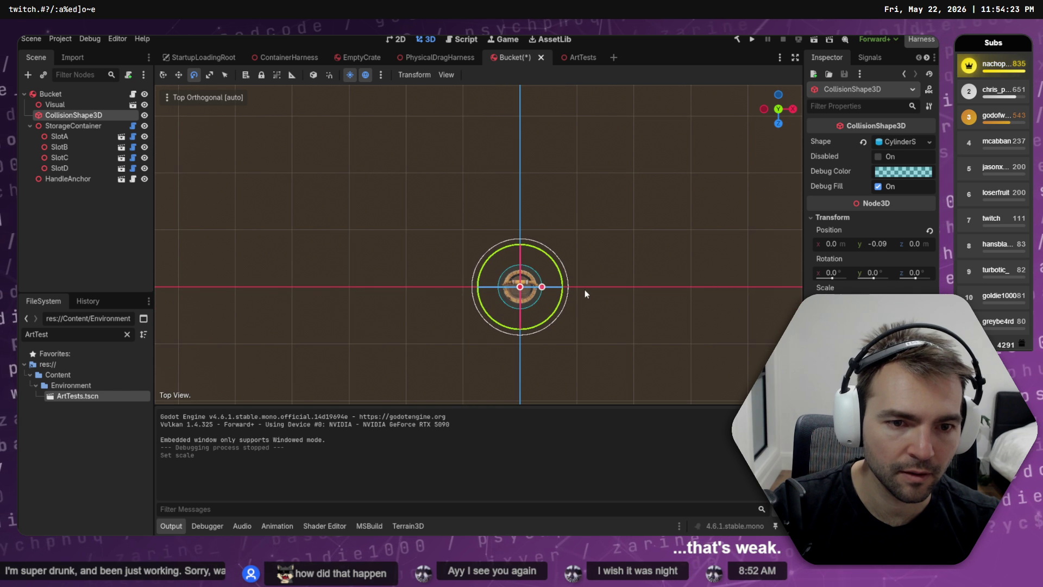
drag(778, 109, 783, 99)
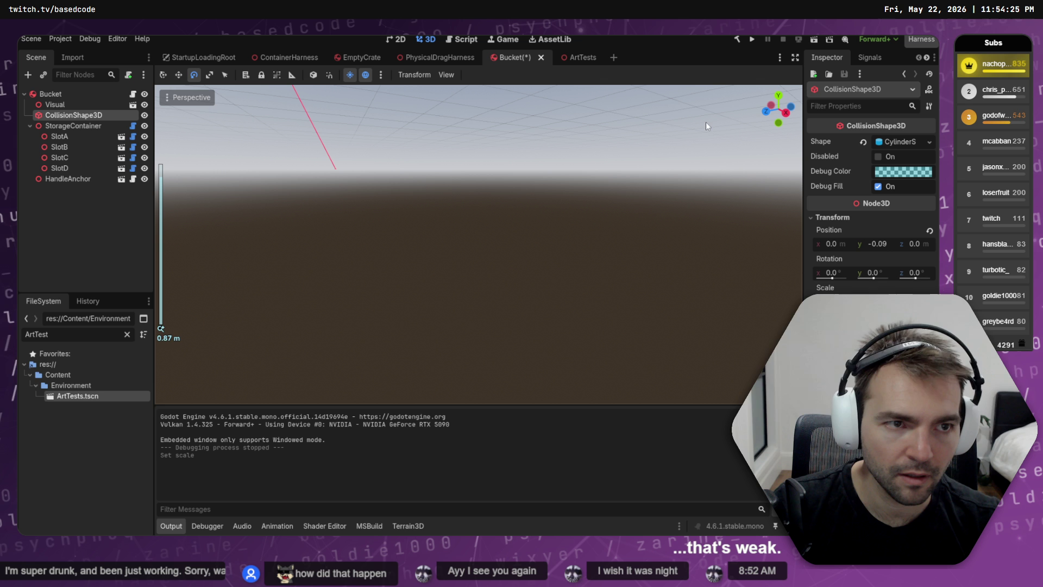
click(780, 94)
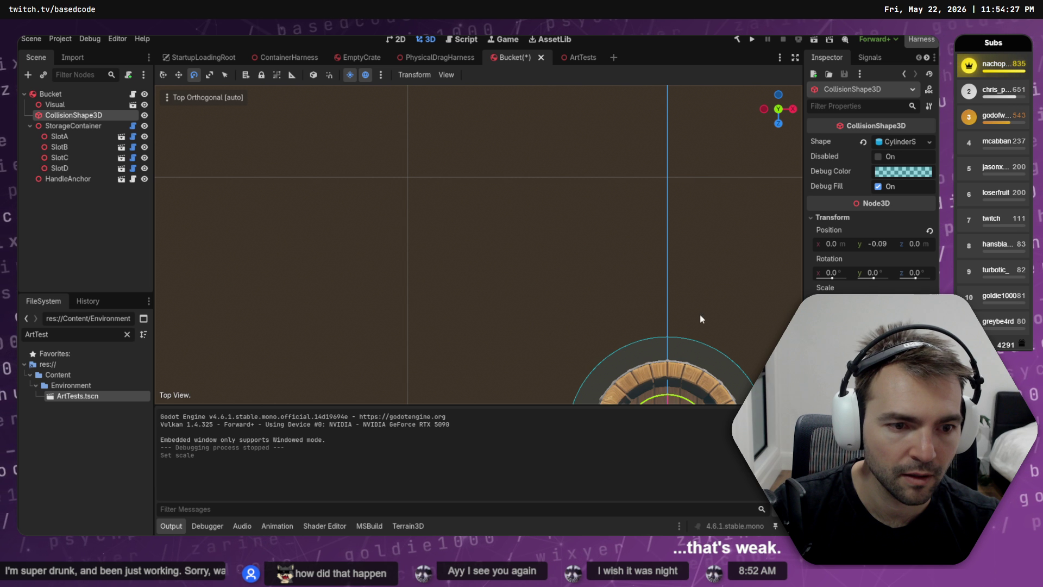
mouse_move(700, 319)
mouse_down()
mouse_move(646, 198)
mouse_move(522, 123)
mouse_up()
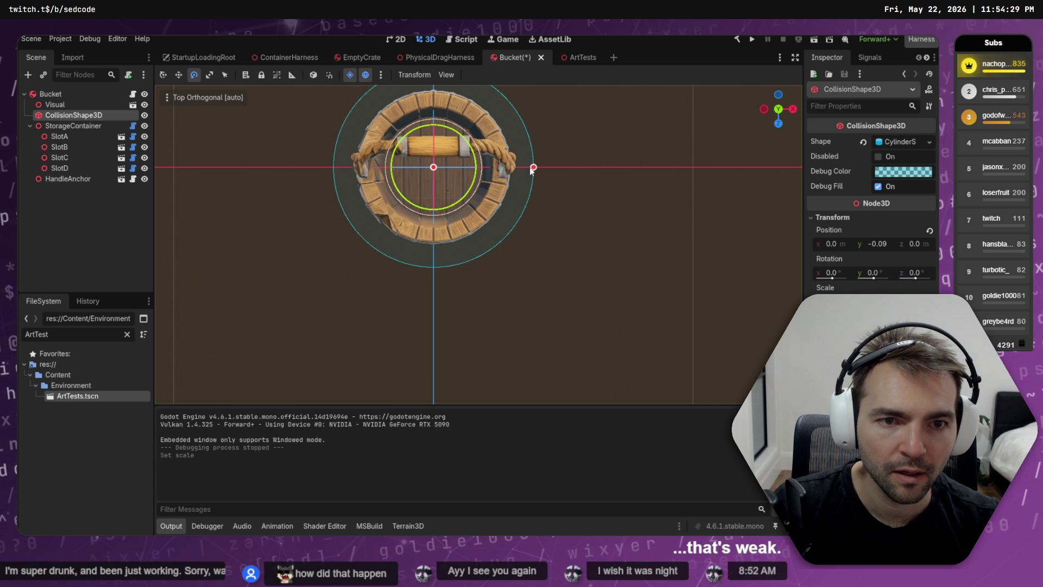
drag(533, 168, 510, 169)
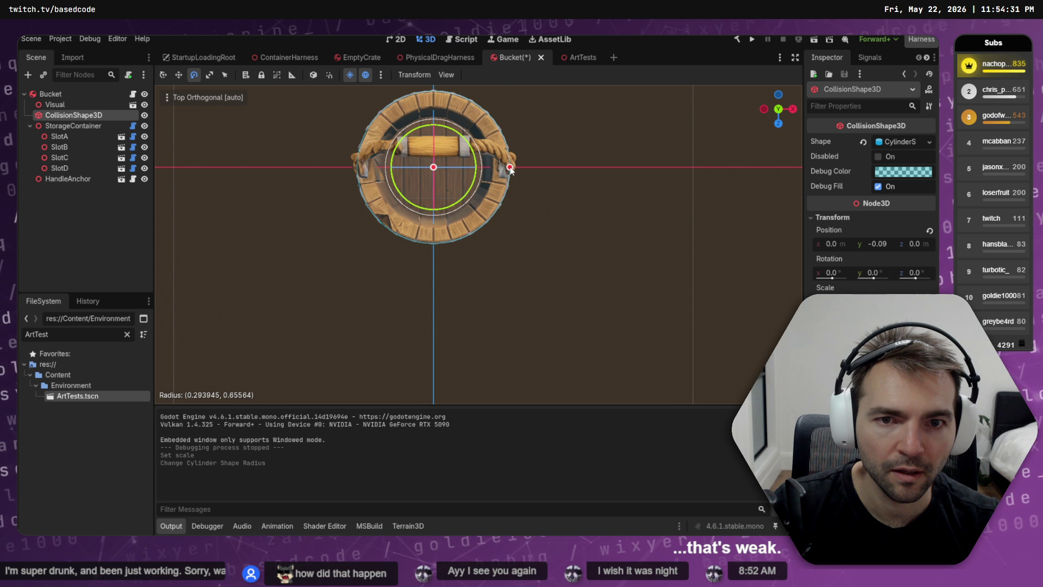
In Front view, trim the cylinder height to about 0.51 and save the Bucket scene
mouse_move(521, 259)
mouse_down()
mouse_move(533, 143)
mouse_move(759, 242)
mouse_up()
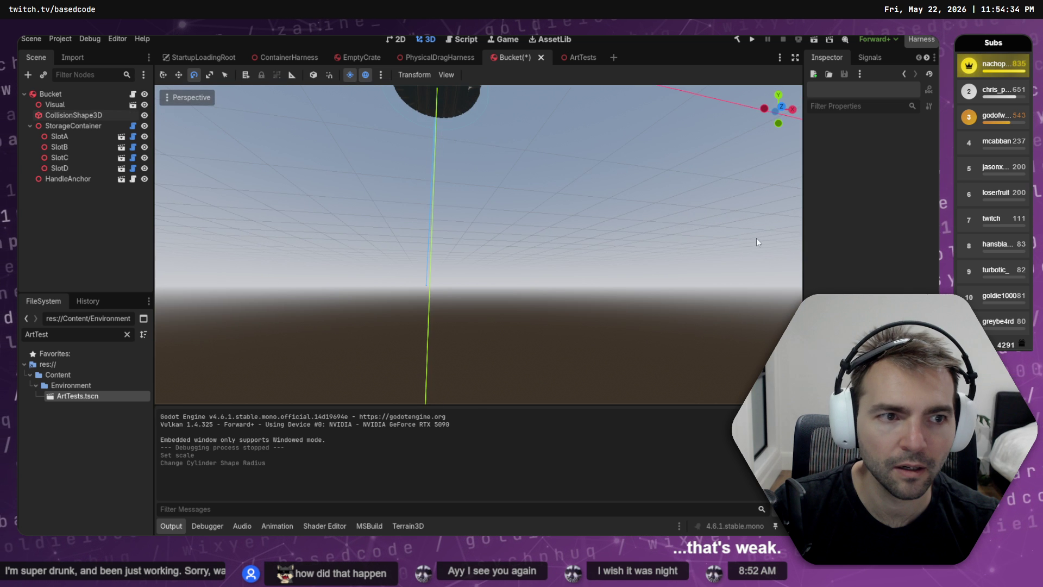
click(783, 108)
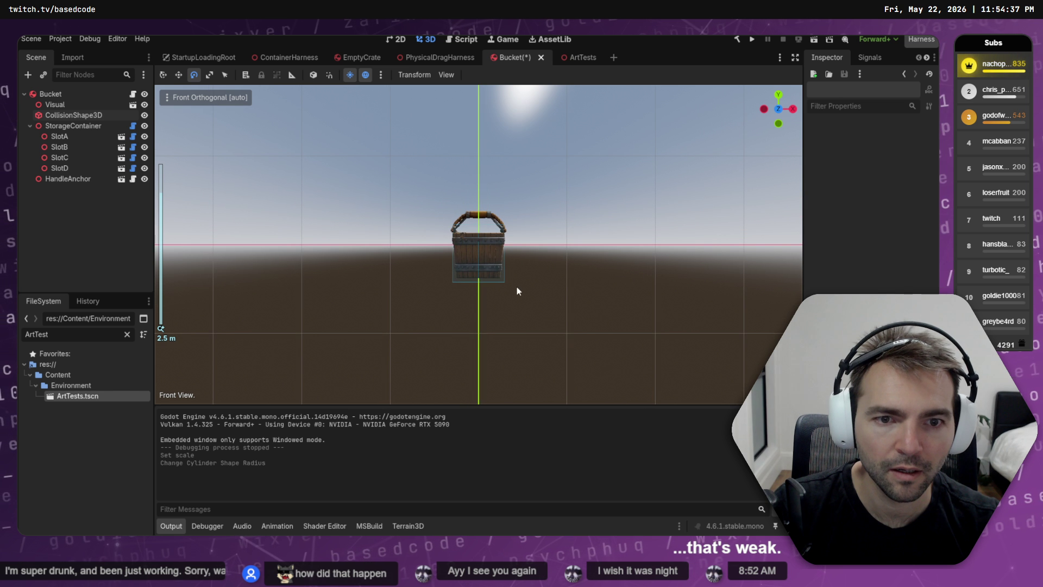
scroll(514, 277, up, 10)
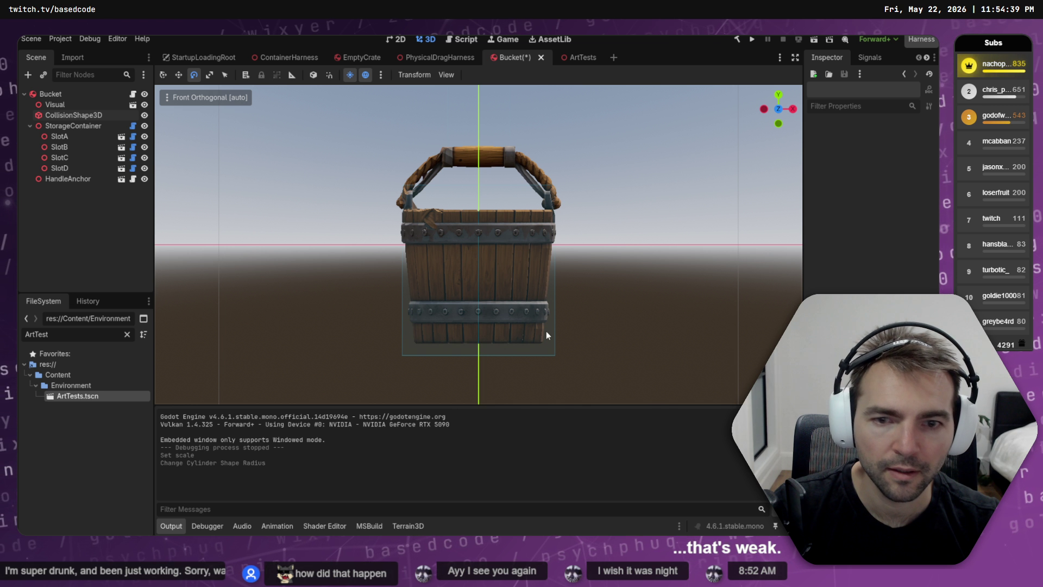
click(73, 115)
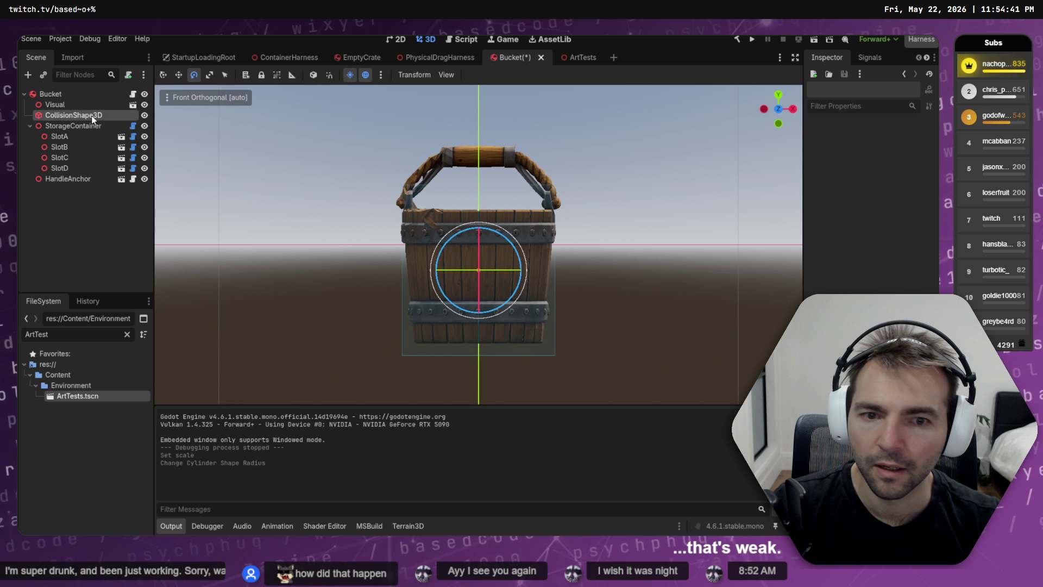
drag(480, 357, 489, 346)
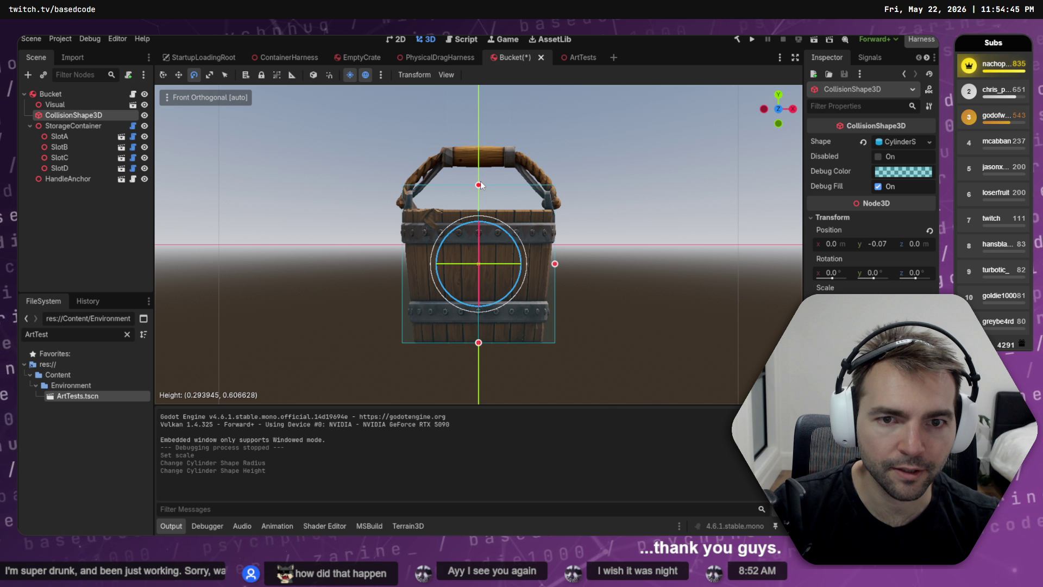
drag(480, 185, 495, 214)
click(628, 220)
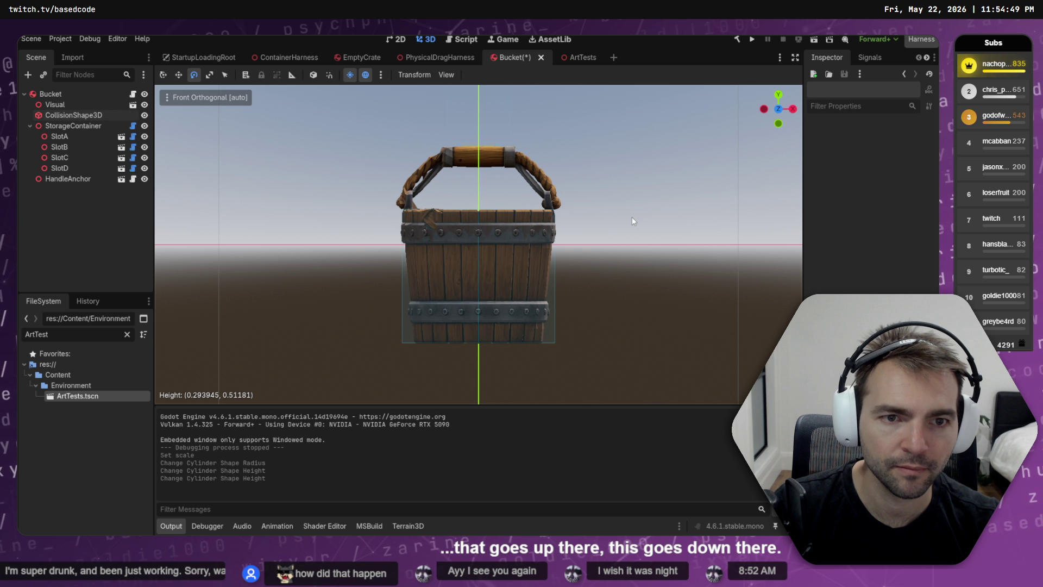
key(ctrl+s)
click(63, 179)
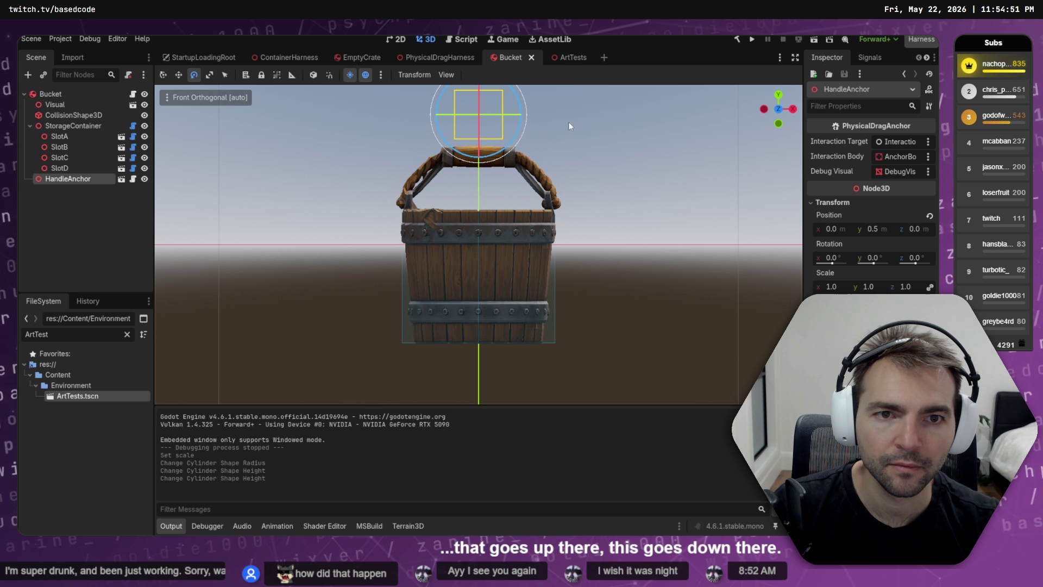
Move HandleAnchor down onto the rope handle (y 0.339), refine it in Right view, and save
key(w)
key(f)
drag(476, 159, 501, 195)
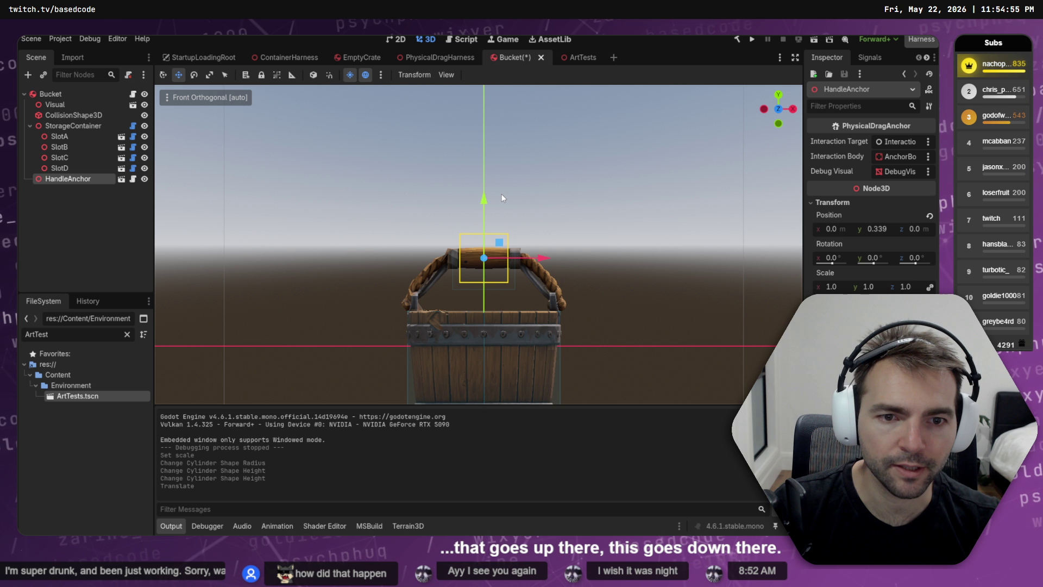
click(570, 205)
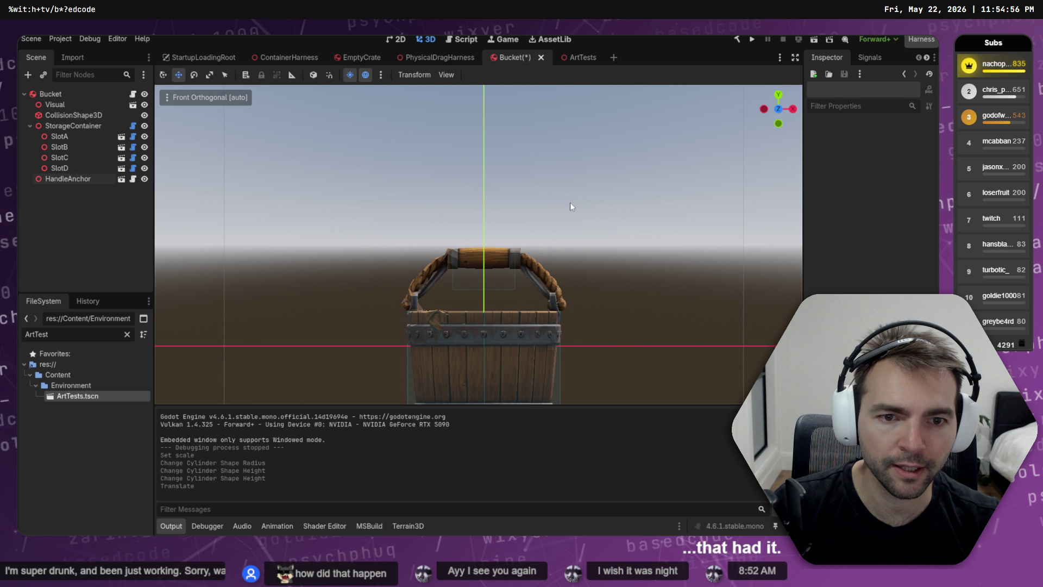
click(794, 110)
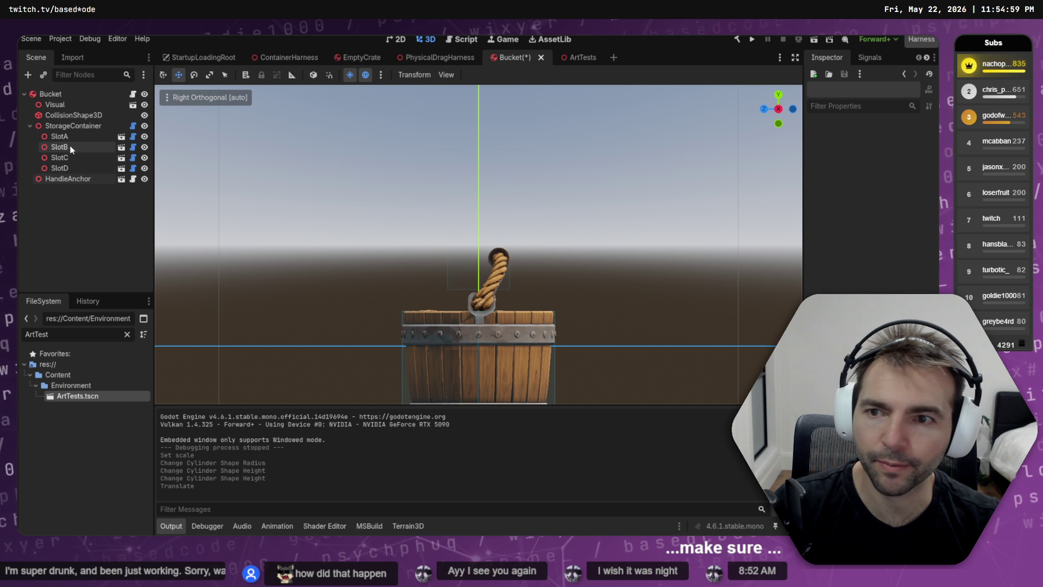
click(63, 183)
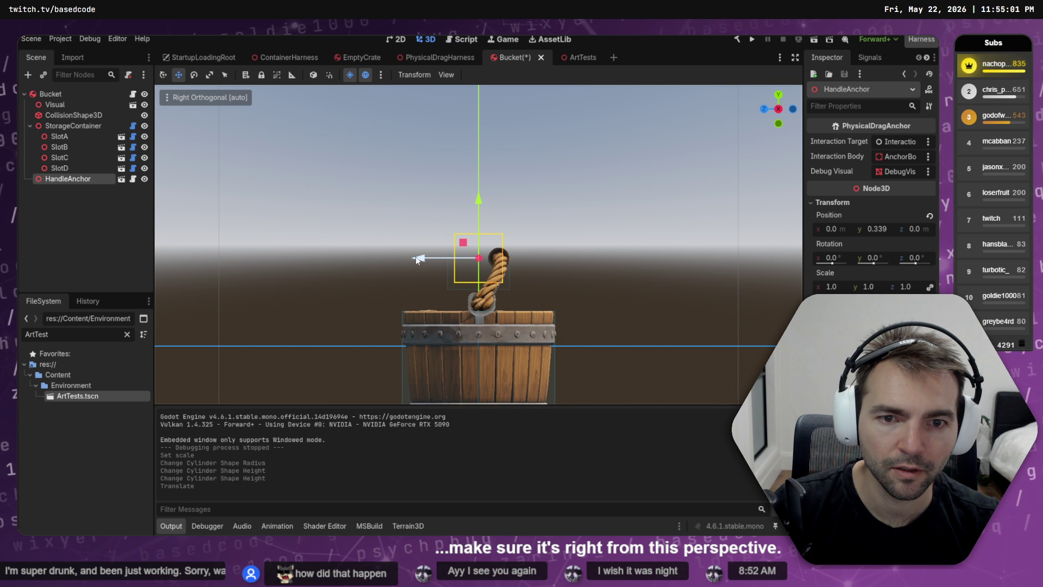
drag(415, 259, 435, 259)
click(666, 203)
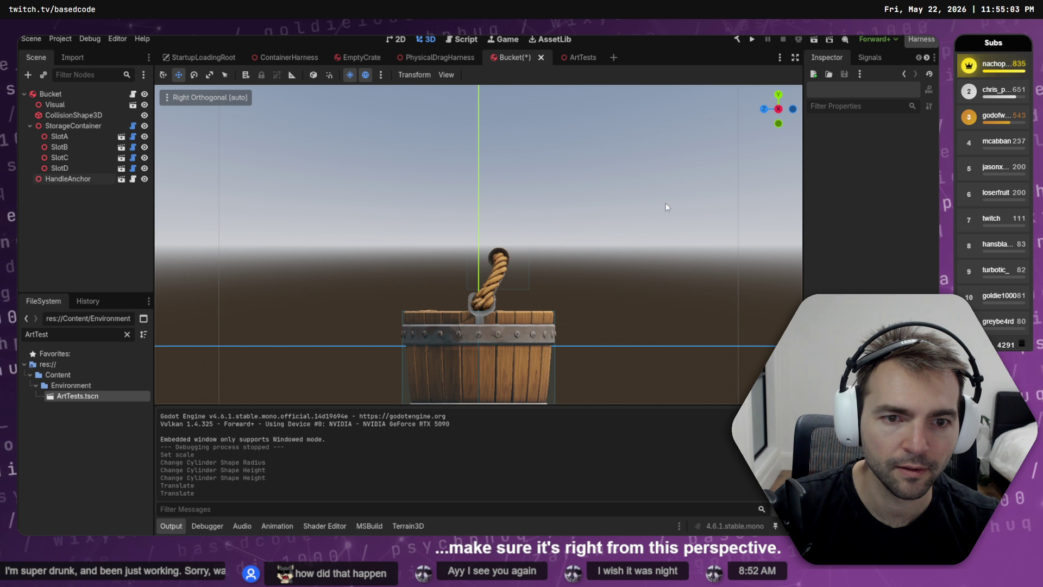
key(ctrl+s)
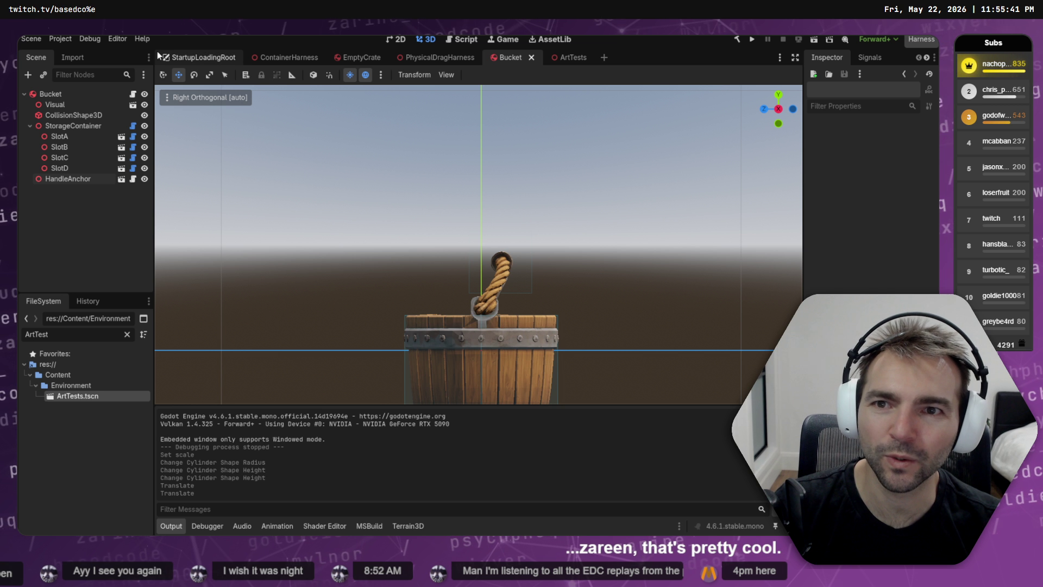
Close StartupLoadingRoot, save ContainerHarness, and switch to the EmptyCrate scene
click(240, 58)
click(228, 59)
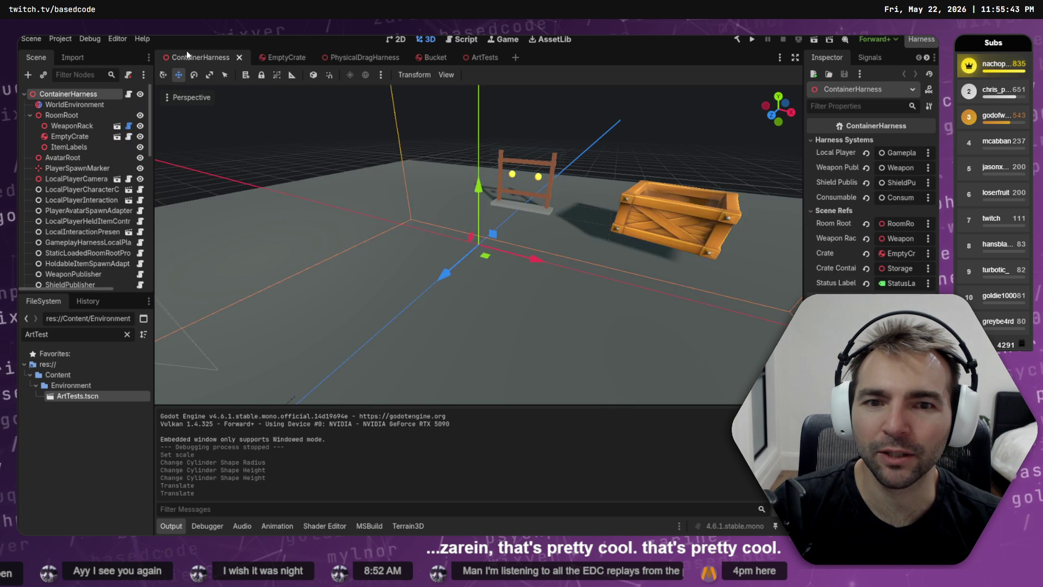
click(623, 162)
scroll(623, 162, down, 8)
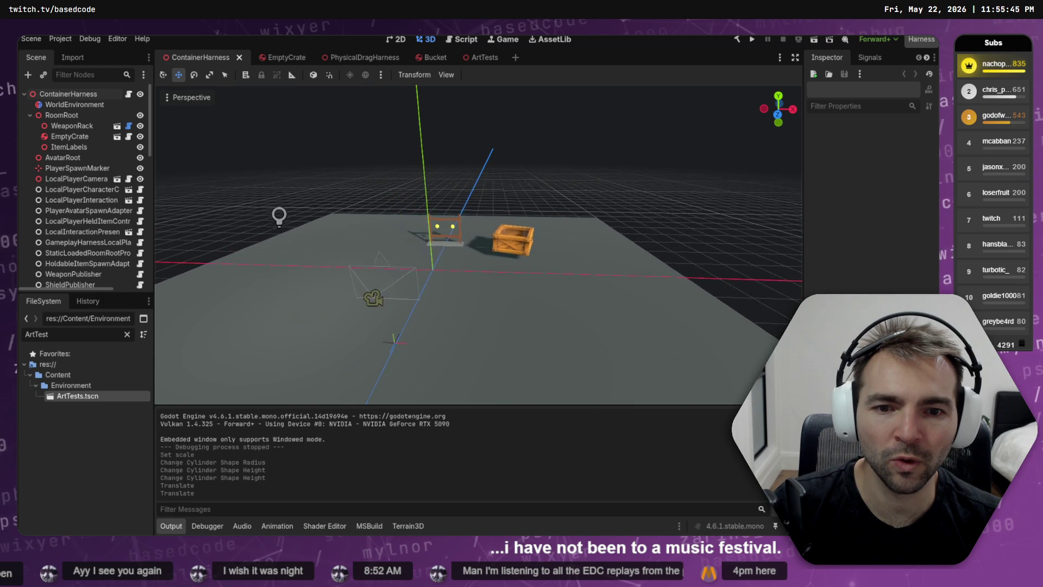
scroll(579, 113, up, 3)
key(ctrl+s)
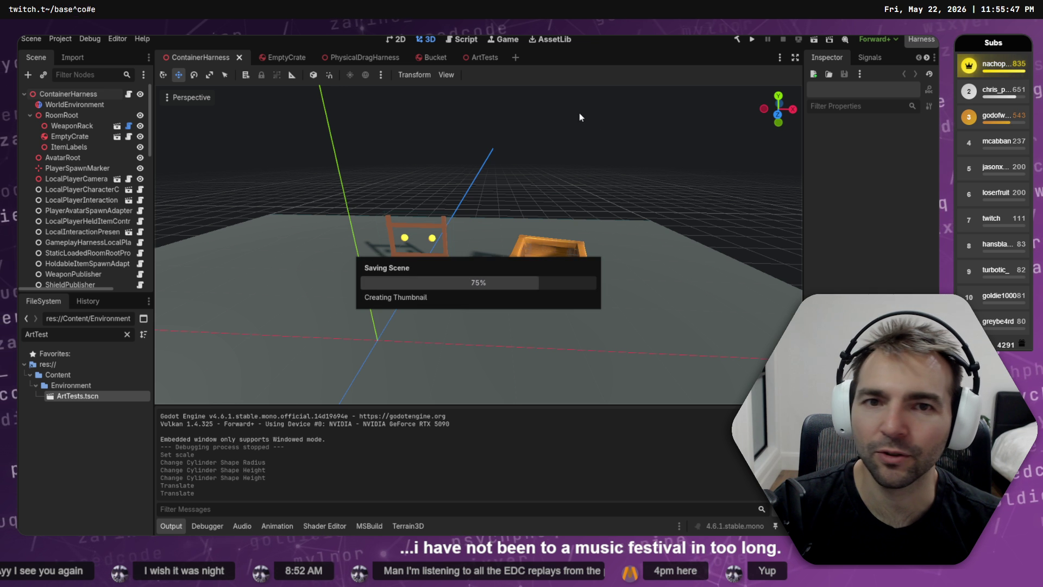
click(269, 57)
scroll(478, 245, down, 5)
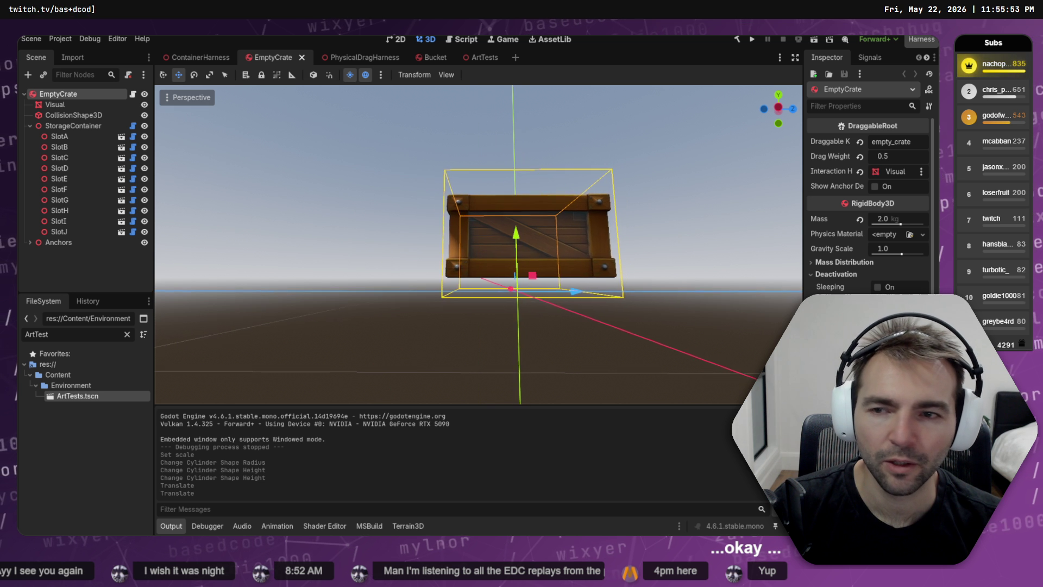
Inspect the crate's CollisionShape, Visual and StorageContainer nodes
click(104, 113)
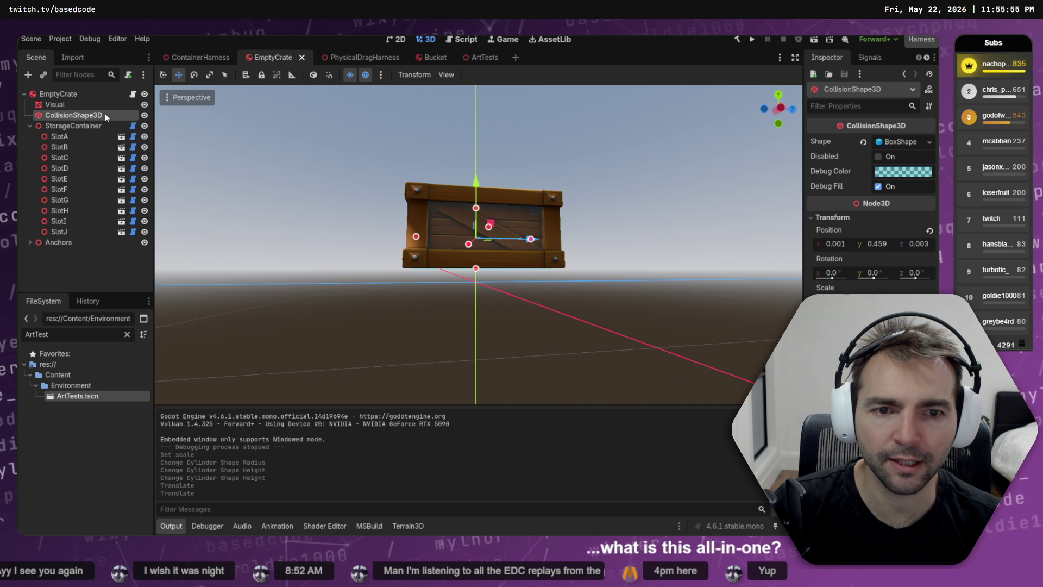
click(101, 103)
click(99, 115)
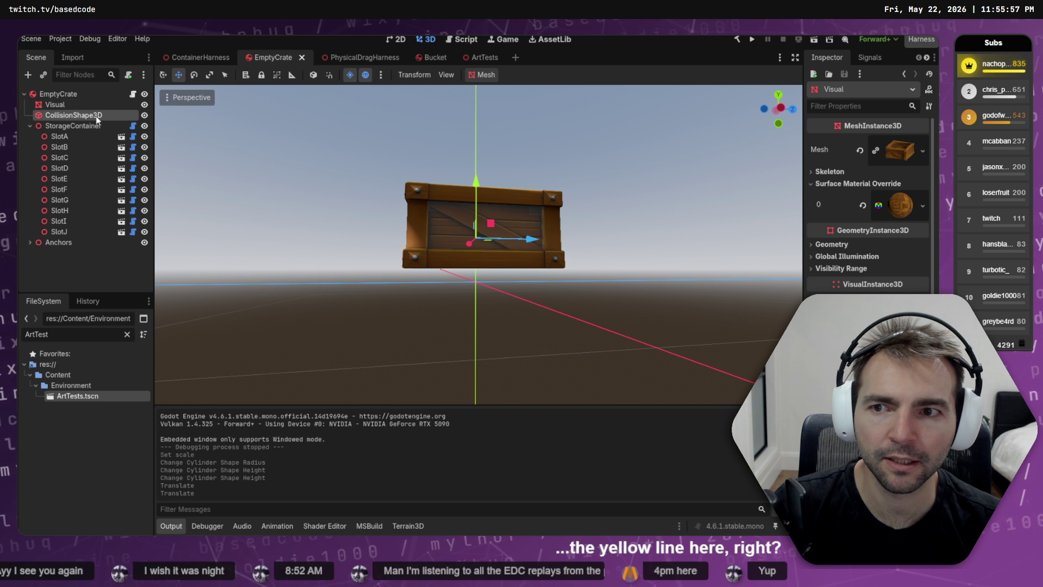
click(97, 127)
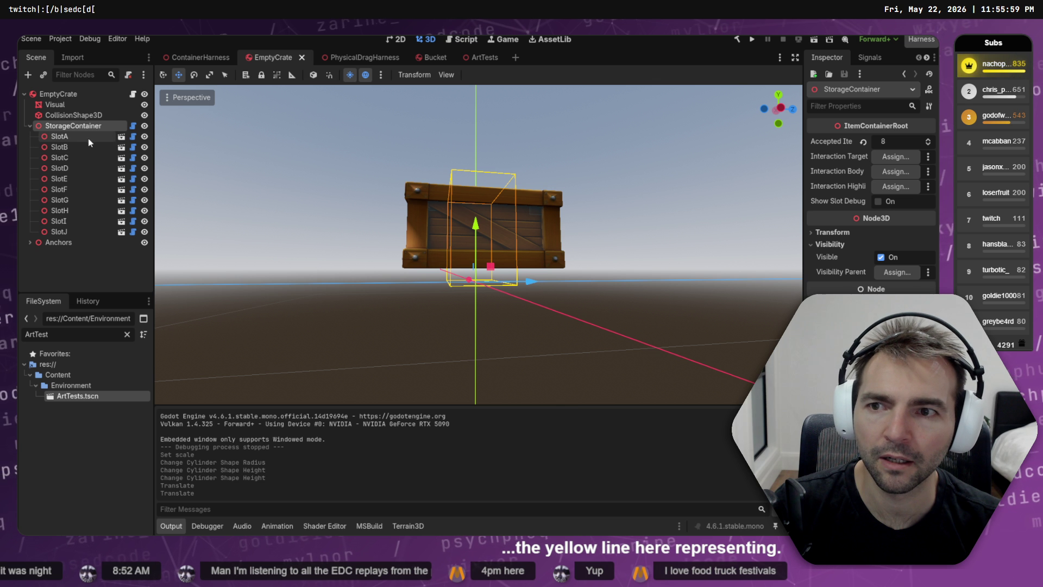
scroll(478, 244, up, 5)
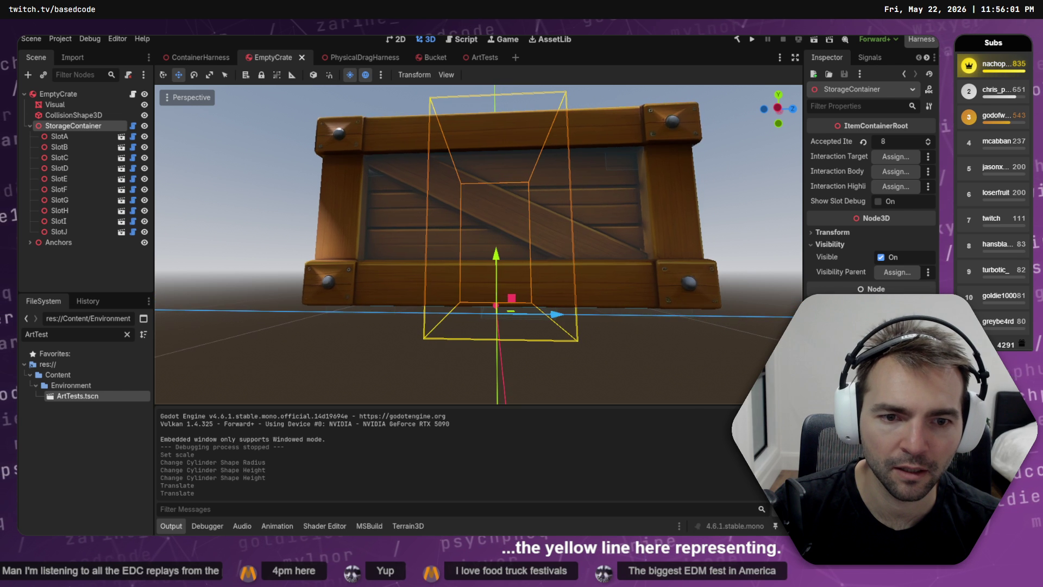
Frame SlotJ, then switch to Left orthogonal view zoomed in on the crate
click(67, 229)
key(f)
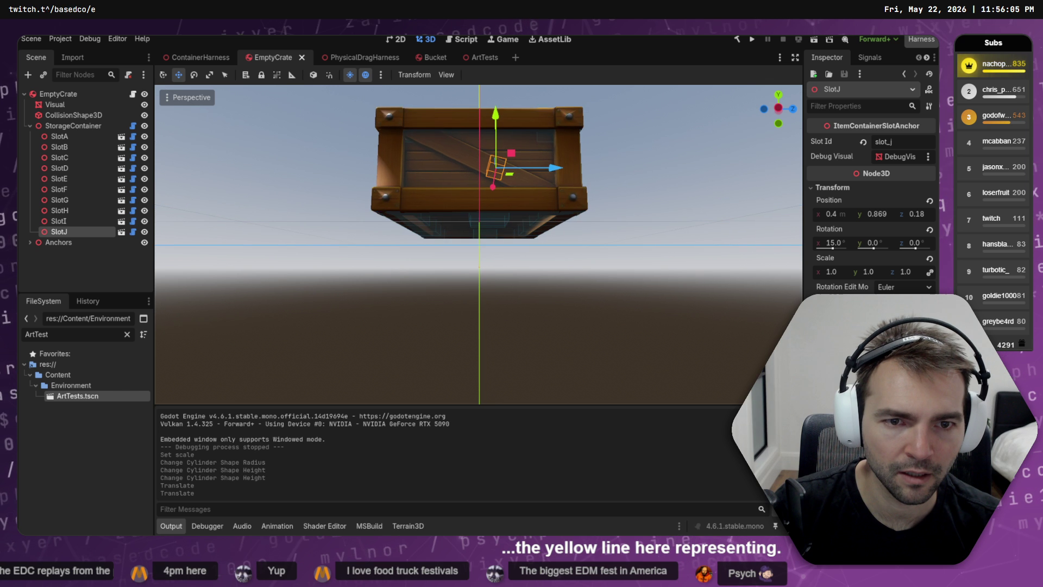
scroll(478, 245, up, 3)
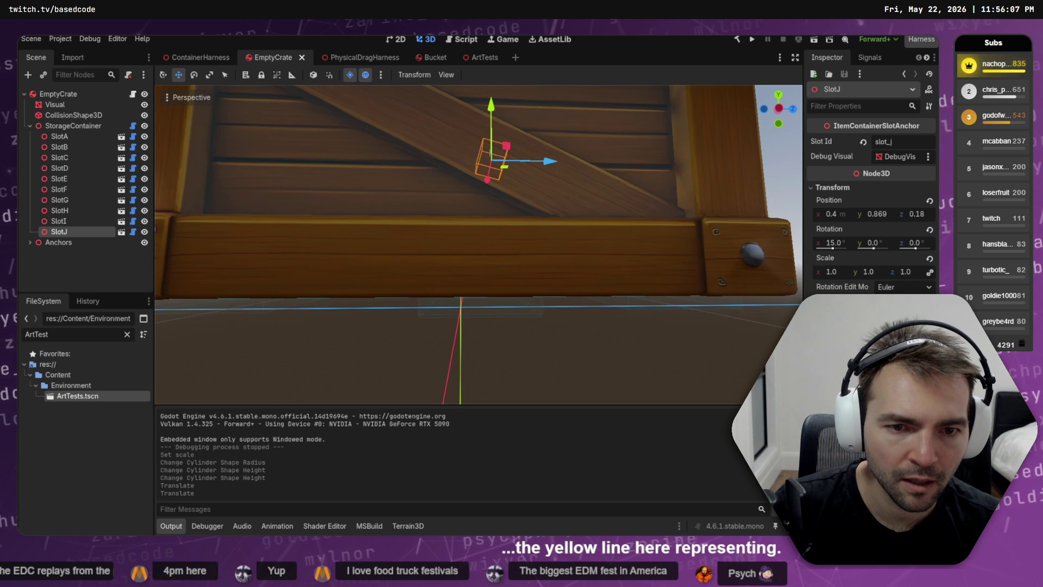
scroll(478, 245, down, 5)
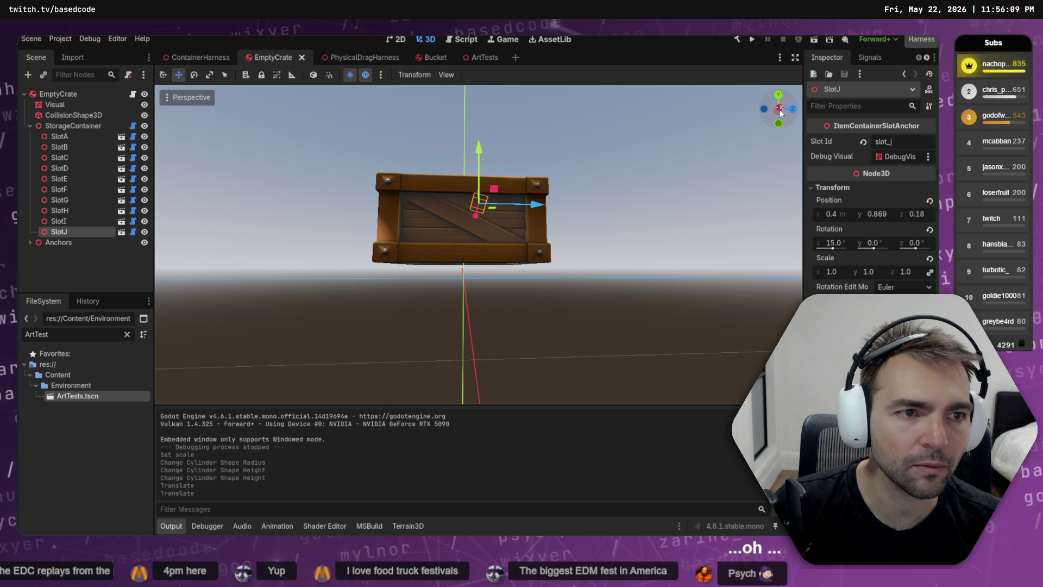
click(781, 110)
scroll(473, 280, up, 10)
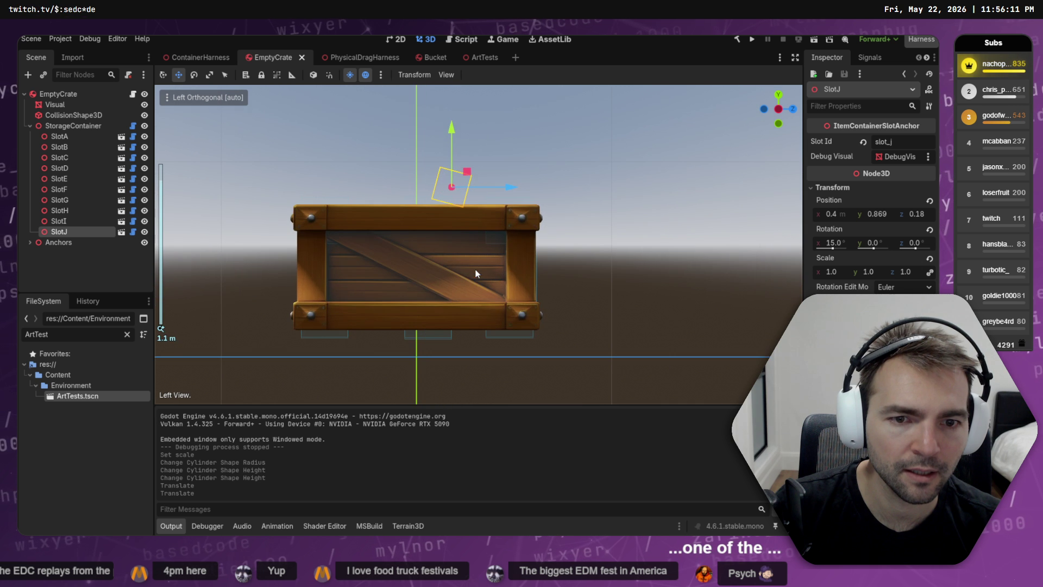
Try raising the crate's bottom centre anchors, undoing each attempt
click(419, 335)
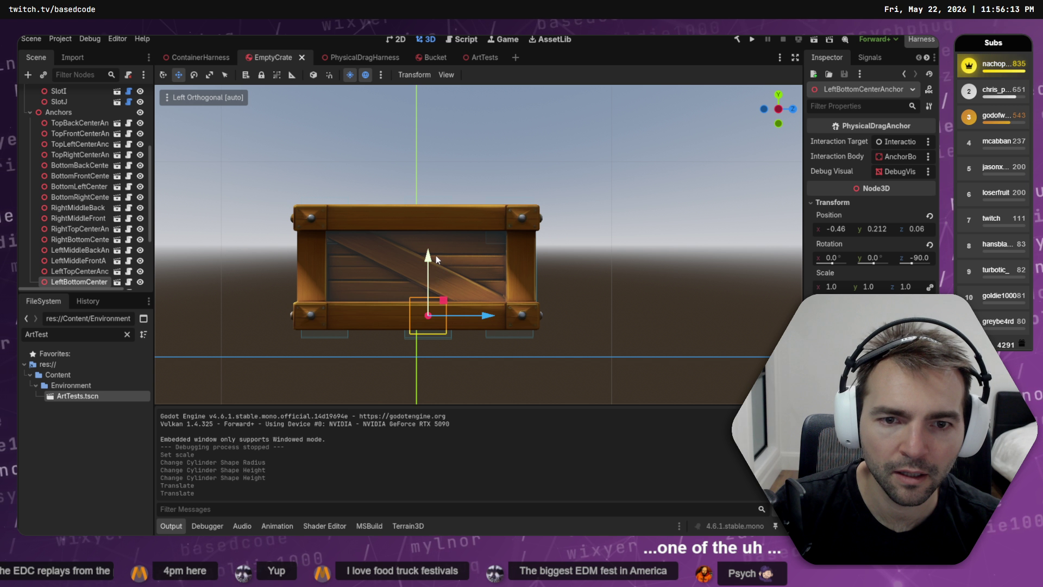
drag(429, 257, 429, 249)
key(ctrl+z)
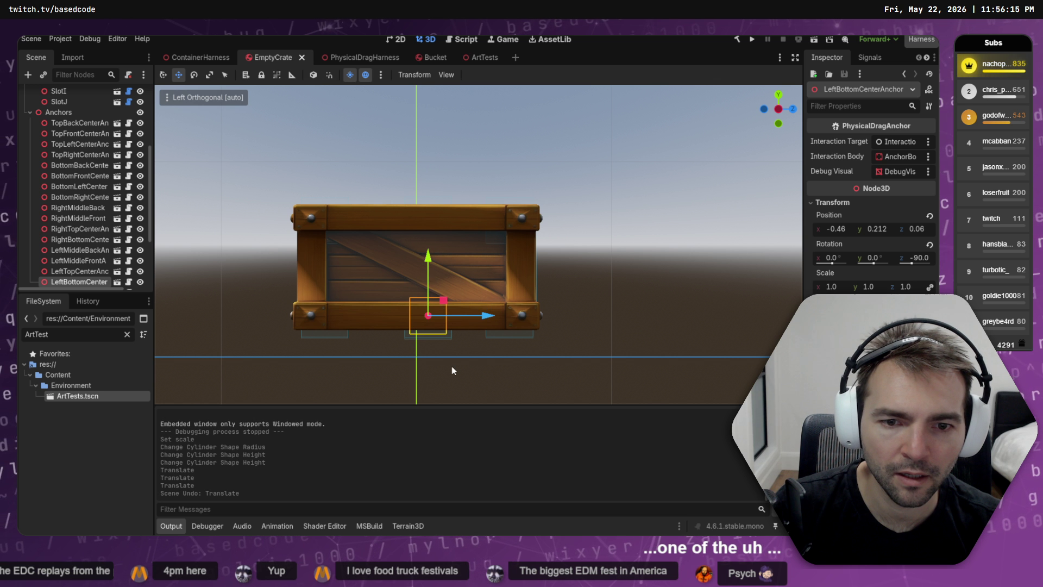
drag(454, 368, 376, 280)
drag(453, 368, 385, 269)
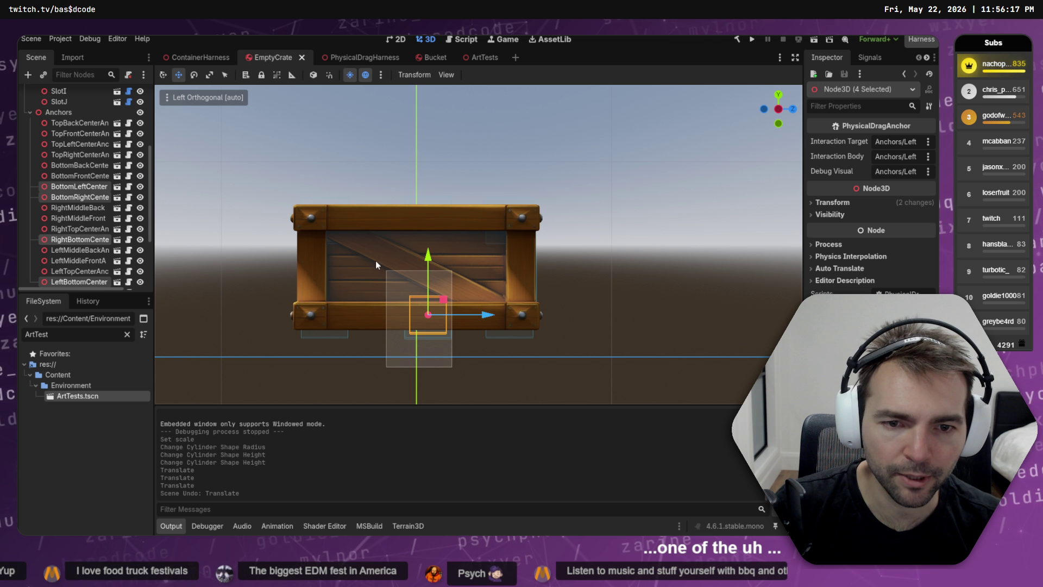
drag(476, 365, 375, 283)
drag(428, 255, 429, 247)
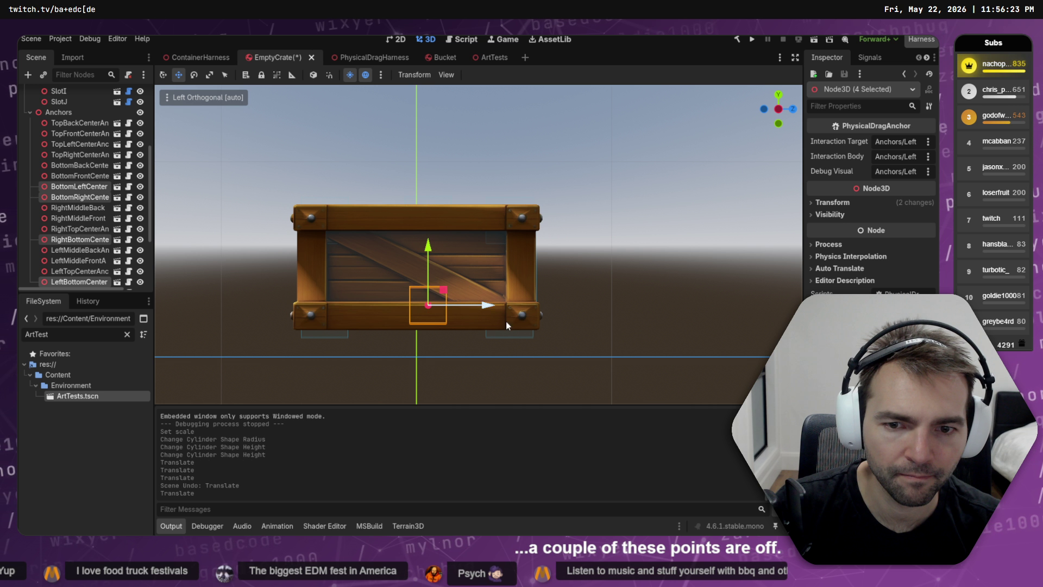
key(ctrl+z)
Box-select all bottom-edge anchors, raise them slightly, and select the Anchors group
mouse_move(610, 386)
mouse_down()
mouse_move(494, 340)
mouse_move(237, 274)
mouse_up()
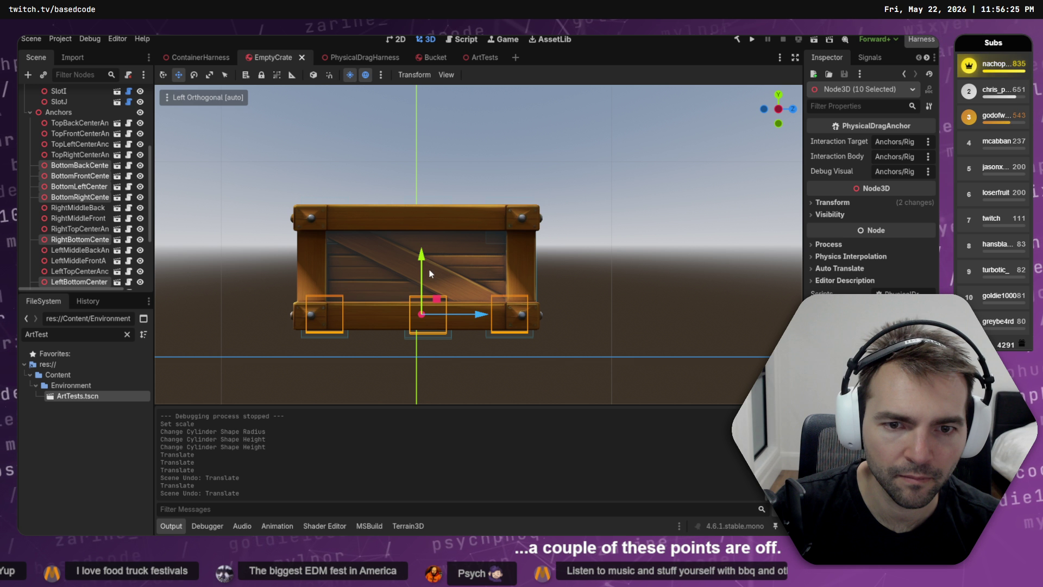
drag(431, 273, 429, 264)
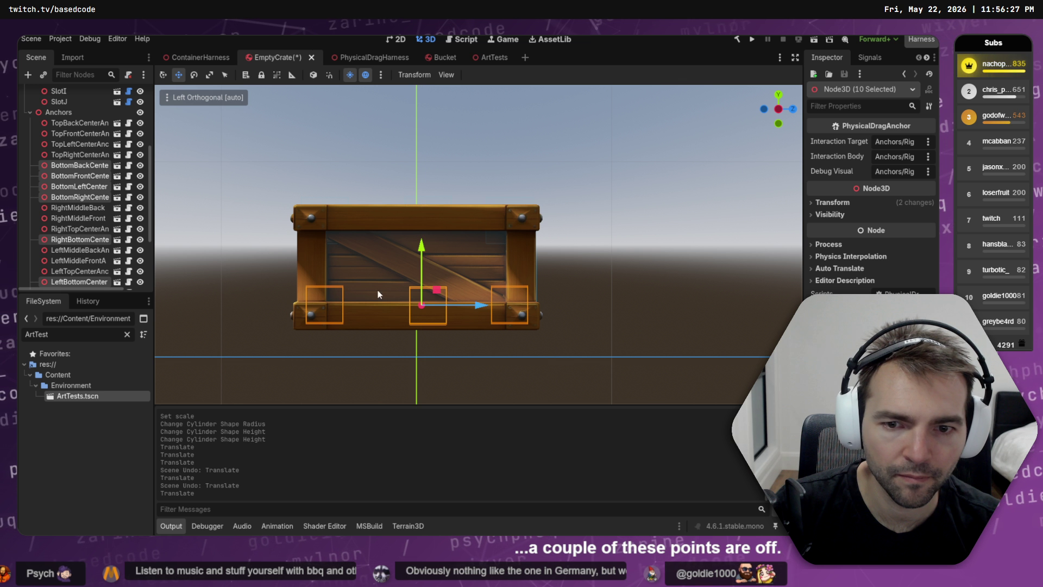
click(69, 114)
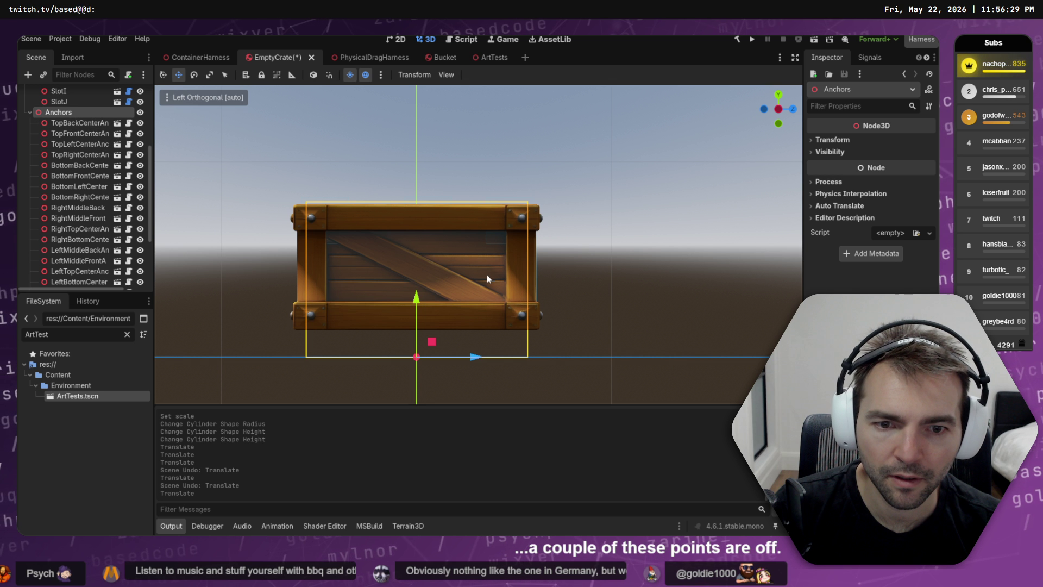
Select SlotA through SlotJ and drag all ten storage slots lower
click(30, 113)
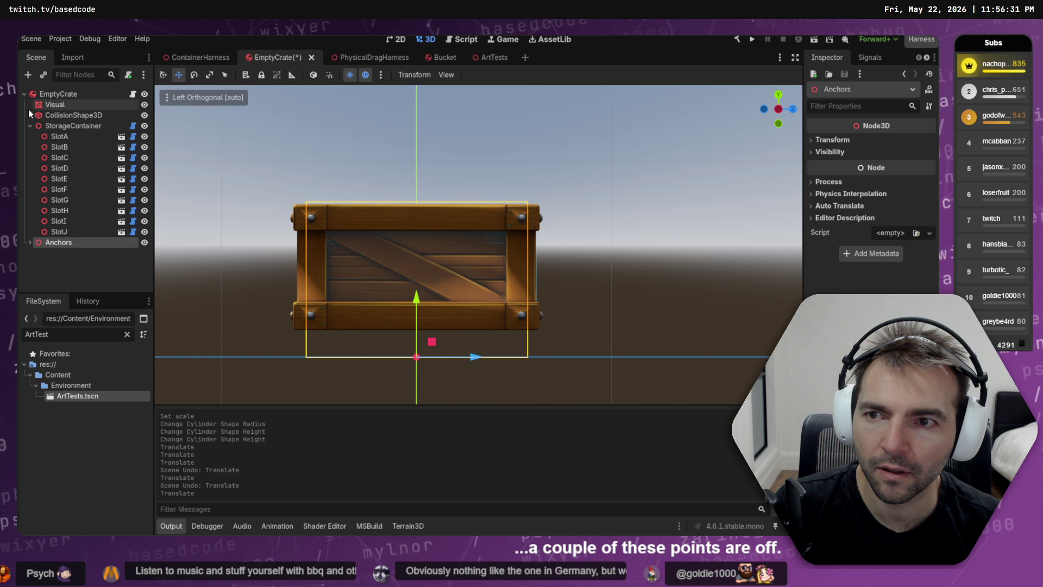
click(71, 126)
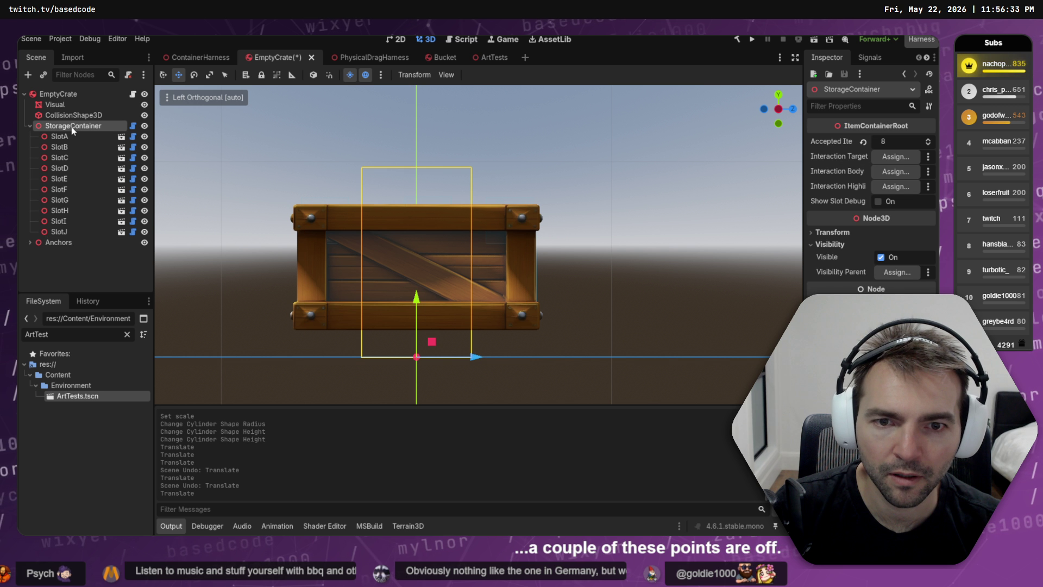
click(84, 138)
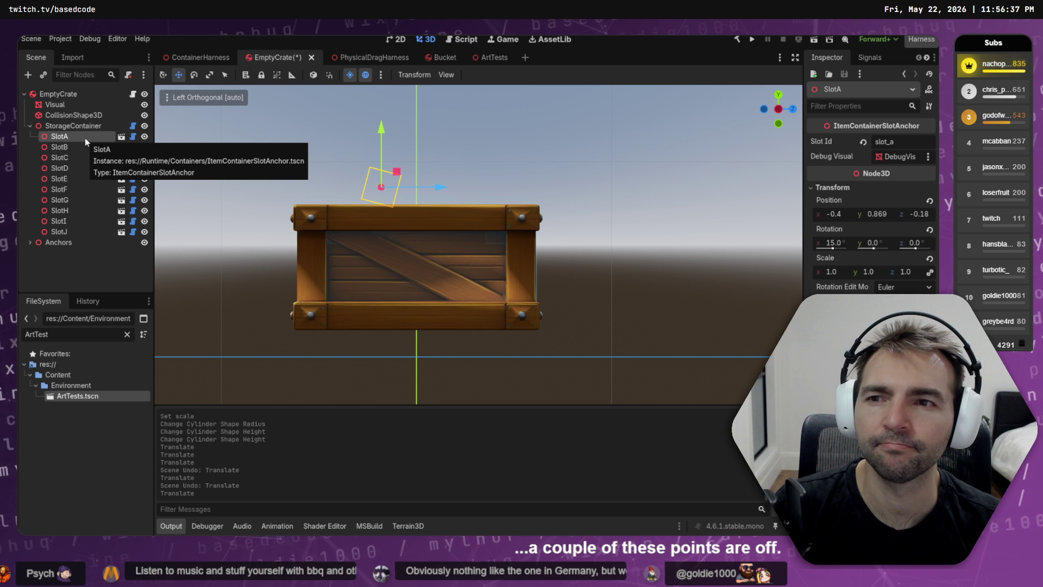
shift+click(70, 232)
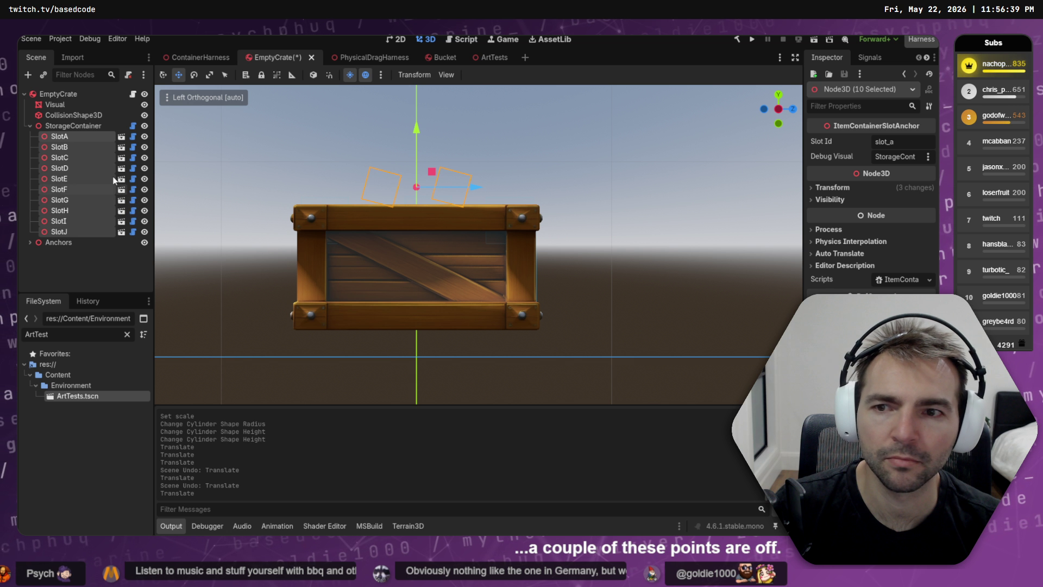
drag(417, 126, 425, 158)
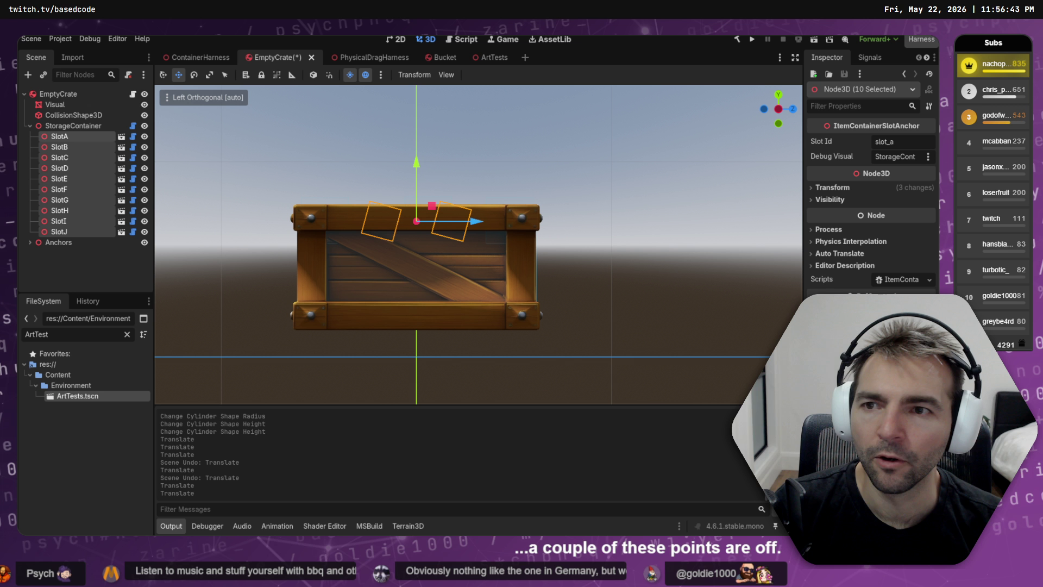
Try lowering the StorageContainer with its slots, undo it, and save the EmptyCrate scene
click(90, 128)
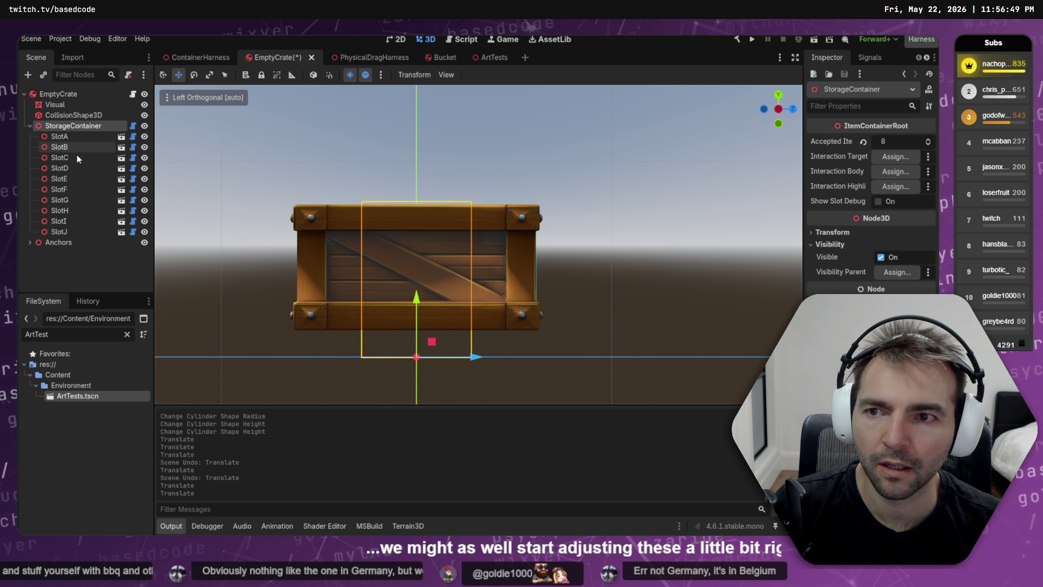
shift+click(71, 230)
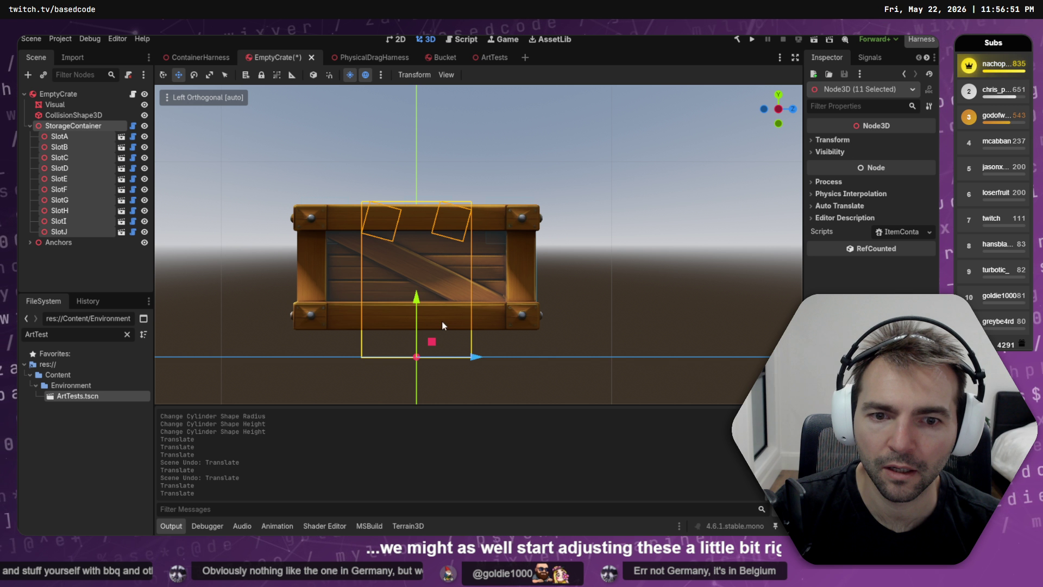
drag(419, 301, 419, 323)
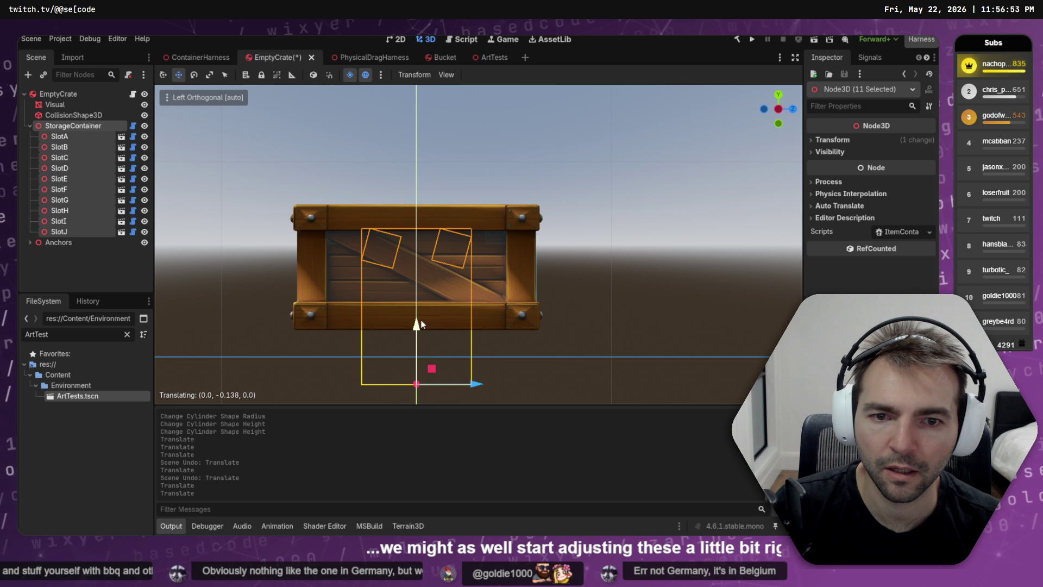
key(ctrl+z)
click(70, 126)
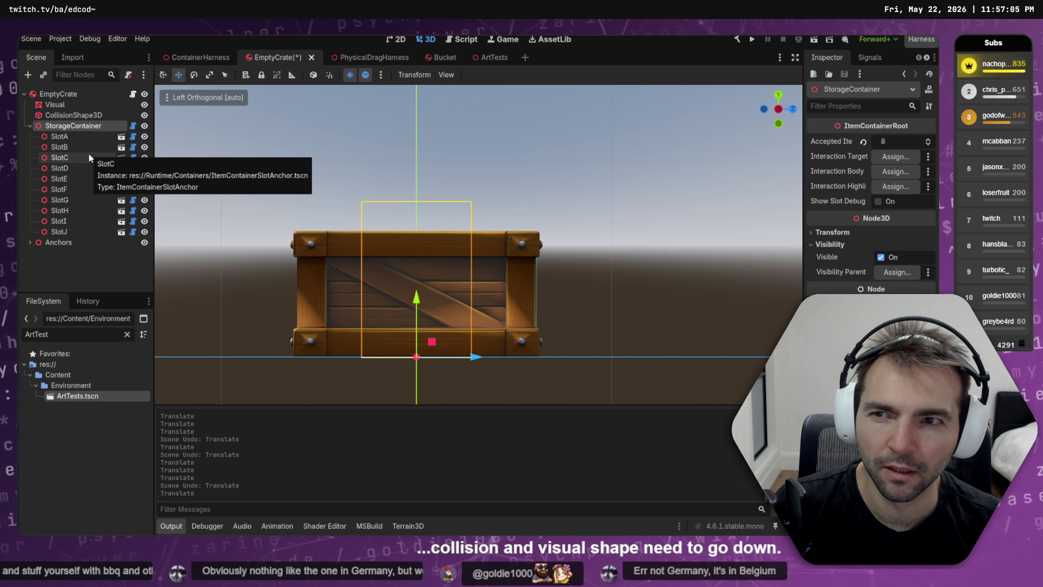
key(ctrl+s)
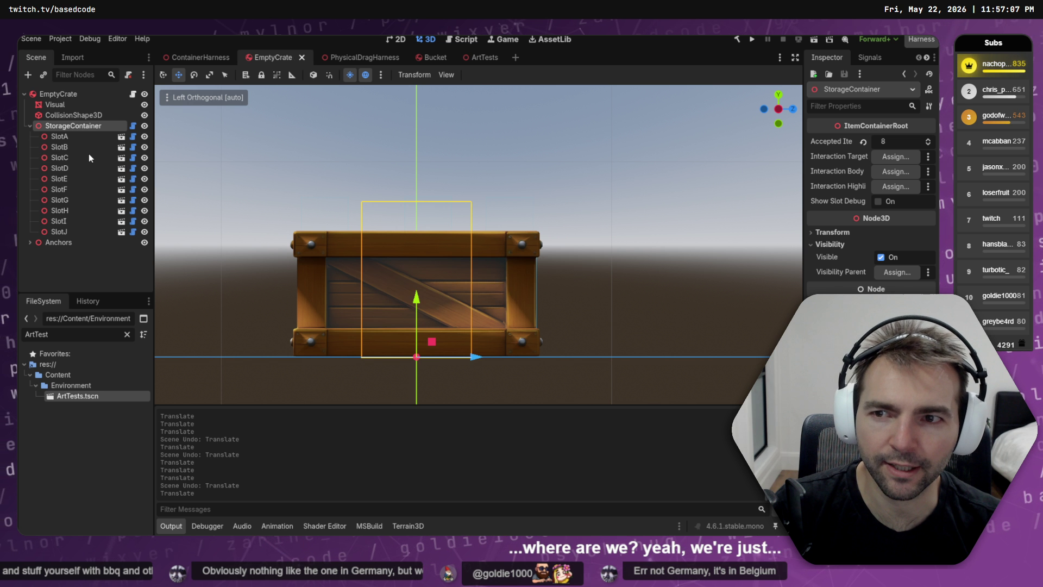
click(82, 114)
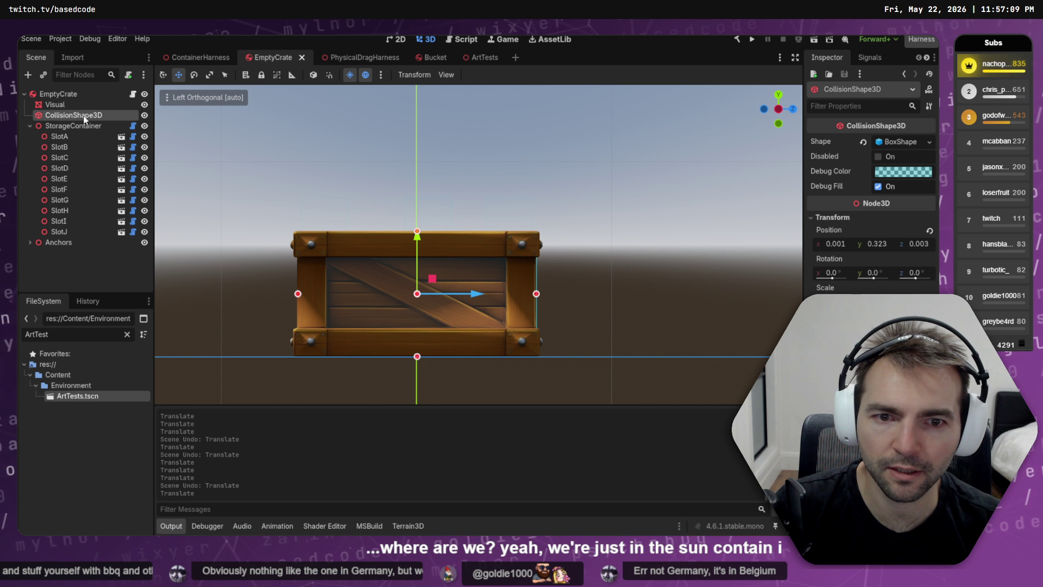
Lower SlotA–SlotJ about 0.13 m so they sit at the crate's top rim
click(82, 126)
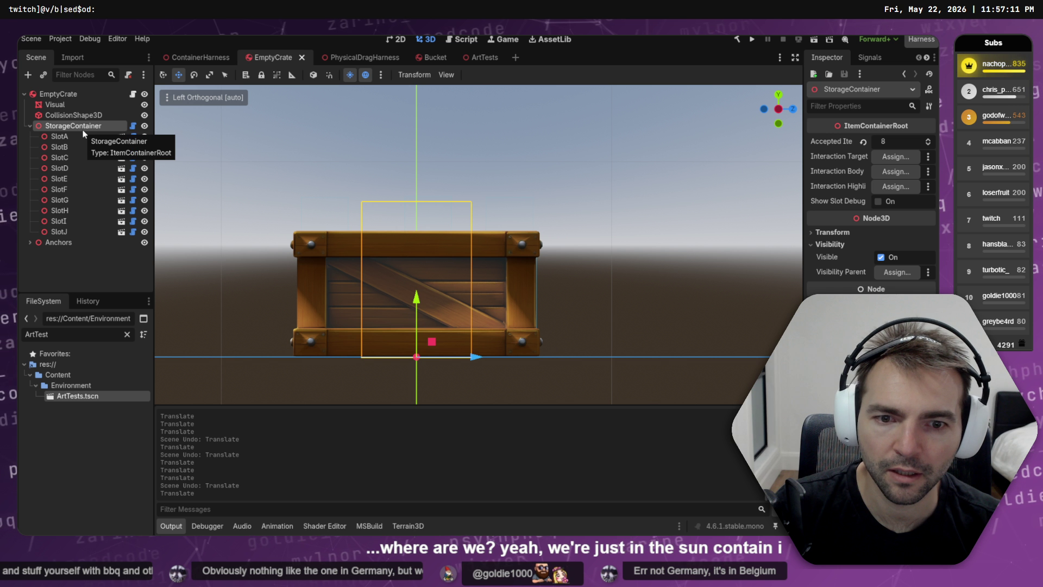
click(64, 232)
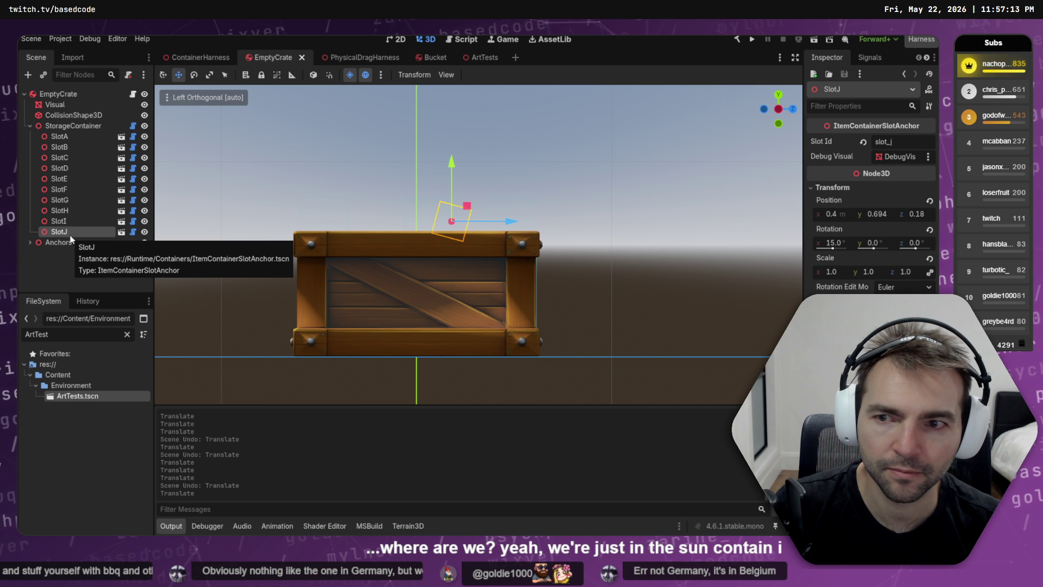
shift+click(76, 135)
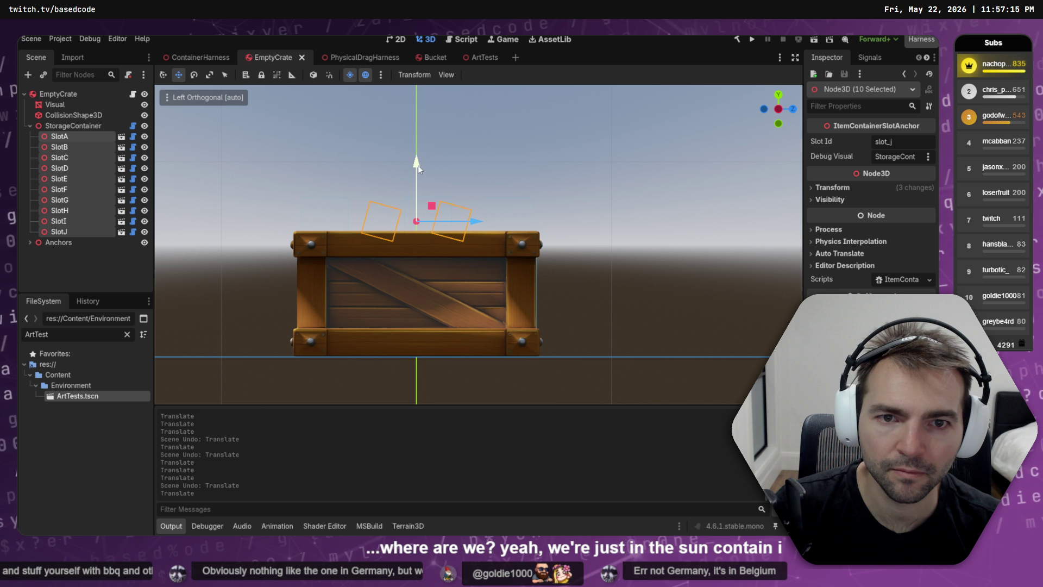
drag(417, 163, 430, 191)
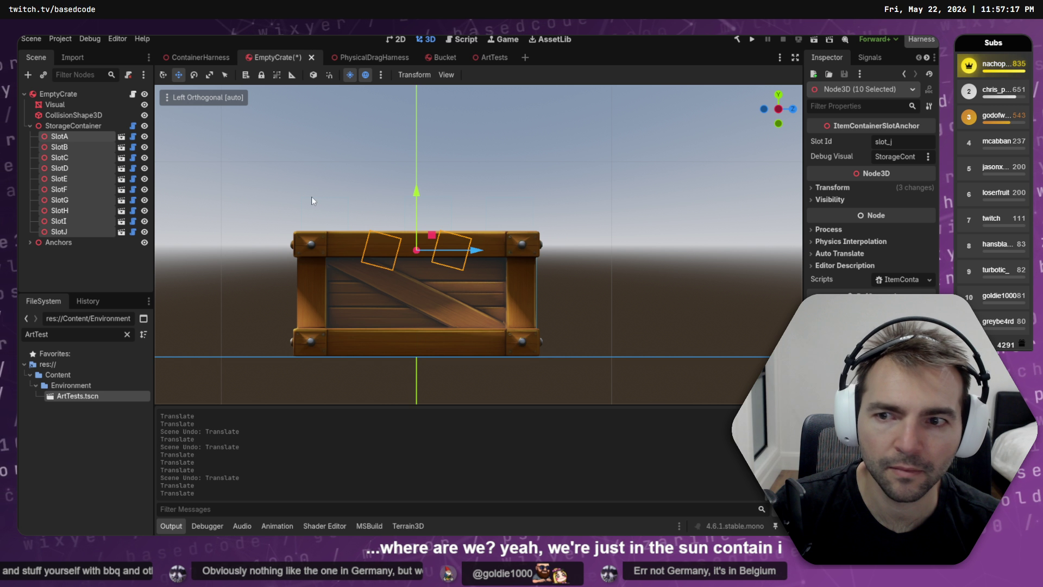
click(69, 248)
click(52, 243)
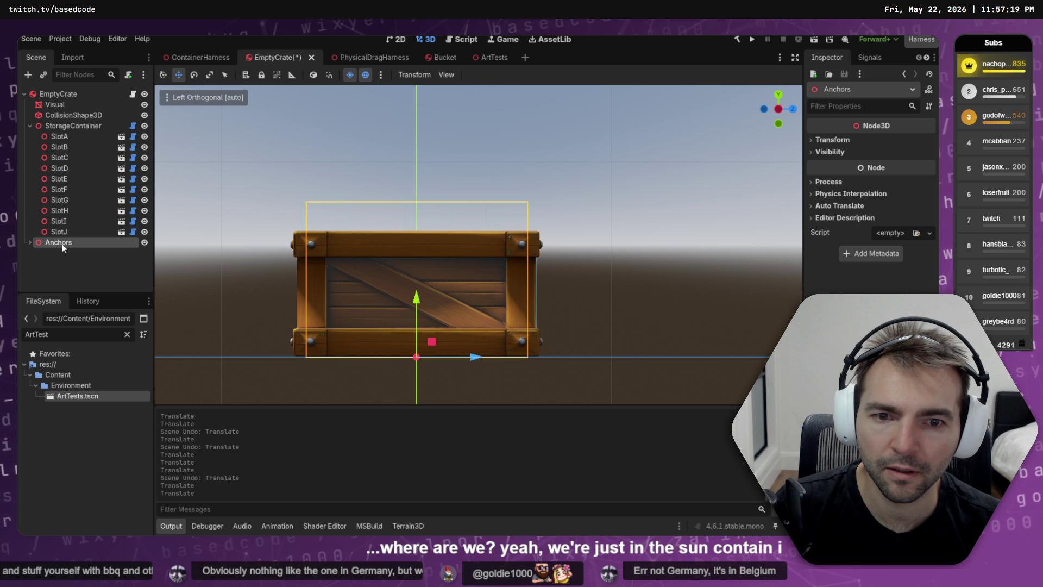
Box-select the anchors along the crate's top and lower them onto the rim
click(31, 242)
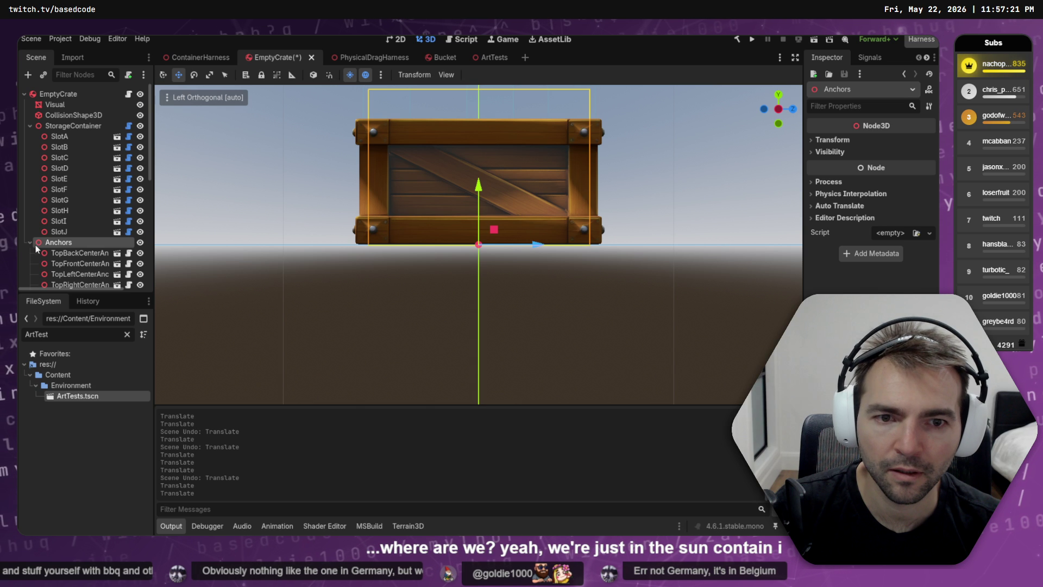
click(64, 253)
key(Down)
key(Down)
key(Down)
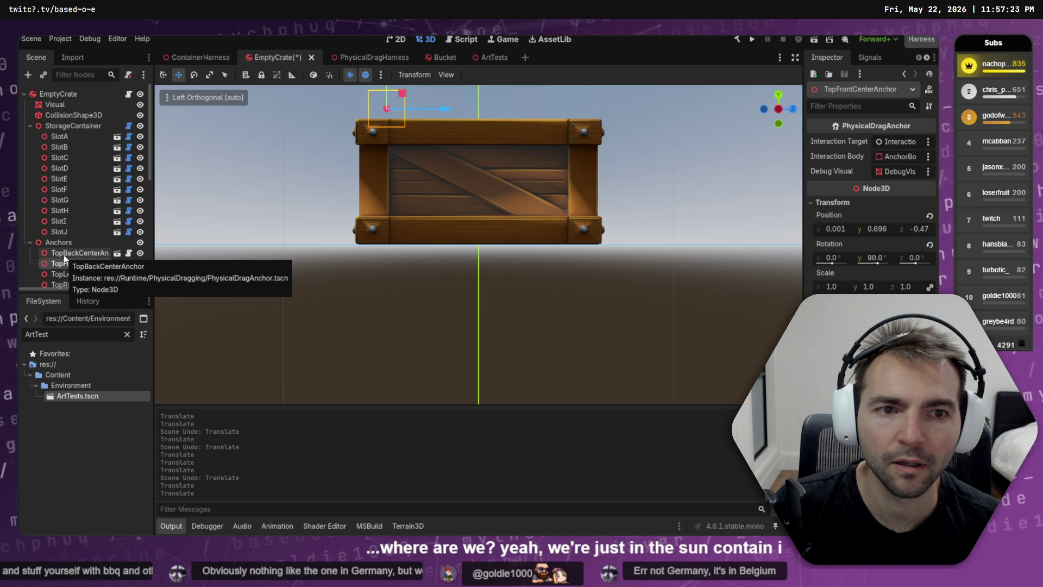
key(Up)
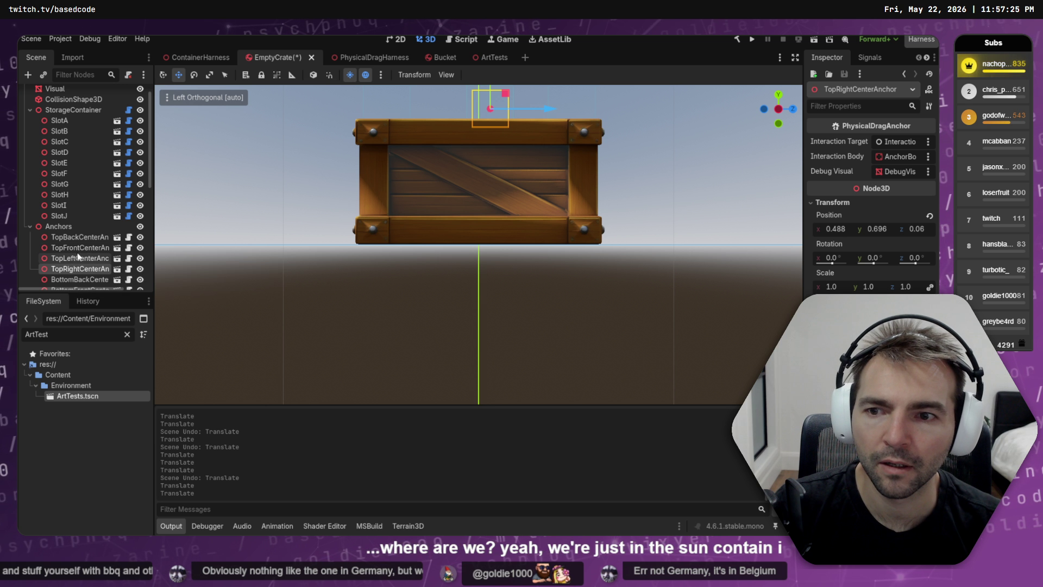
mouse_move(657, 108)
mouse_down()
mouse_move(470, 197)
mouse_move(264, 235)
mouse_up()
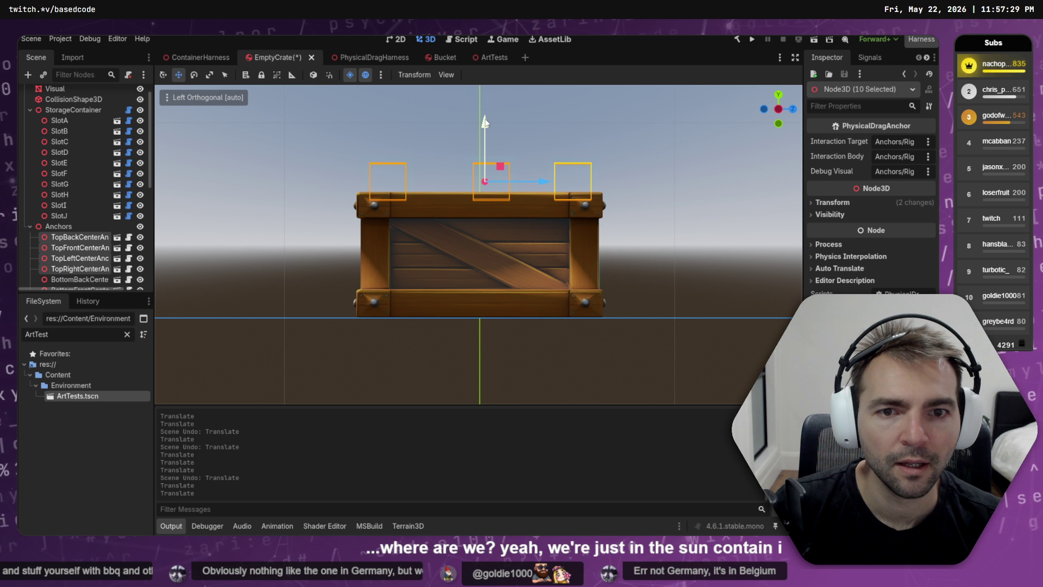
drag(485, 122, 491, 149)
scroll(83, 249, down, 2)
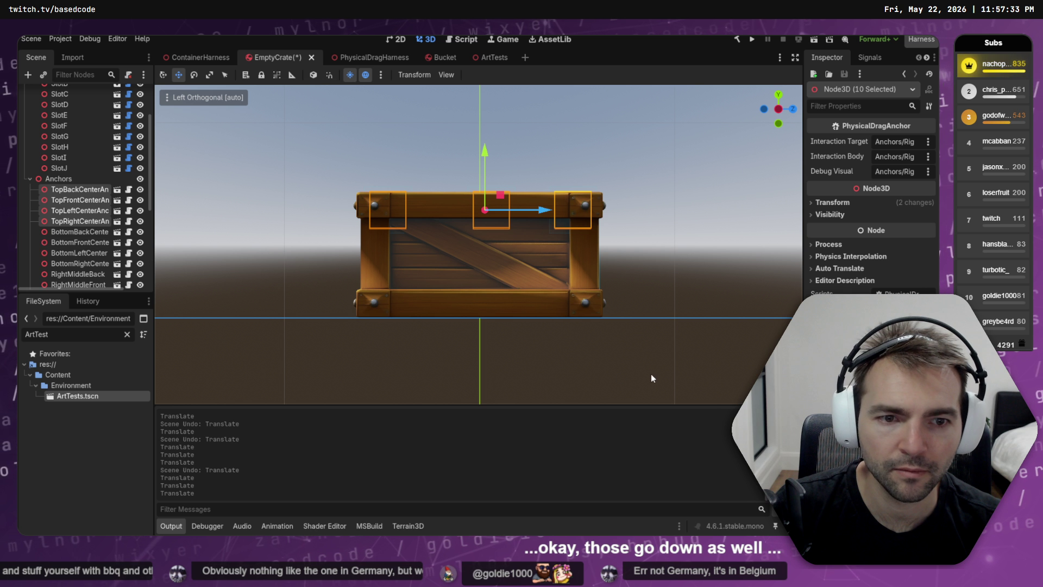
Deselect the top anchors and step through the individual anchor nodes in the Anchors group
drag(651, 375, 280, 259)
click(82, 221)
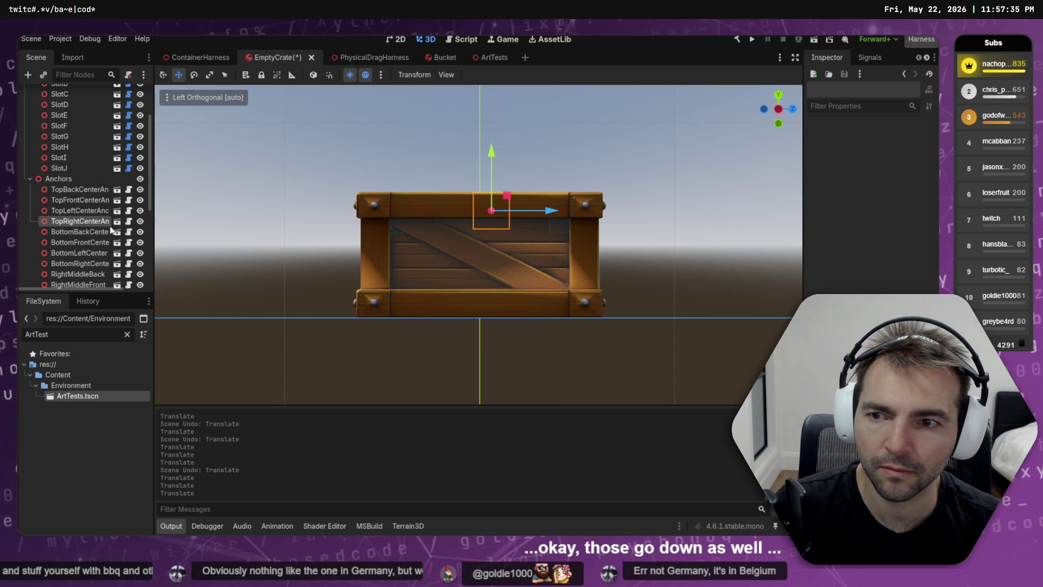
key(Down)
key(Down)
key(Down)
key(Down)
key(Down)
key(Down)
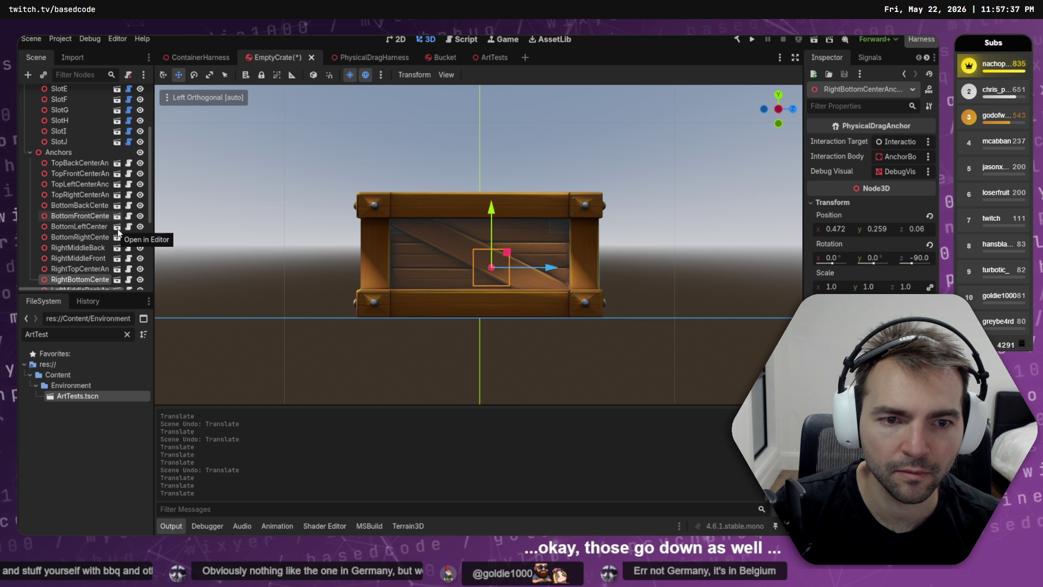
key(Down)
key(Down)
key(Down)
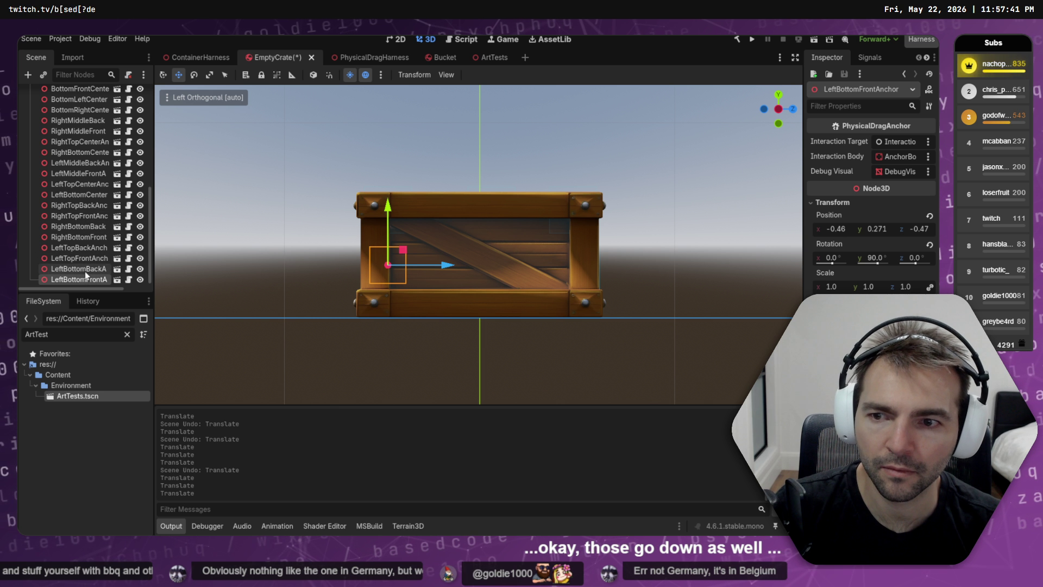
click(80, 247)
Lower the ten bottom-edge anchors about 0.14 to the crate's base and save EmptyCrate
drag(676, 251, 329, 308)
mouse_move(649, 234)
mouse_down()
mouse_move(373, 305)
mouse_move(305, 360)
mouse_up()
drag(485, 235, 494, 243)
click(709, 197)
key(ctrl+s)
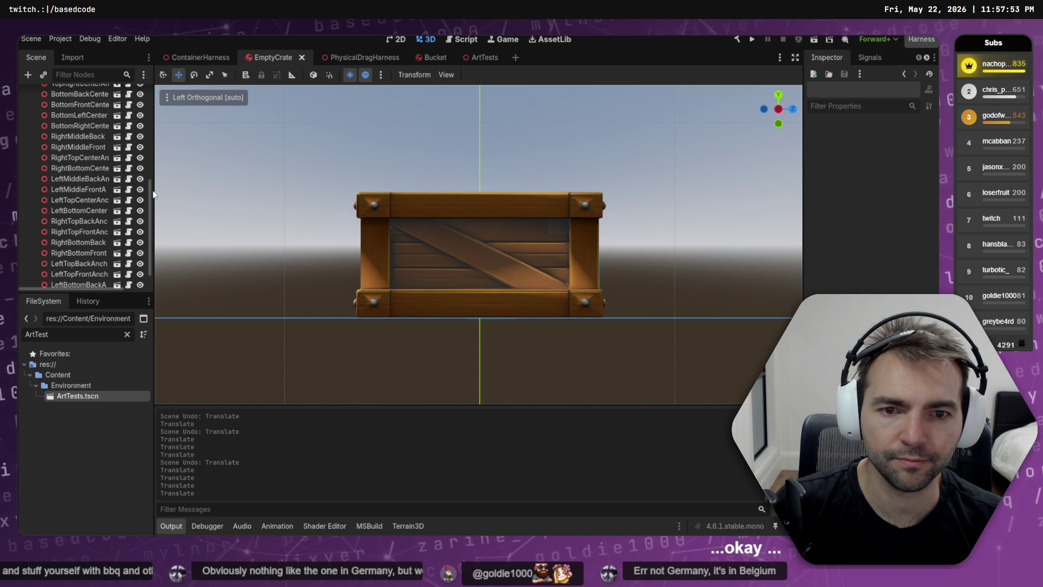
scroll(53, 266, down, 2)
click(54, 274)
scroll(84, 210, up, 10)
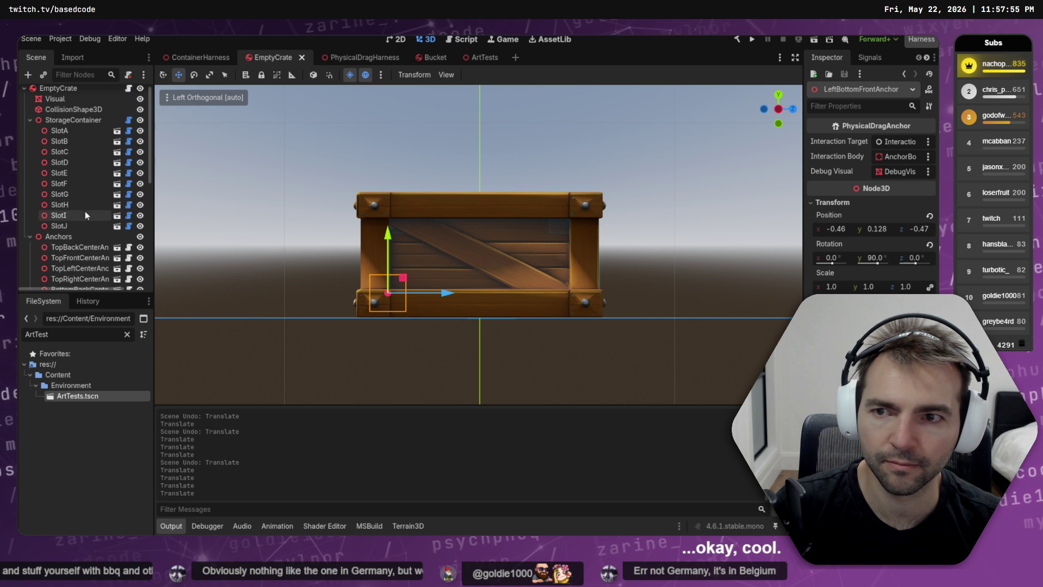
click(67, 123)
click(69, 129)
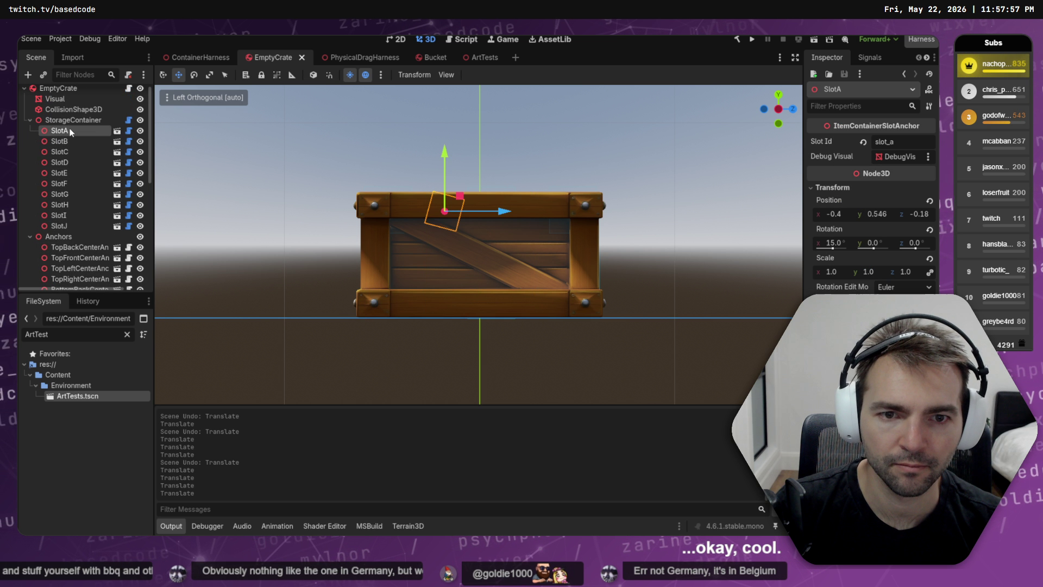
click(412, 131)
mouse_move(365, 158)
mouse_down()
mouse_move(507, 161)
mouse_move(525, 228)
mouse_up()
scroll(543, 226, down, 6)
drag(674, 208, 682, 185)
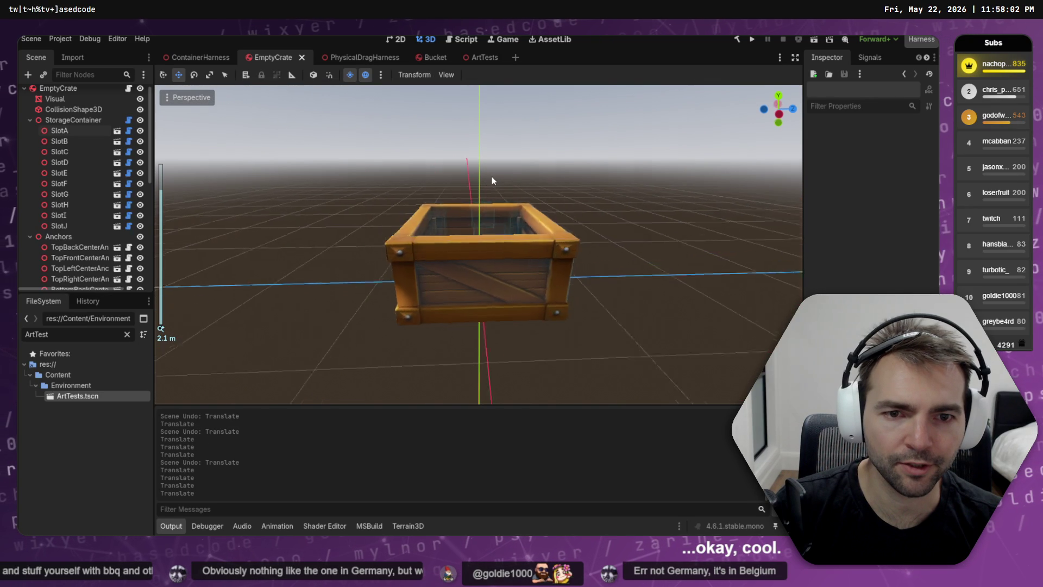
drag(493, 181, 462, 180)
click(57, 131)
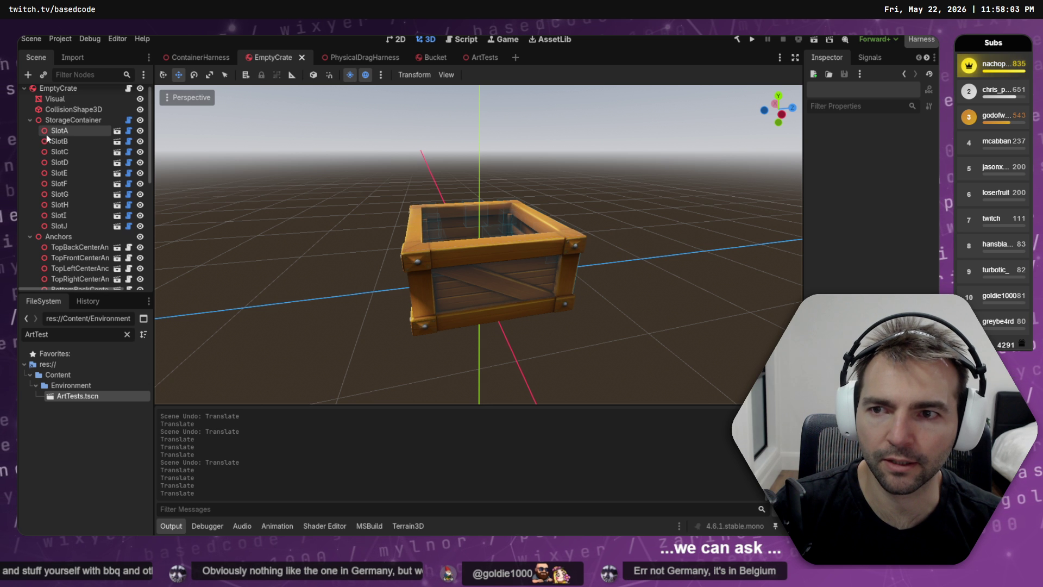
mouse_move(685, 168)
mouse_down()
mouse_move(650, 188)
mouse_move(458, 199)
mouse_move(426, 157)
mouse_move(438, 170)
mouse_move(535, 187)
mouse_move(496, 181)
mouse_up()
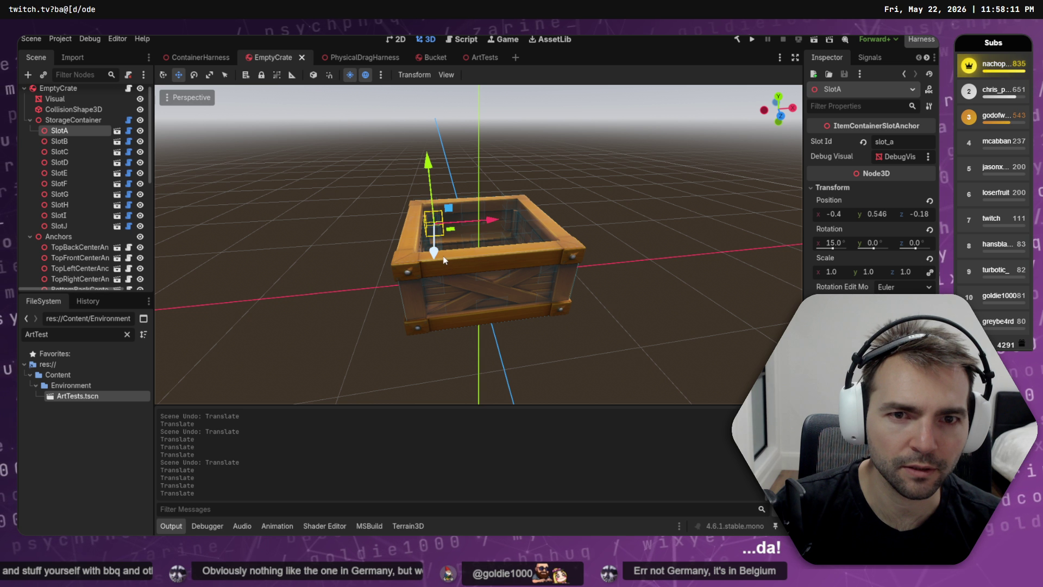
Instantiate CornHoldable.tscn as a child of SlotA, putting a corn cob in the crate
right_click(76, 138)
click(179, 140)
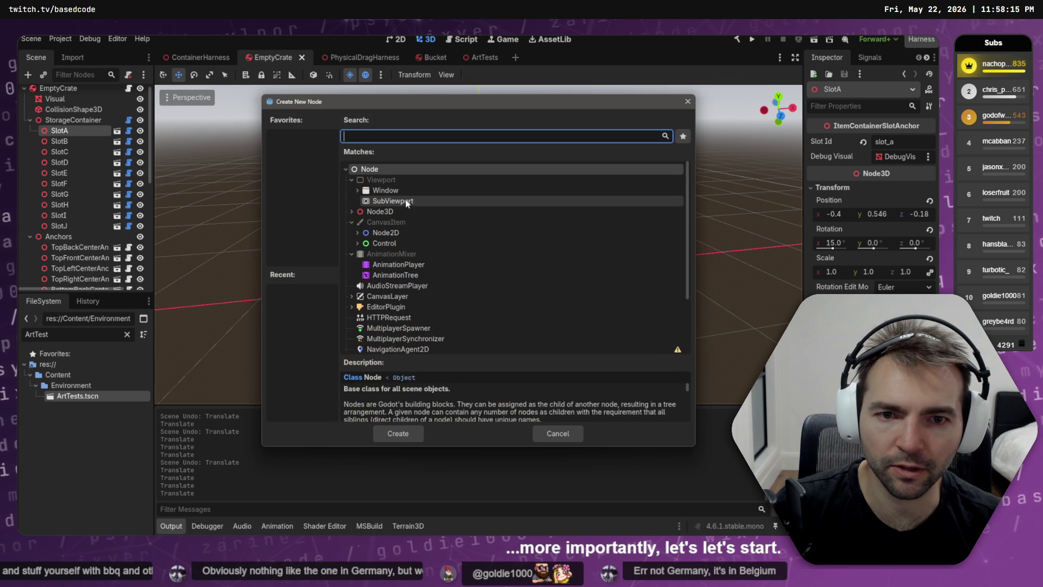
key(Escape)
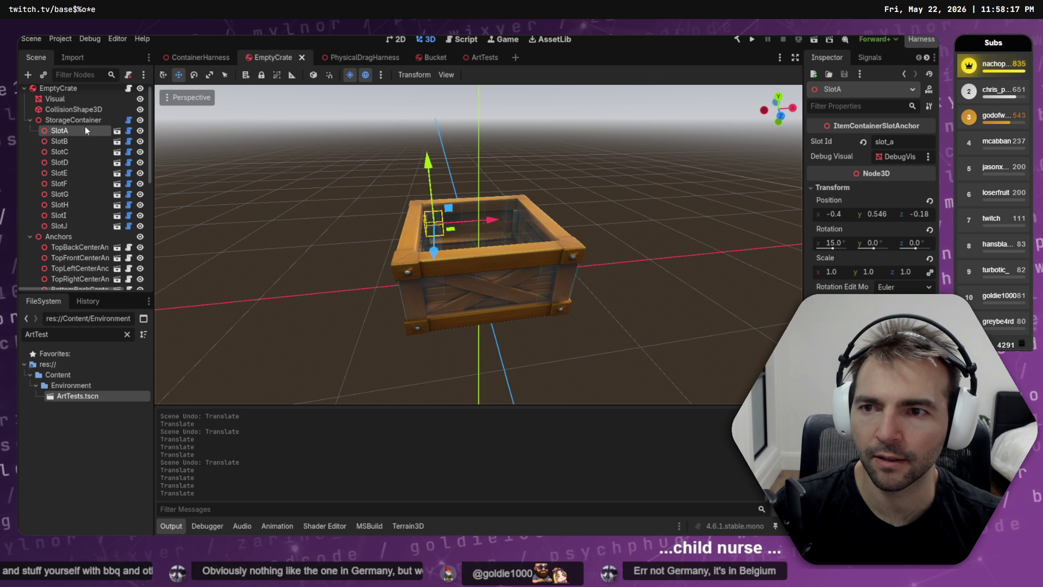
right_click(85, 130)
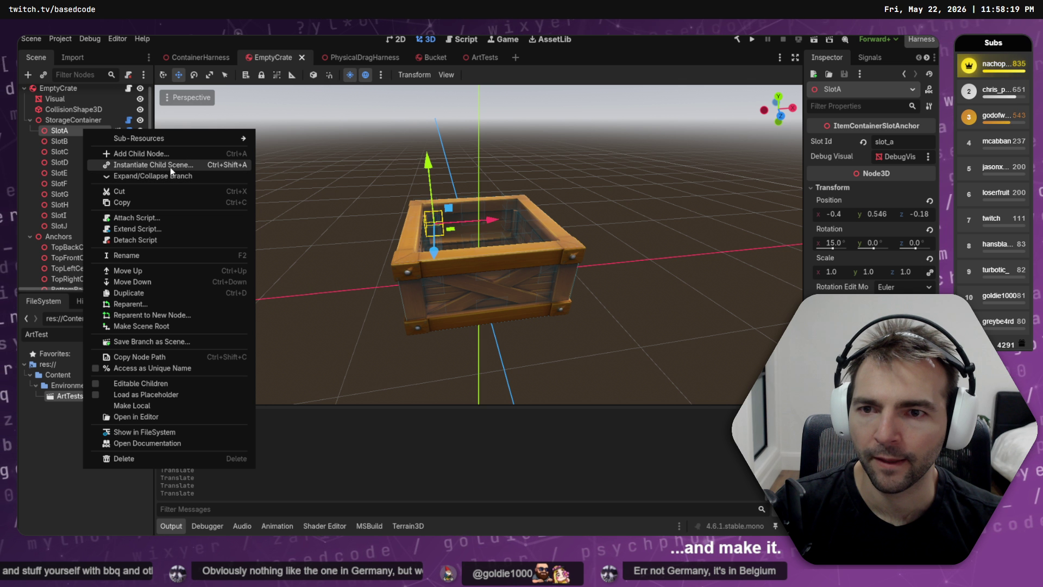
click(170, 166)
text(Corn)
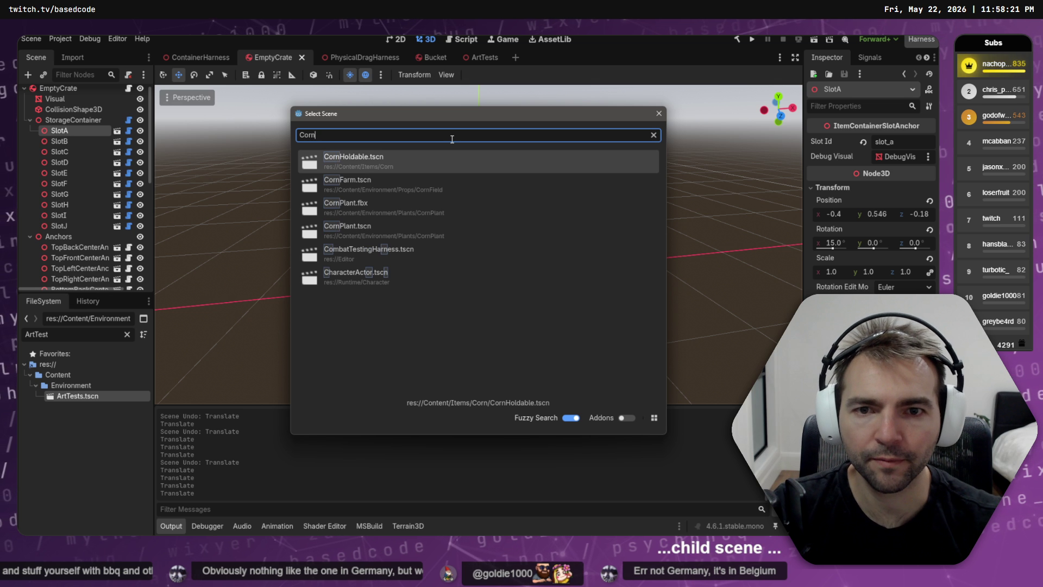
double_click(360, 162)
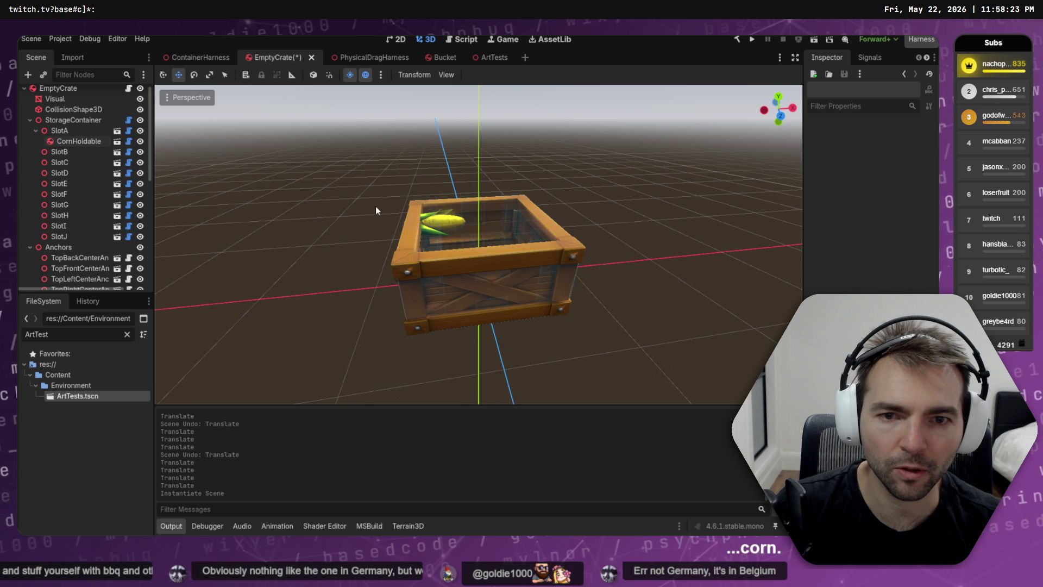
click(60, 130)
Try rotating SlotA alone and then all ten slots, undoing both attempts
key(e)
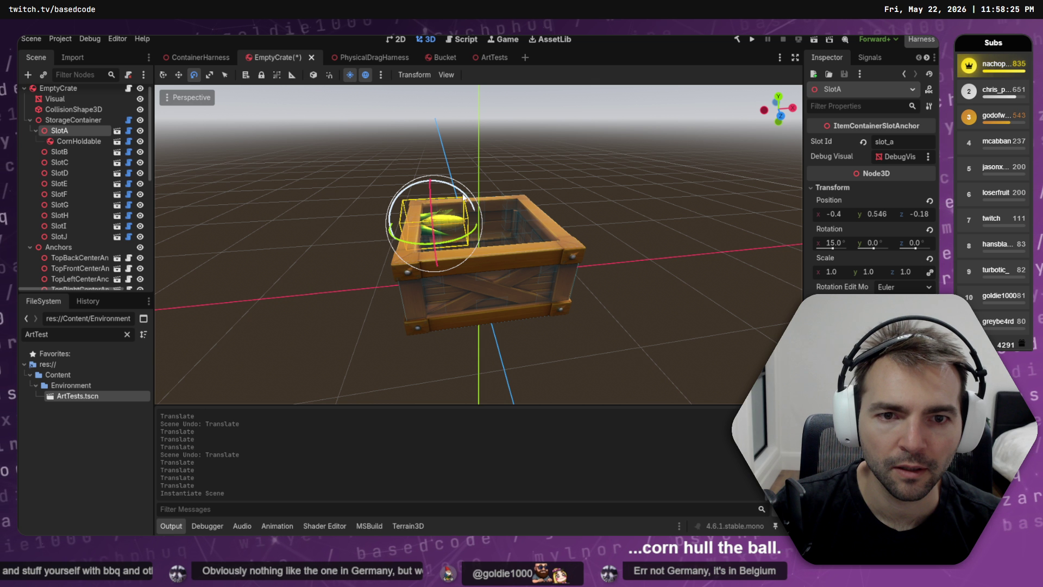
mouse_move(464, 198)
mouse_down()
mouse_move(391, 211)
mouse_move(400, 200)
mouse_up()
key(ctrl+z)
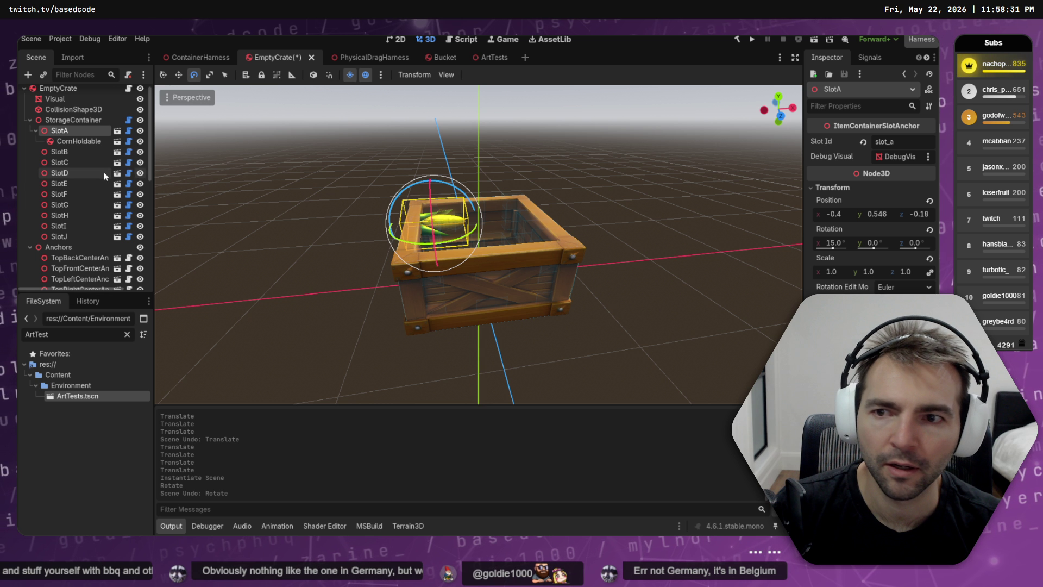
click(37, 131)
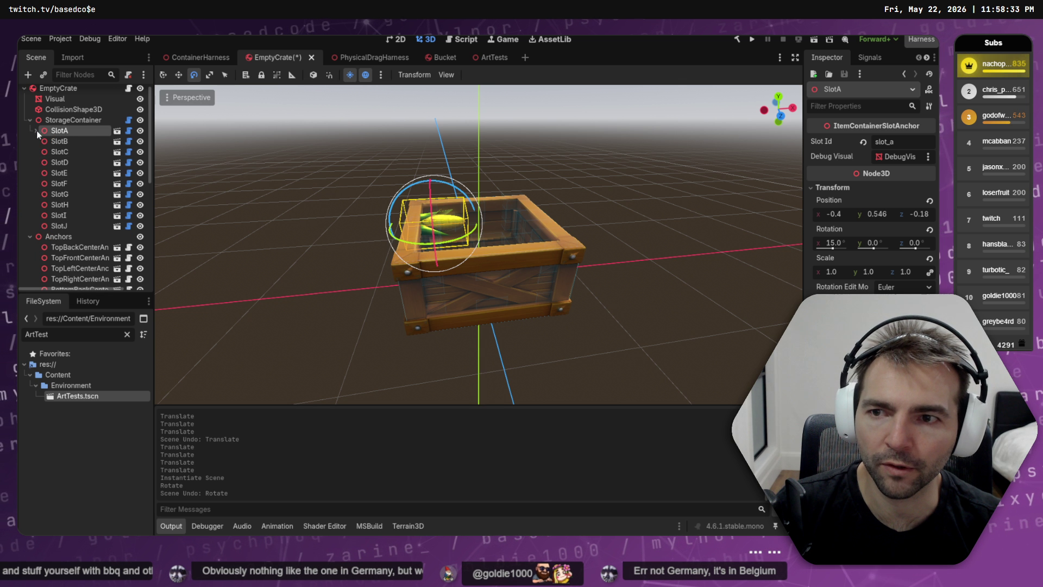
shift+click(70, 226)
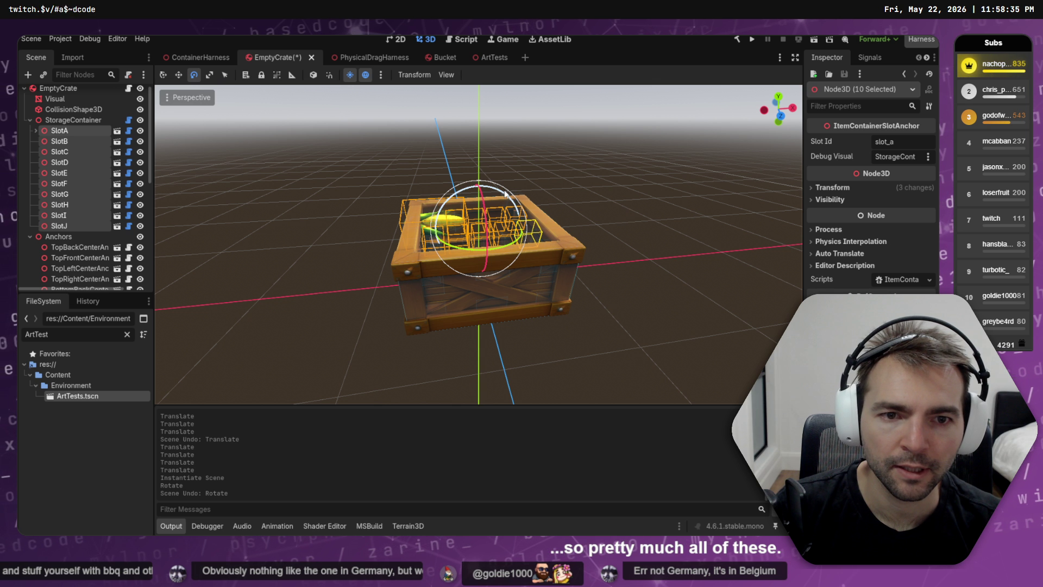
mouse_move(501, 194)
mouse_down()
mouse_move(413, 136)
mouse_move(357, 60)
mouse_up()
key(ctrl+z)
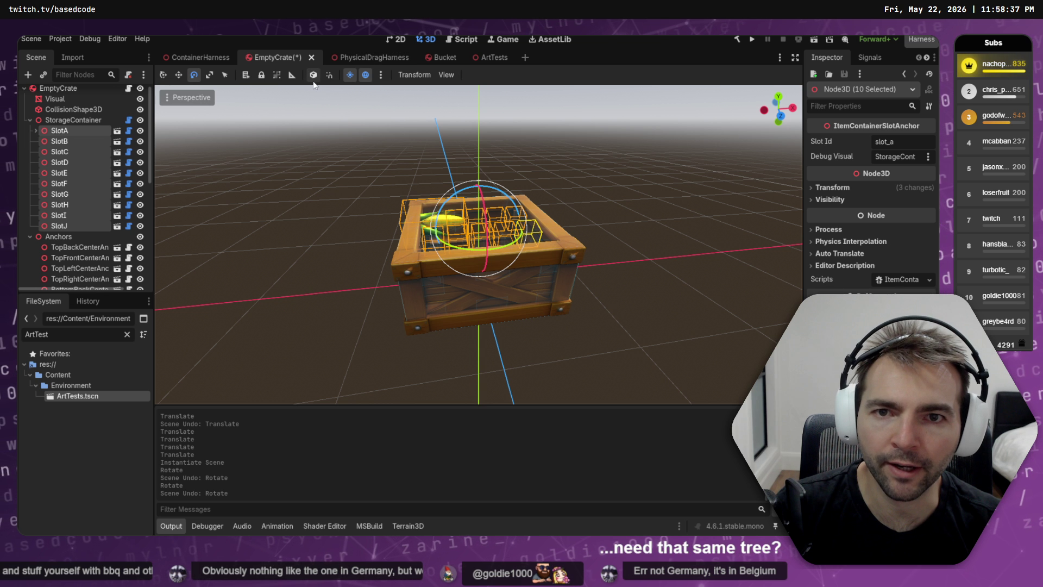
Enable Use Local Space and rotate every slot on its own axis, standing the corn upright
click(313, 76)
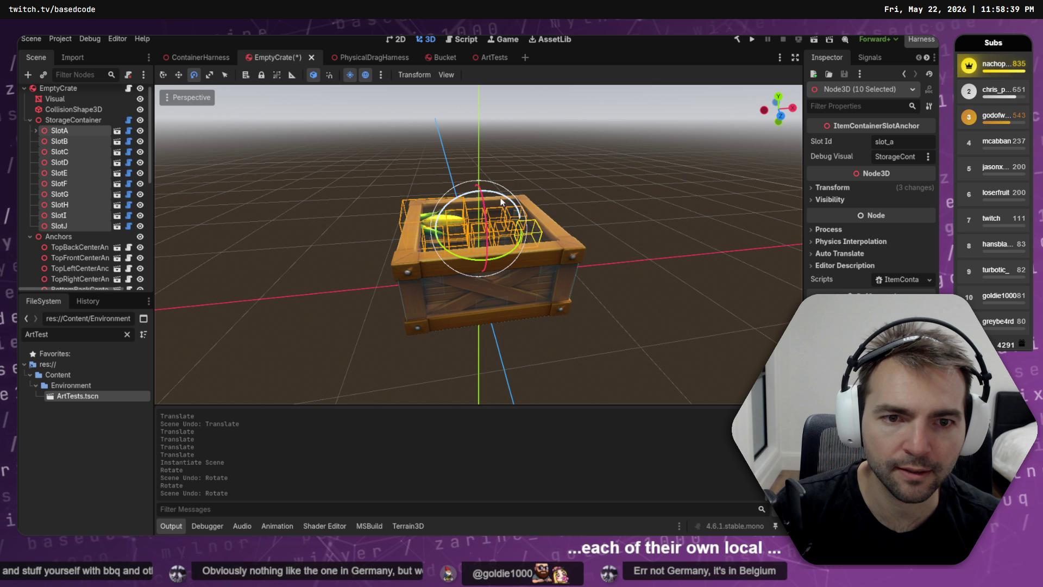
drag(493, 197, 446, 202)
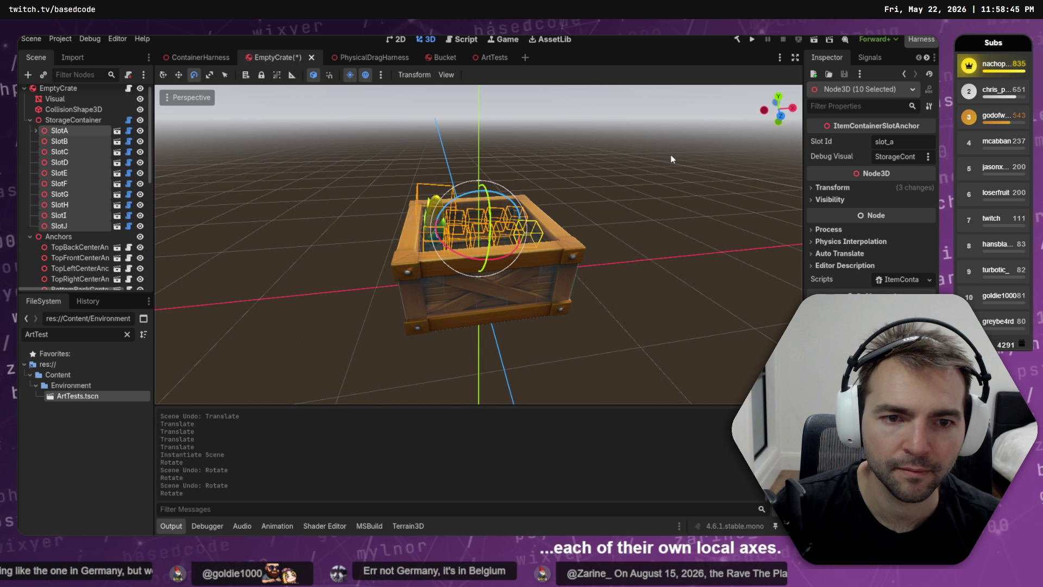
key(ctrl+KP_3)
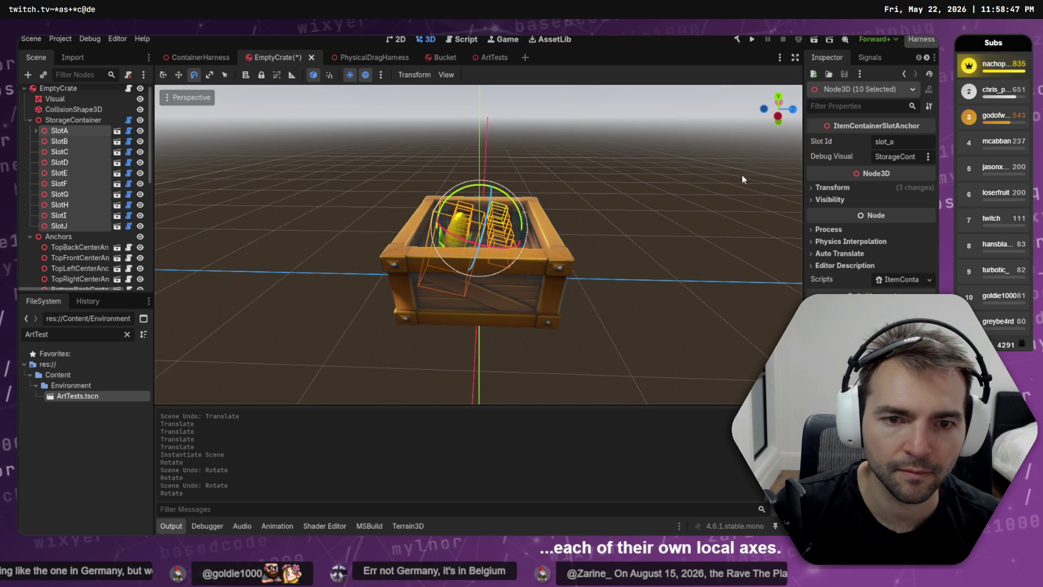
mouse_move(741, 174)
mouse_down()
mouse_move(757, 191)
mouse_move(664, 234)
mouse_up()
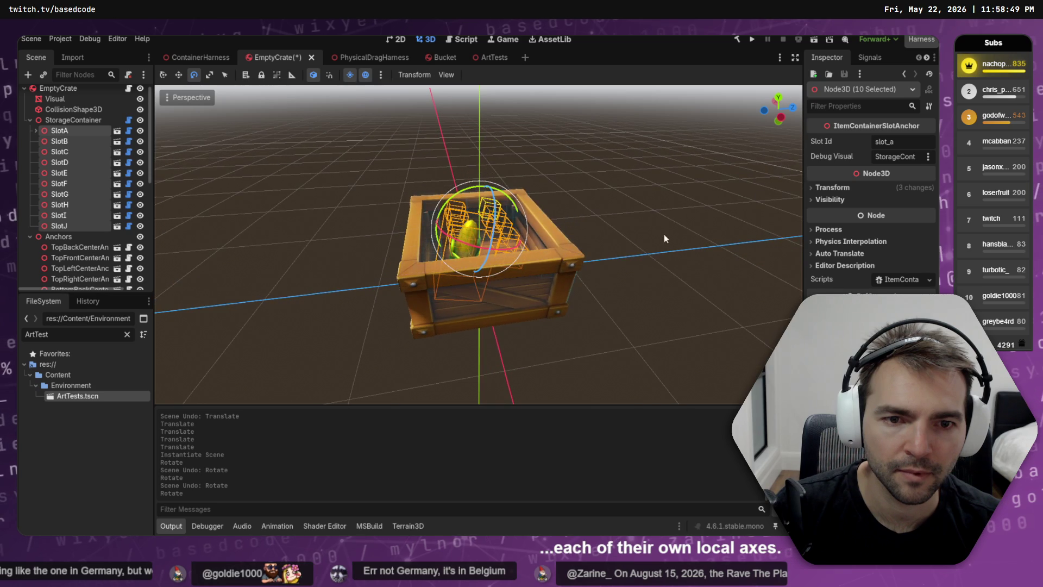
click(548, 288)
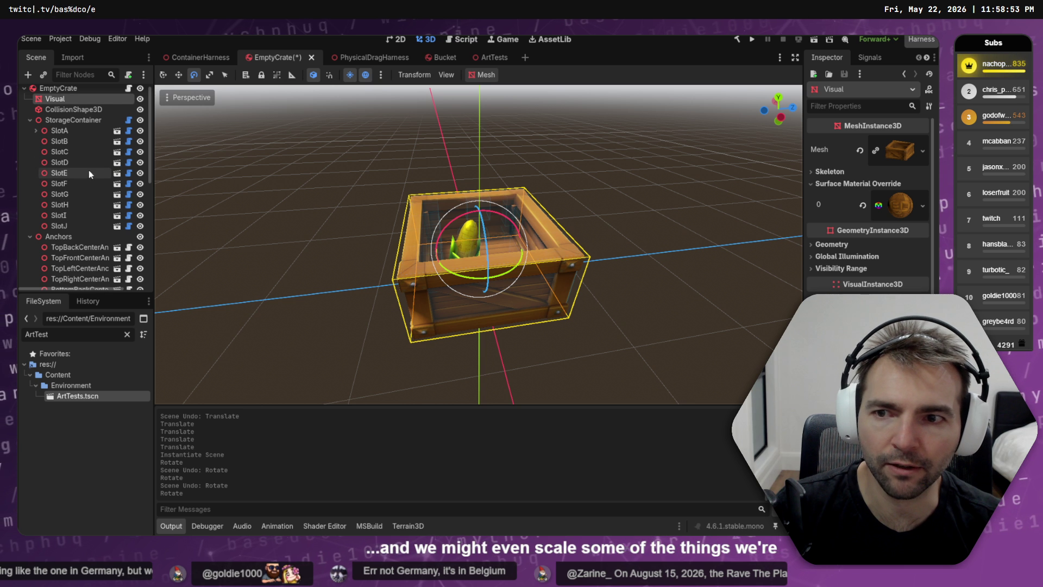
click(74, 130)
shift+click(60, 226)
mouse_move(644, 204)
mouse_down()
mouse_move(529, 268)
mouse_move(533, 287)
mouse_move(498, 256)
mouse_up()
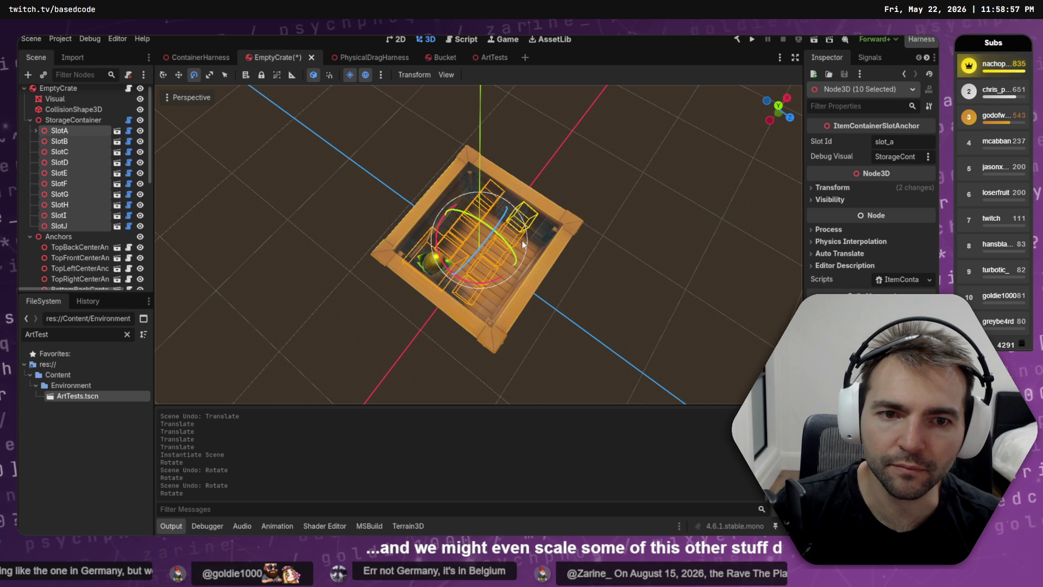
click(778, 106)
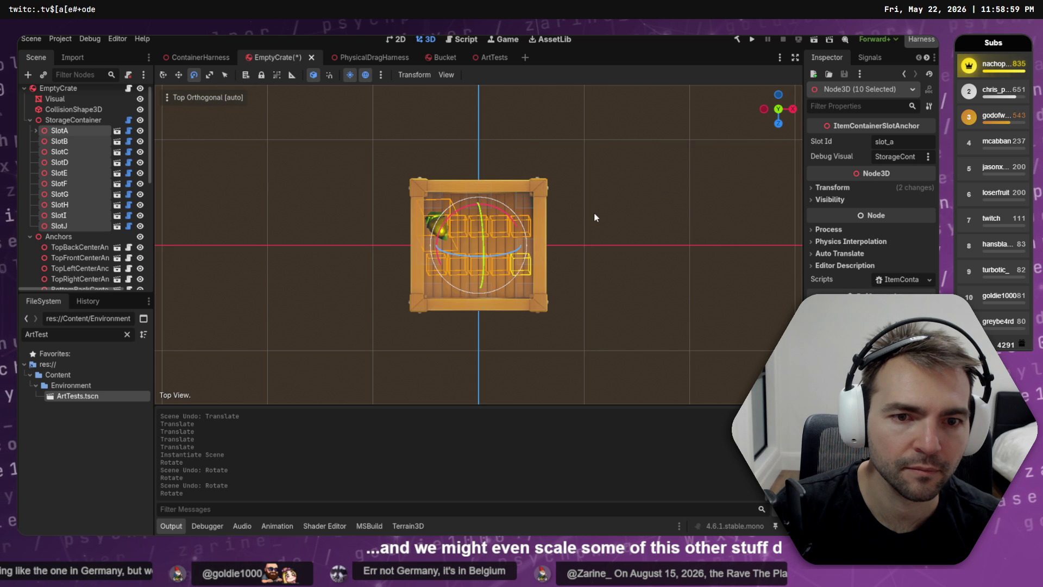
click(604, 185)
drag(603, 186, 375, 259)
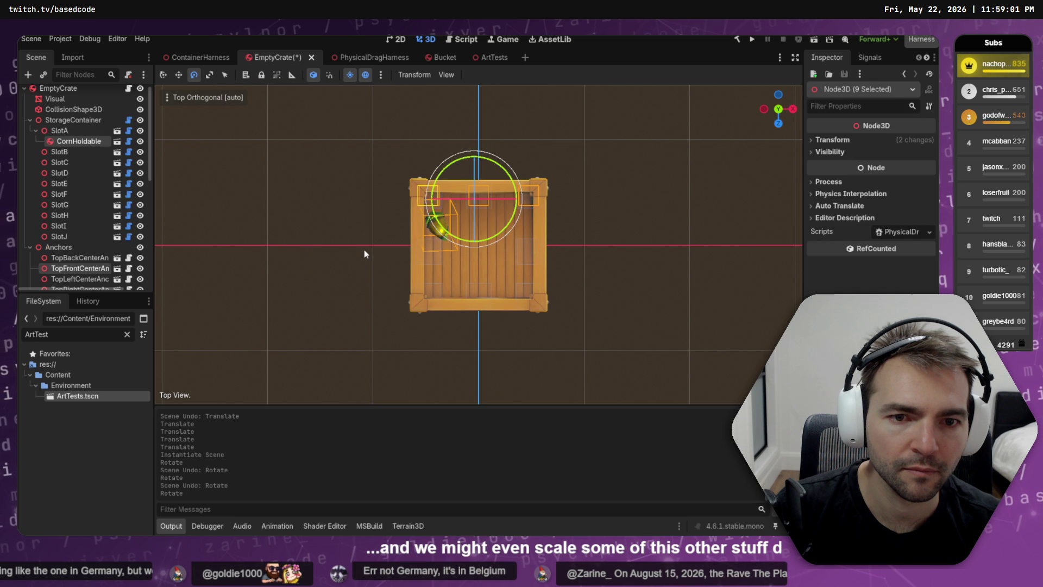
click(624, 236)
click(64, 151)
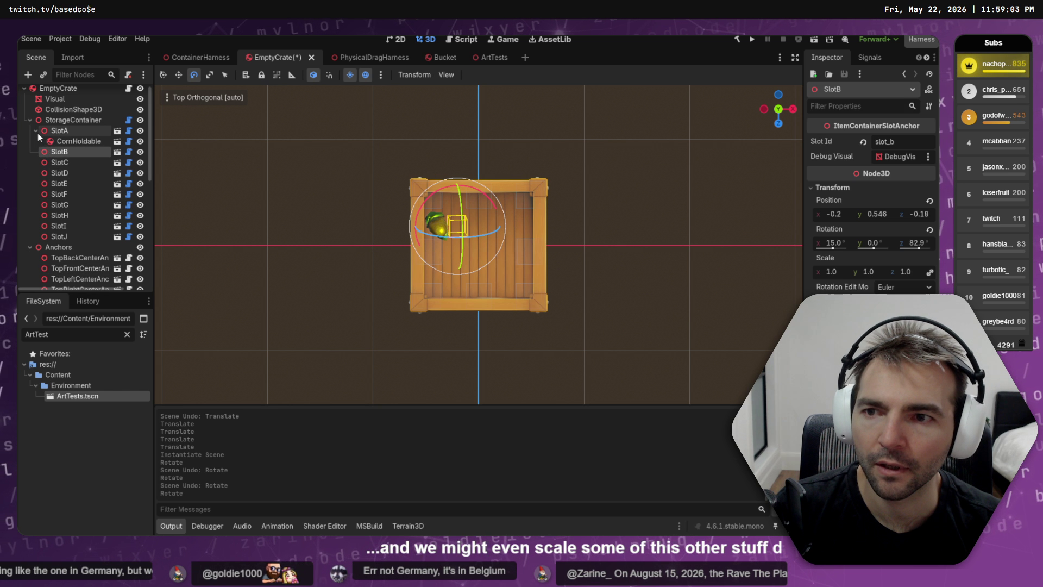
click(79, 132)
shift+click(68, 194)
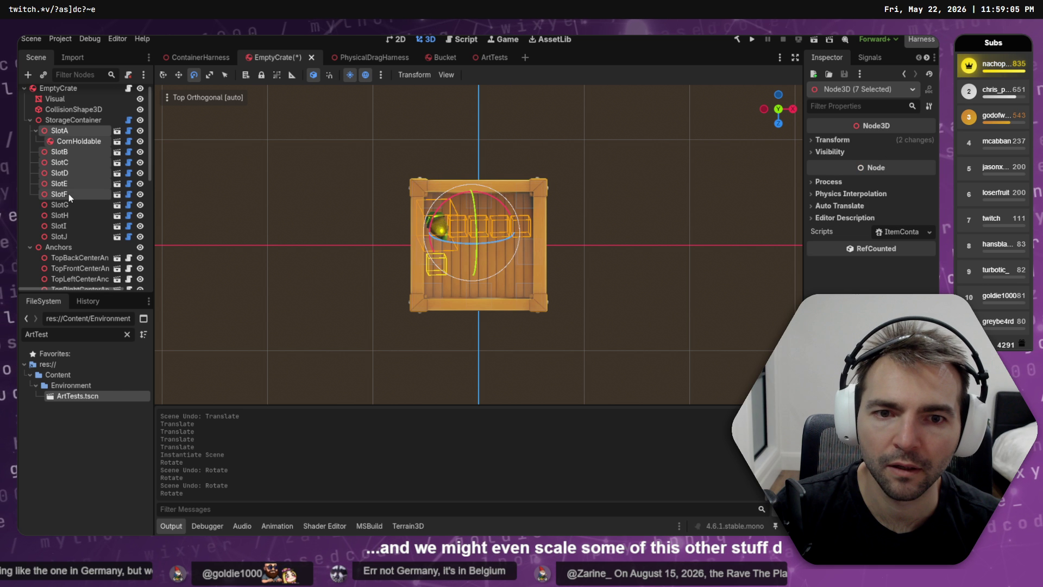
click(36, 131)
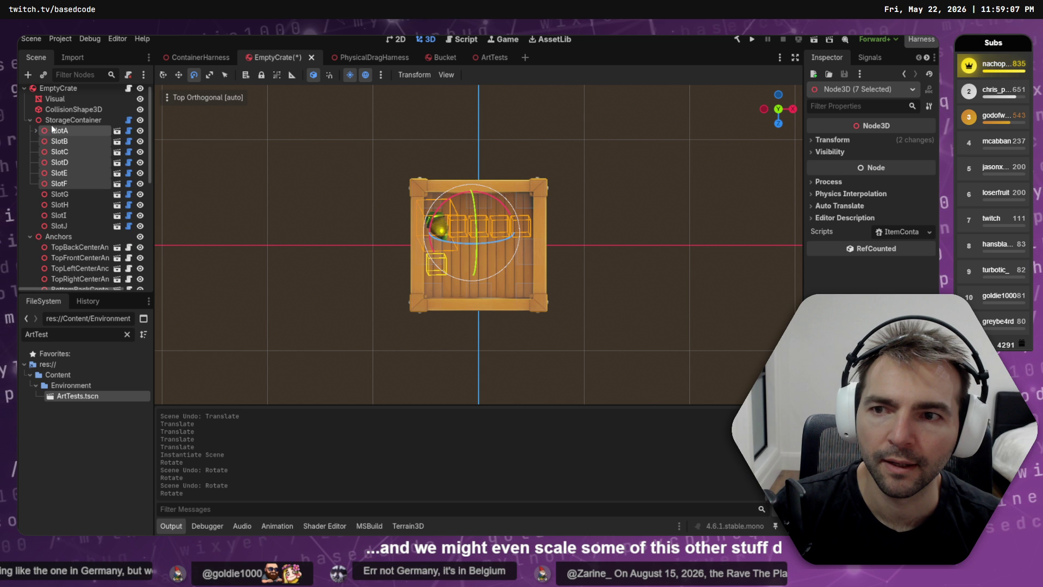
click(60, 120)
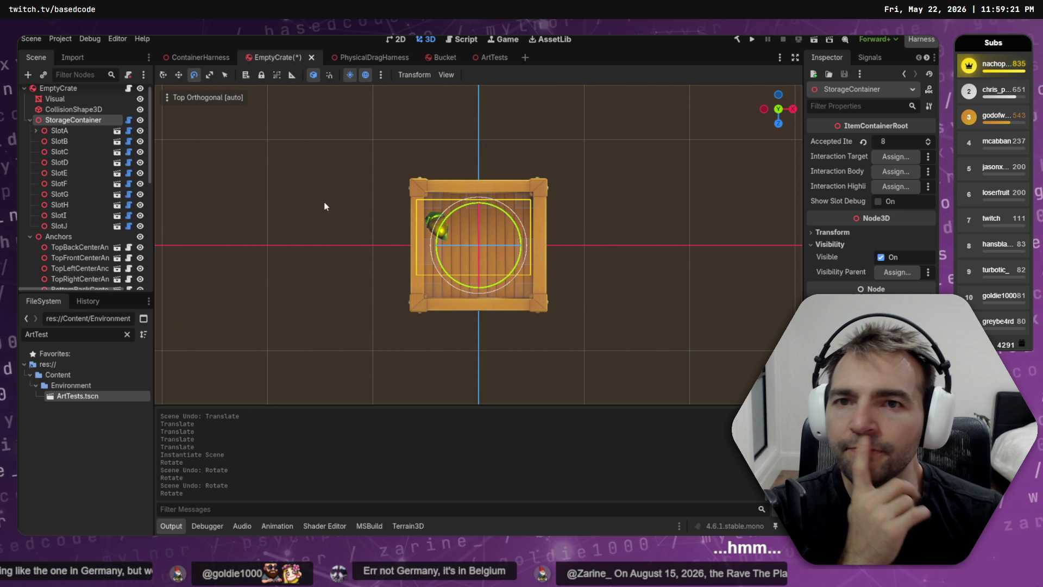
Delete the CornHoldable node from SlotA and save the EmptyCrate scene
click(333, 170)
key(ctrl+s)
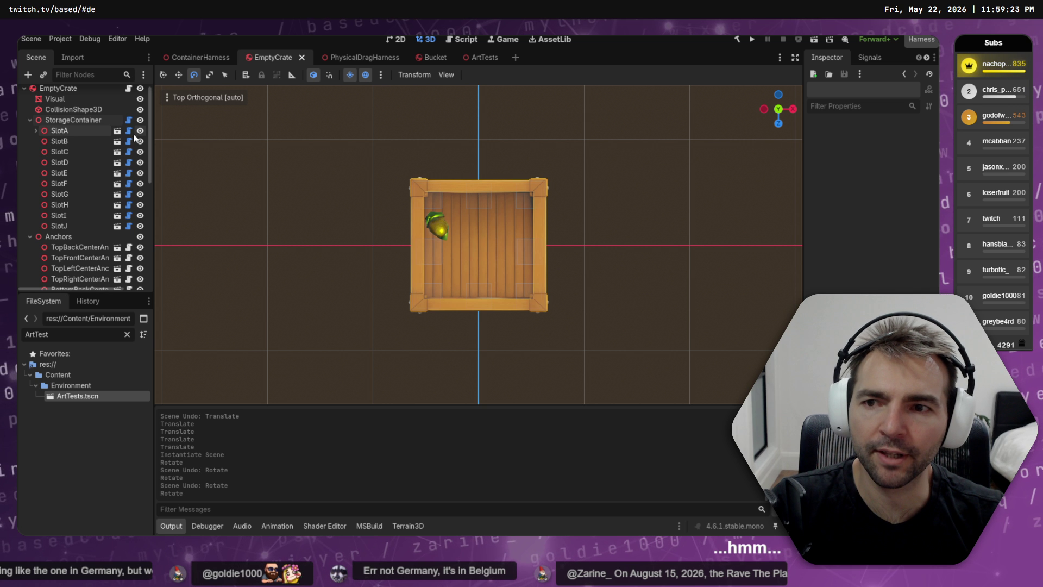
click(31, 131)
click(68, 140)
key(Delete)
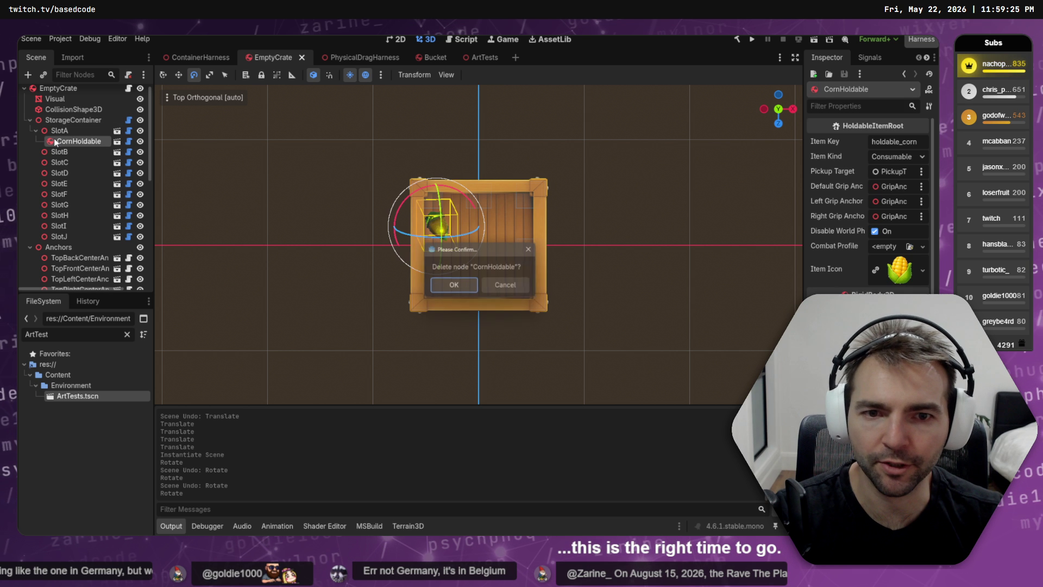
key(Return)
key(ctrl+s)
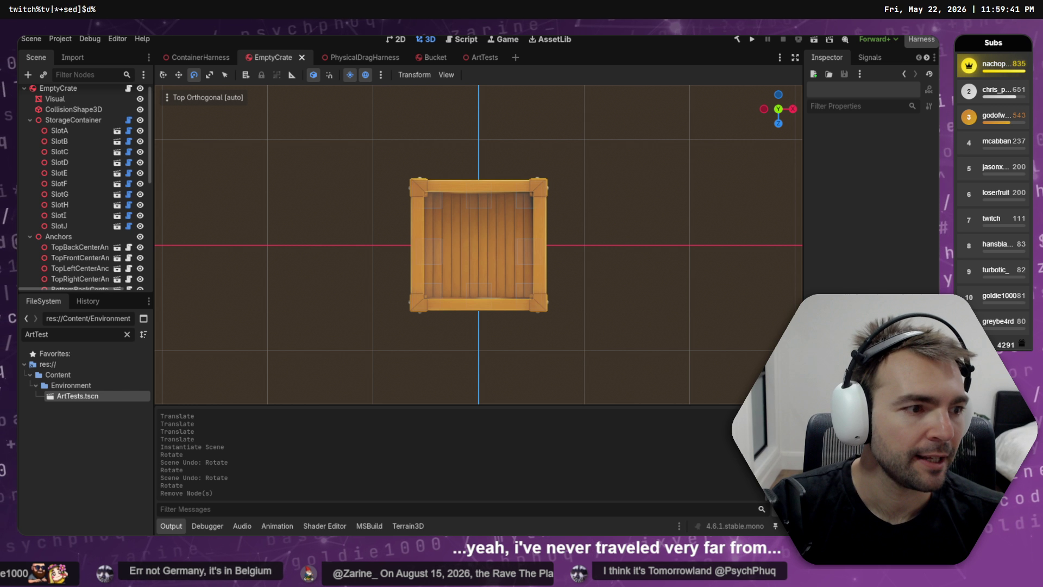
key(alt+Tab)
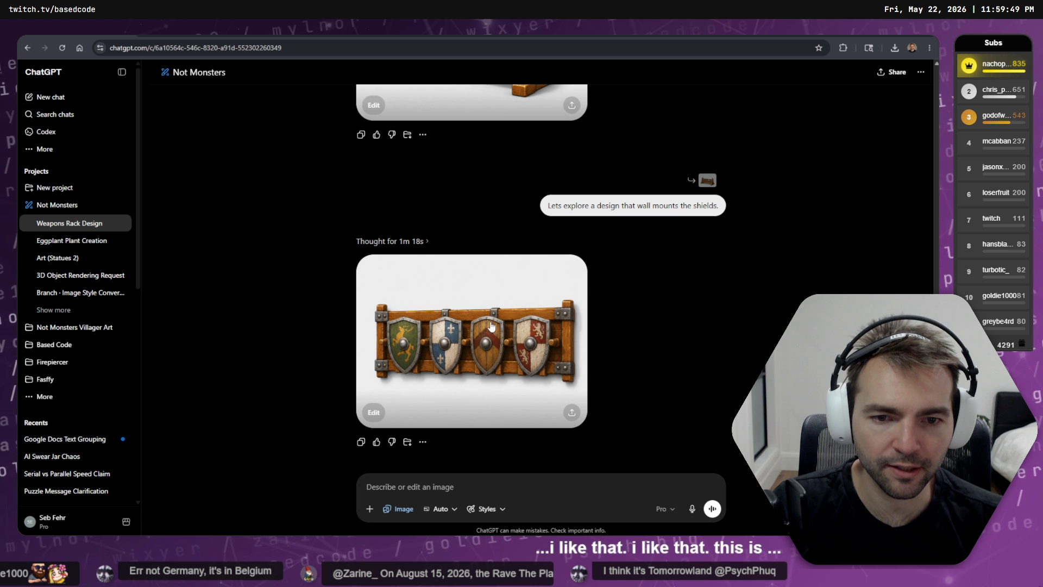
Send ChatGPT the dictated request 'remove the Shields from this object.', then return to Godot
click(477, 490)
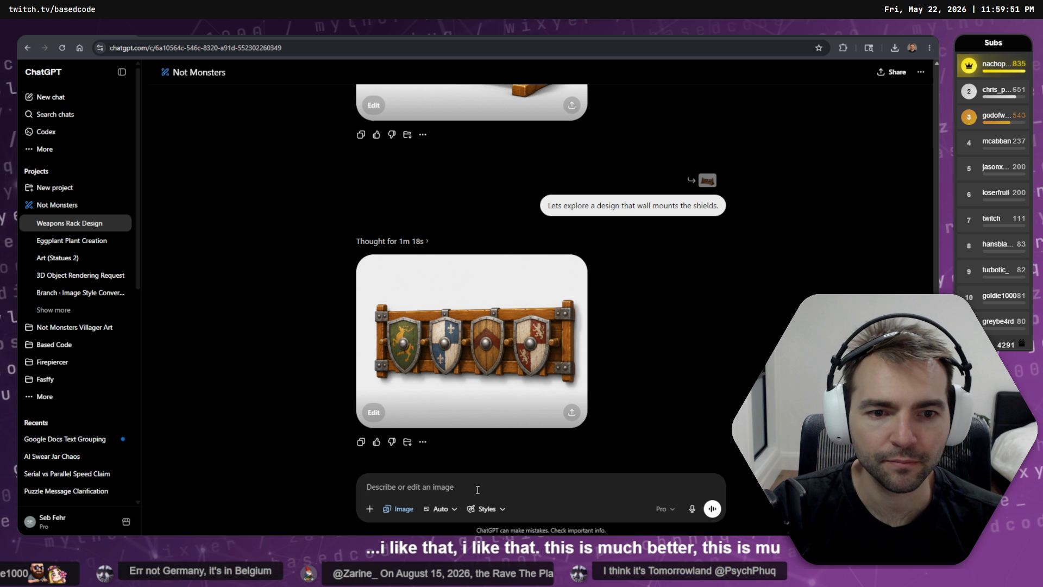
key(super+h)
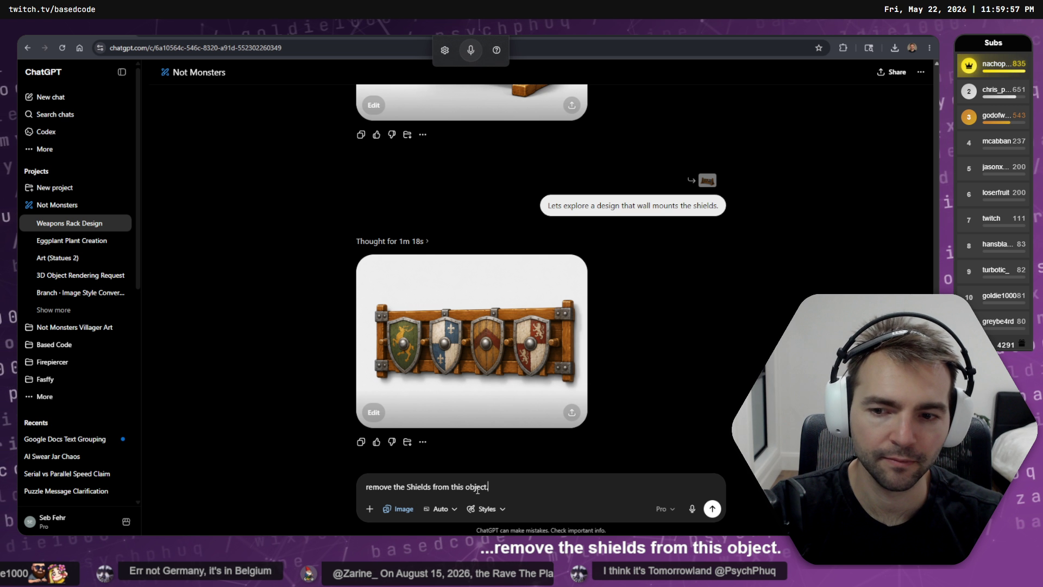
key(Return)
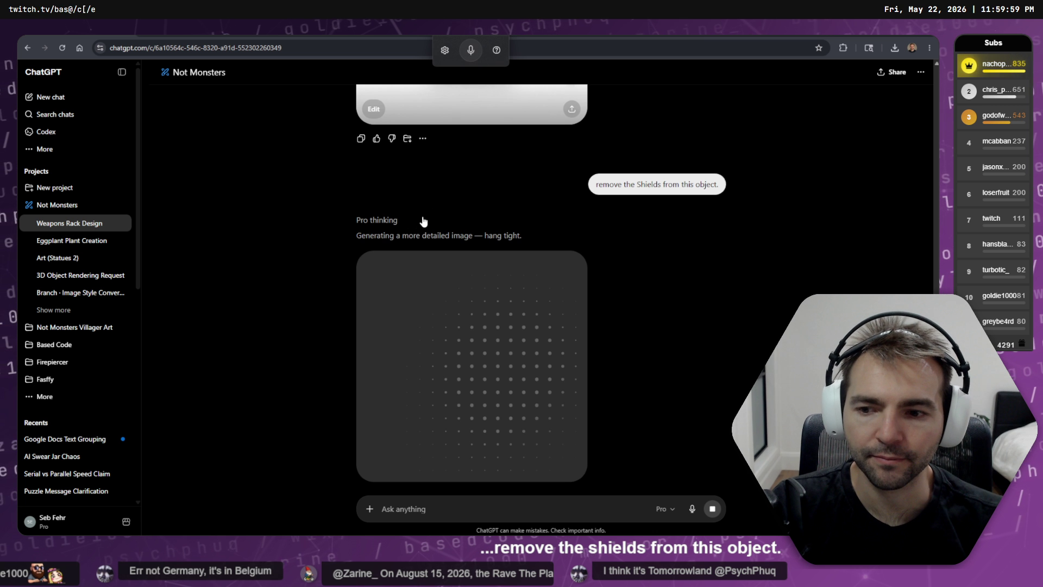
key(alt+Tab)
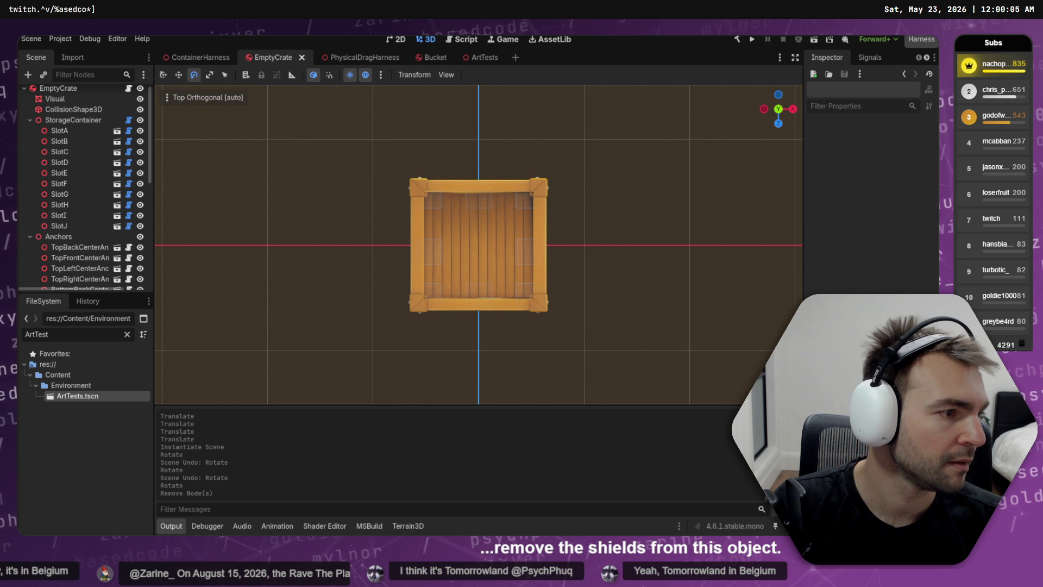
Approve 'Yes, implement this plan' for the test-first plan in the terminal, then return to Godot
key(alt+Tab)
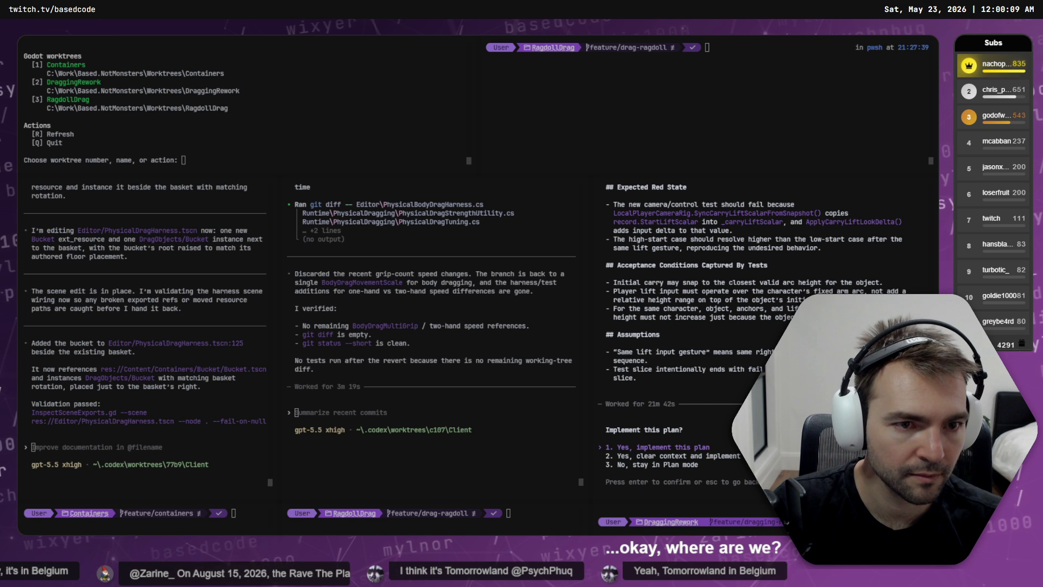
scroll(760, 337, up, 10)
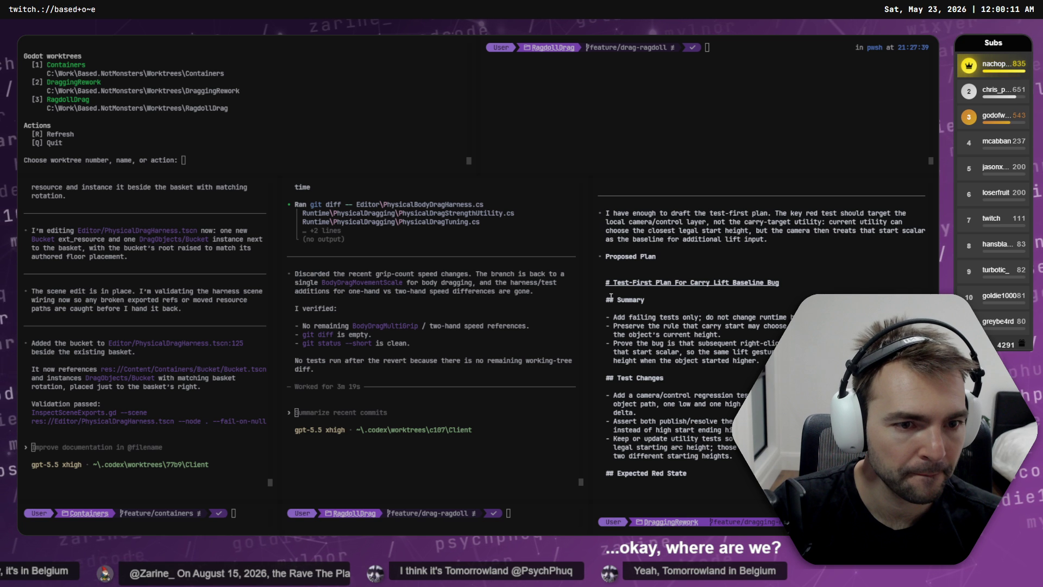
scroll(617, 292, down, 10)
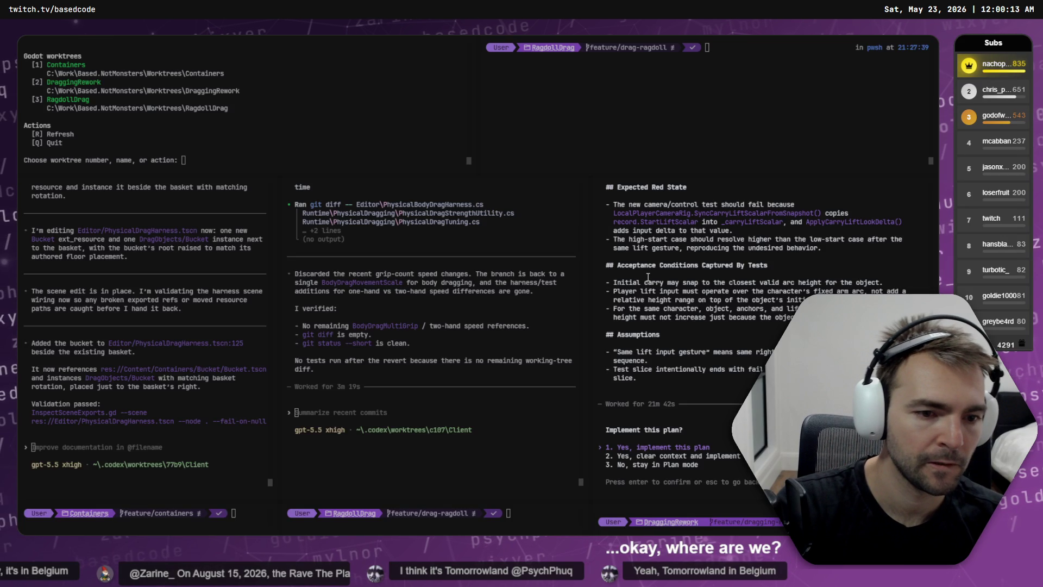
key(Return)
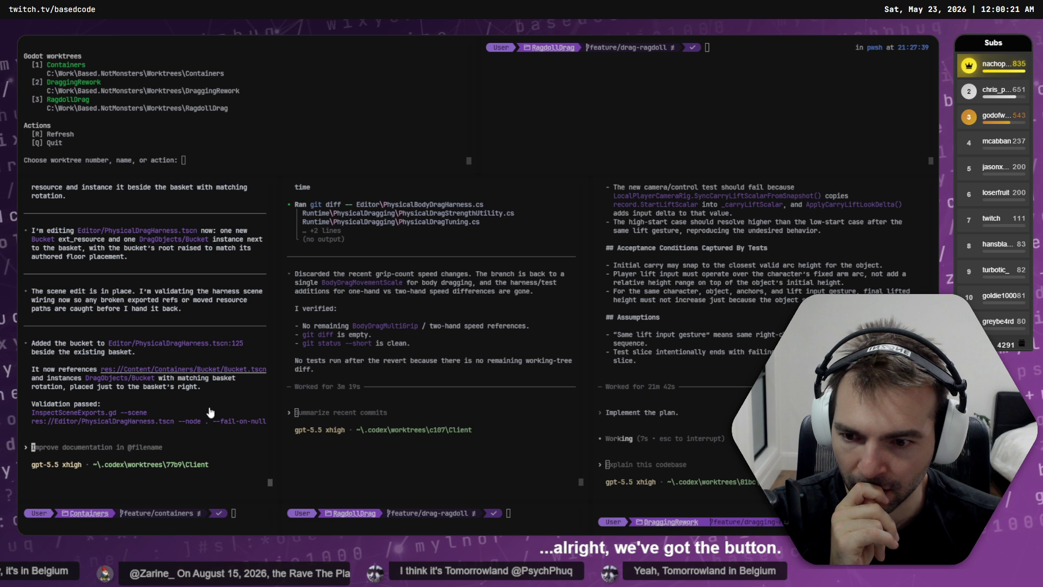
key(alt+Tab)
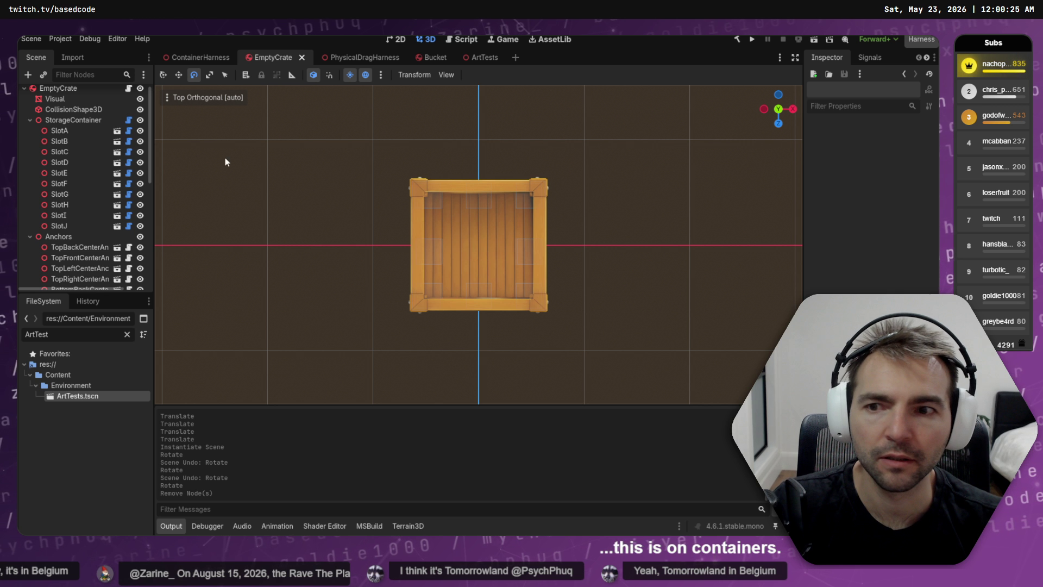
Check SlotD's position in the Bucket scene, then switch to the ArtTests scene
click(435, 58)
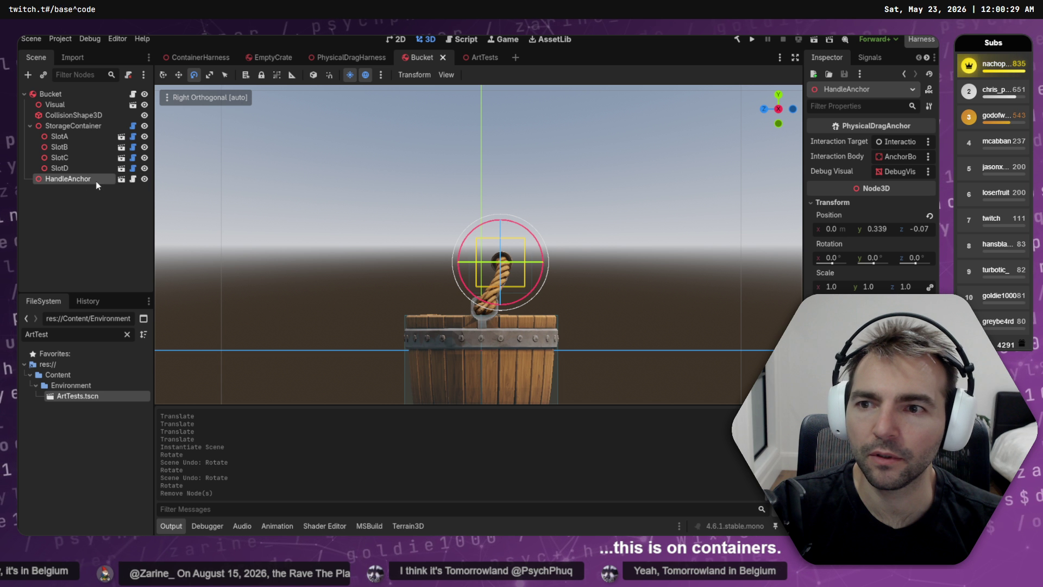
click(73, 166)
click(393, 180)
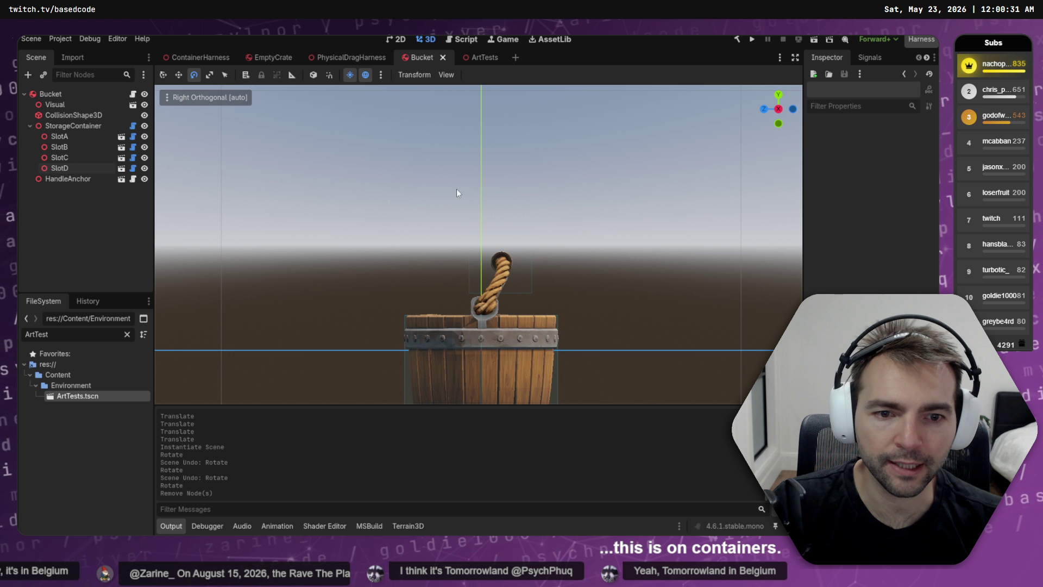
scroll(494, 194, down, 5)
scroll(563, 231, up, 3)
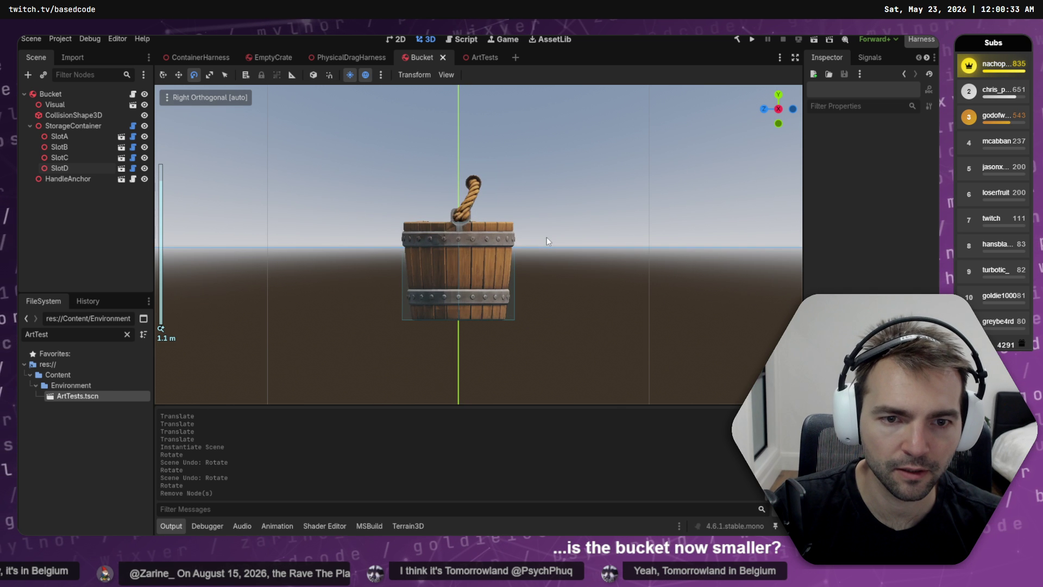
click(473, 53)
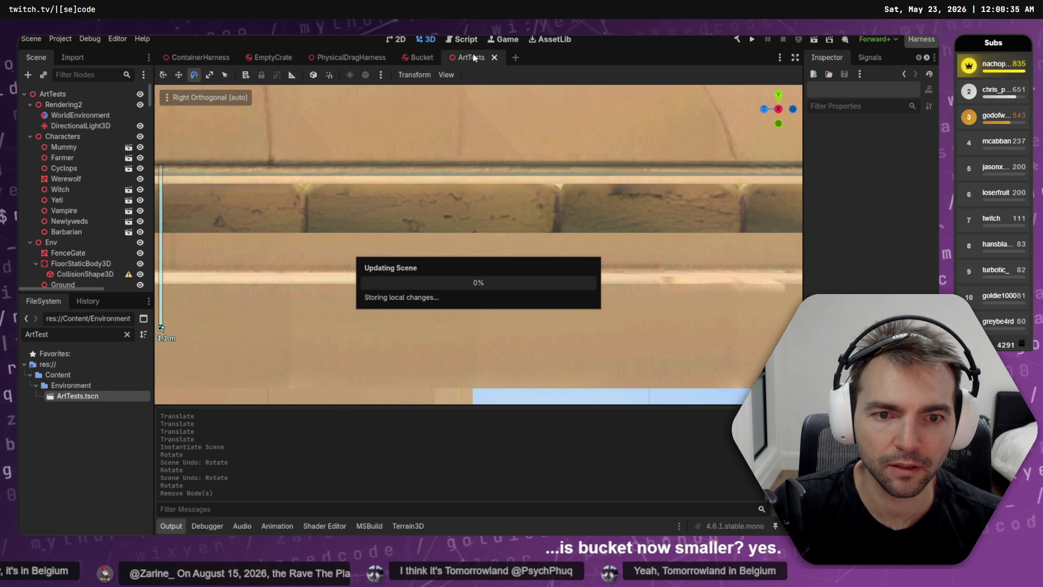
Move the Bucket onto the cobblestone platform beside the basket and save ArtTests
key(f)
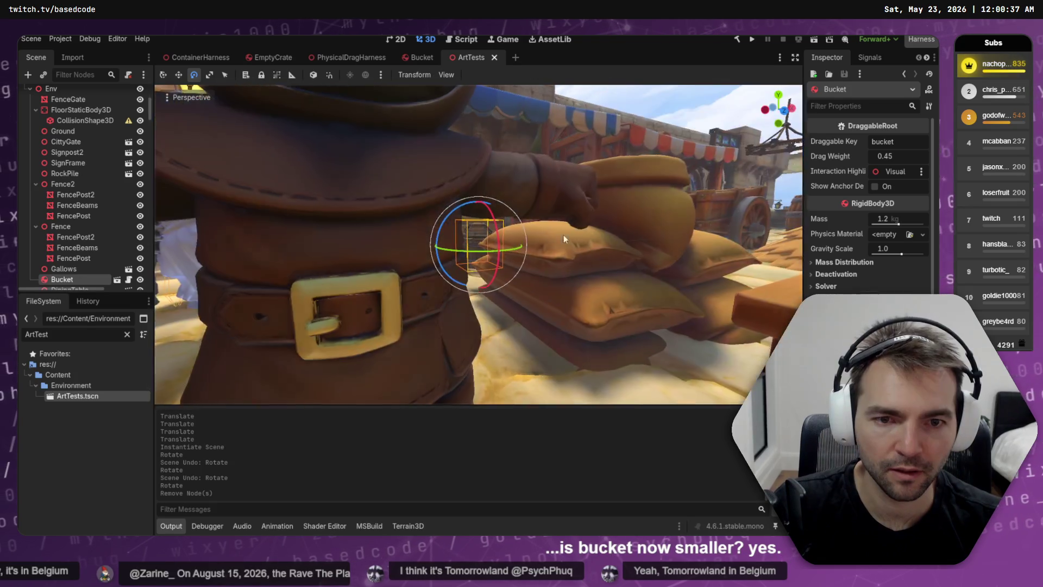
mouse_move(563, 235)
mouse_down()
mouse_move(478, 196)
mouse_move(423, 190)
mouse_move(402, 211)
mouse_move(478, 281)
mouse_move(366, 230)
mouse_move(585, 239)
mouse_move(559, 239)
mouse_up()
key(w)
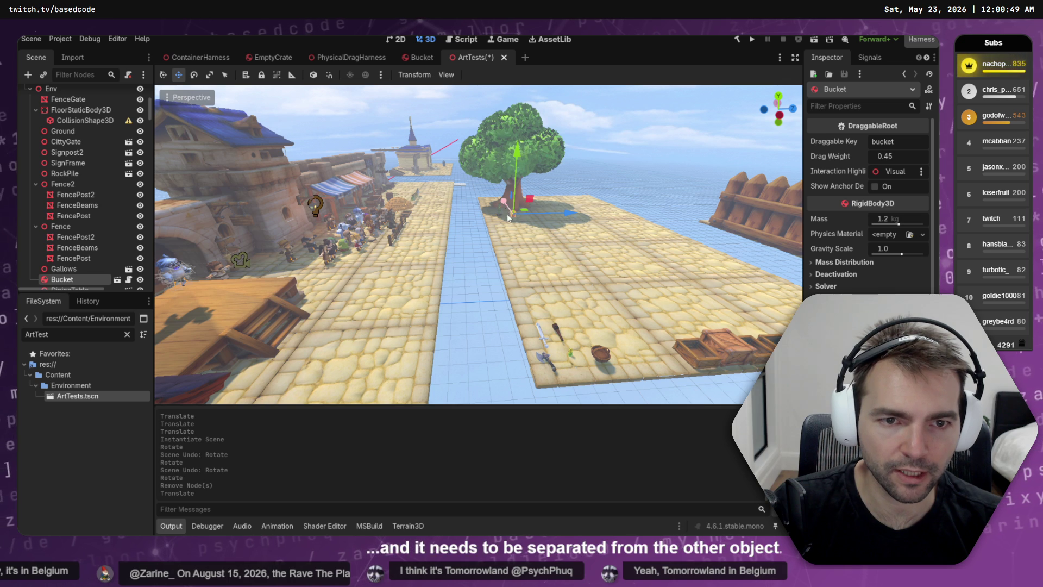
drag(508, 203, 593, 326)
scroll(537, 297, up, 5)
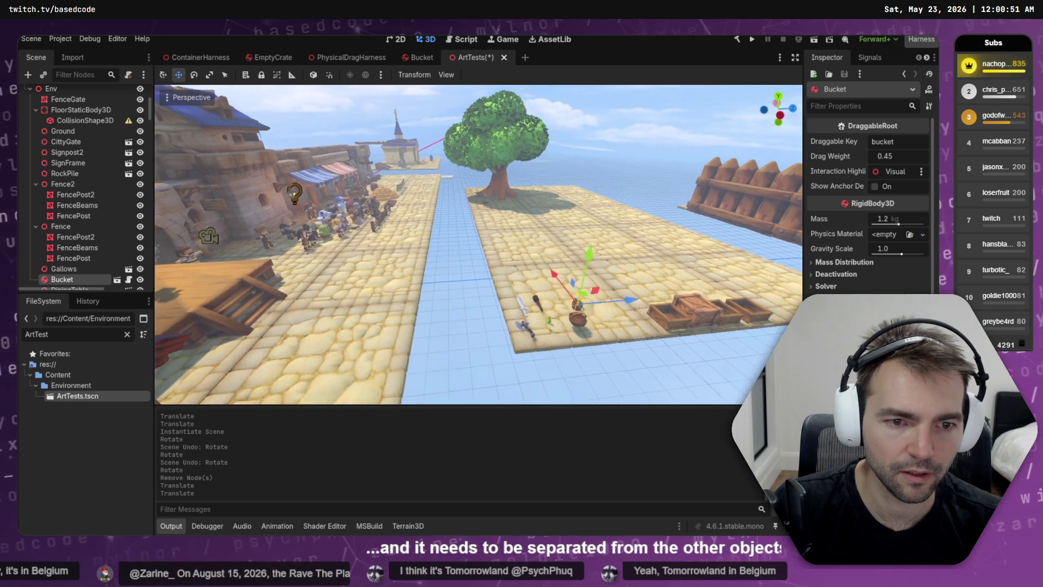
drag(537, 296, 497, 229)
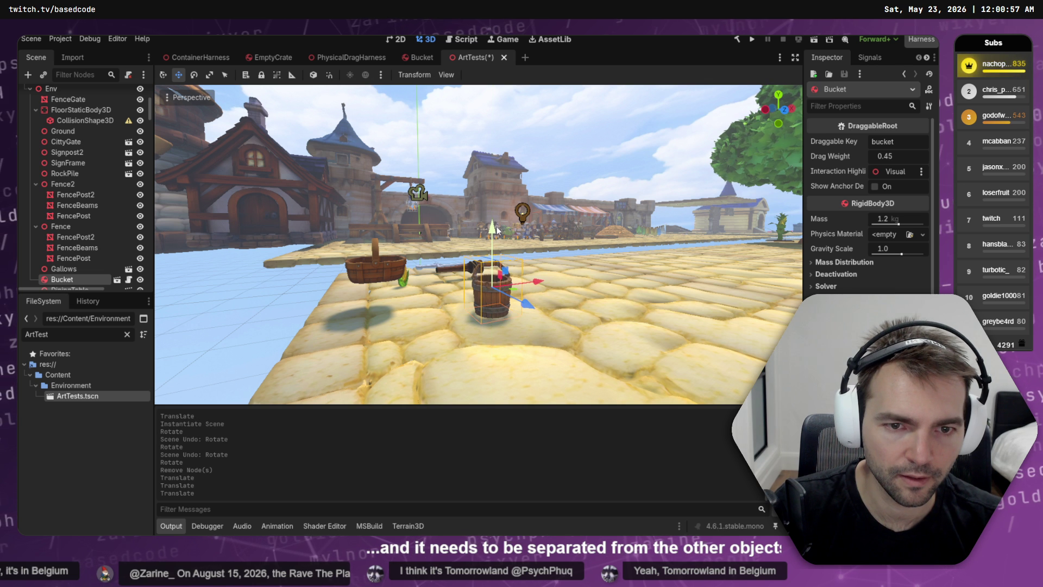
click(442, 75)
mouse_move(414, 75)
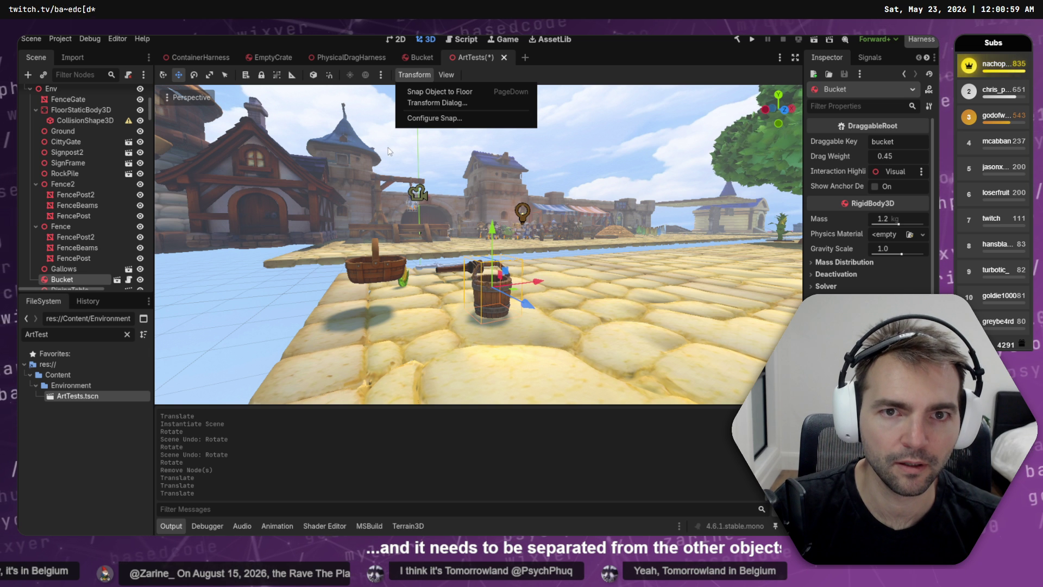
click(555, 131)
click(555, 131)
key(ctrl+s)
Nudge the Basket's position beside the Bucket and save the ArtTests scene again
click(395, 261)
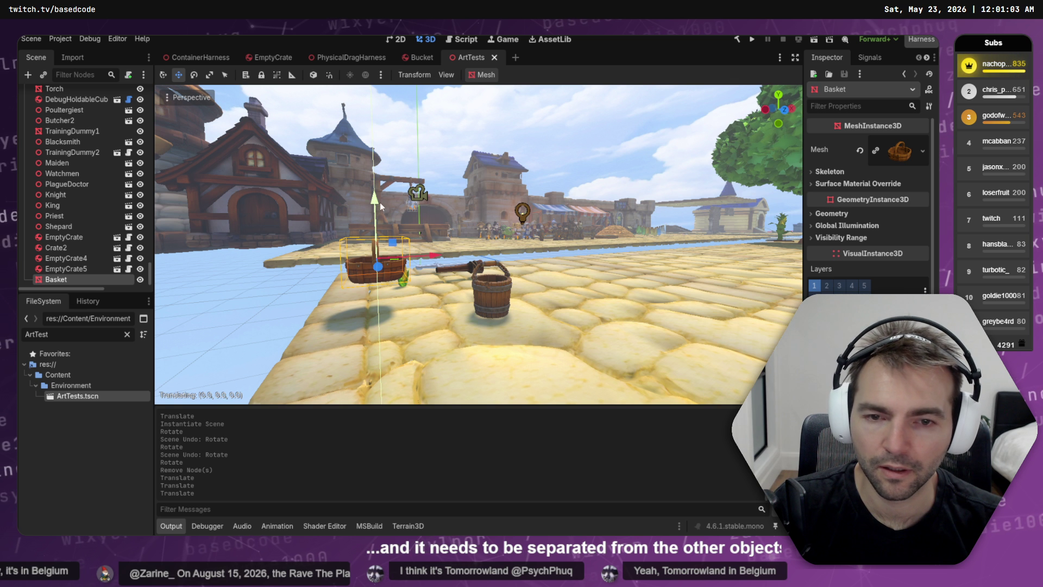
mouse_move(380, 224)
mouse_down()
mouse_move(380, 280)
mouse_move(385, 214)
mouse_up()
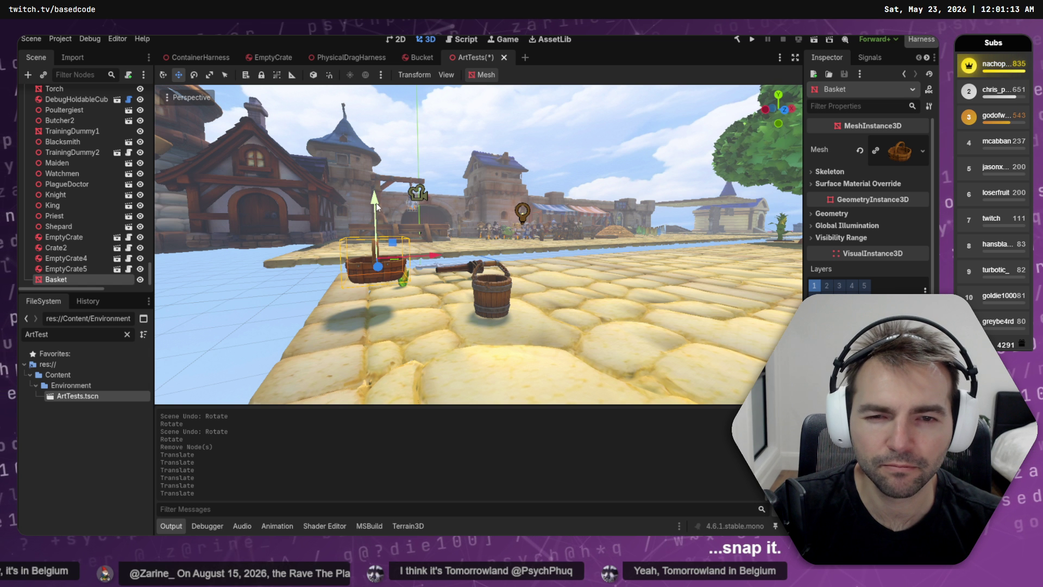
mouse_move(376, 209)
mouse_down()
mouse_move(380, 239)
mouse_move(380, 204)
mouse_move(379, 228)
mouse_up()
click(282, 212)
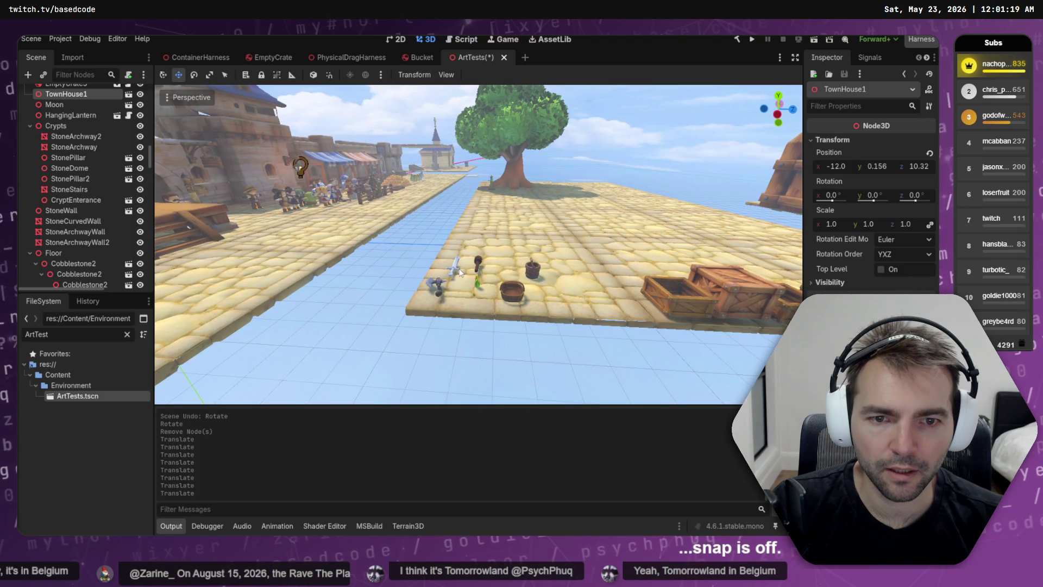
click(452, 265)
key(ctrl+s)
click(641, 151)
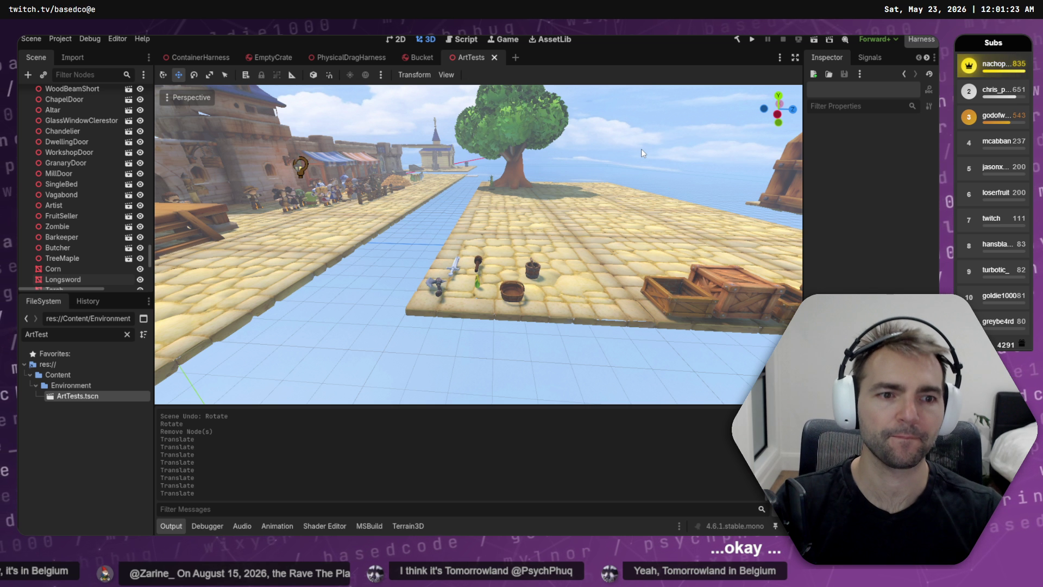
Fly the camera in to inspect the row of empty crates, briefly selecting EmptyCrate5
key(w)
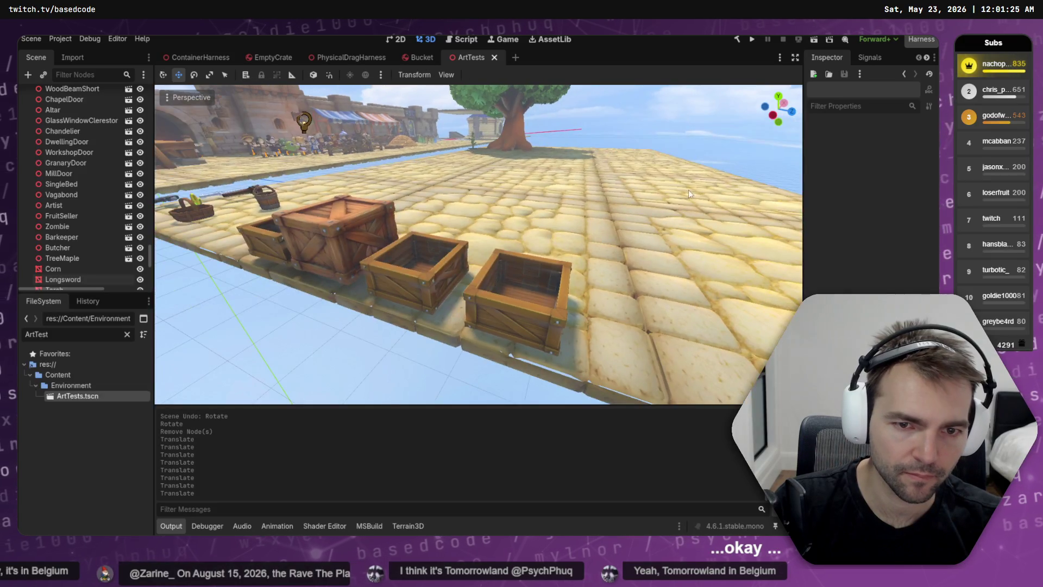
click(501, 314)
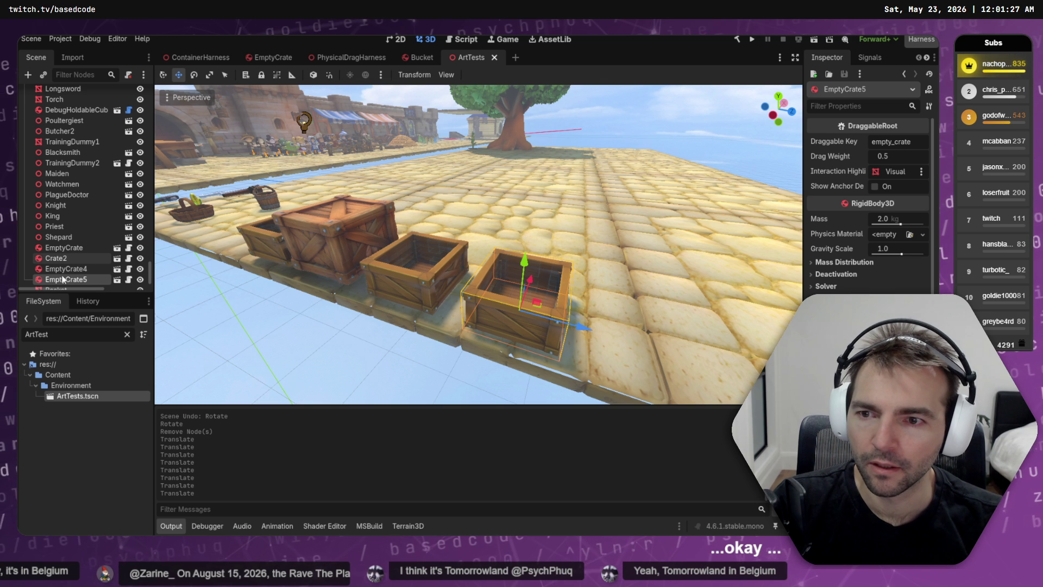
scroll(428, 281, down, 5)
key(w)
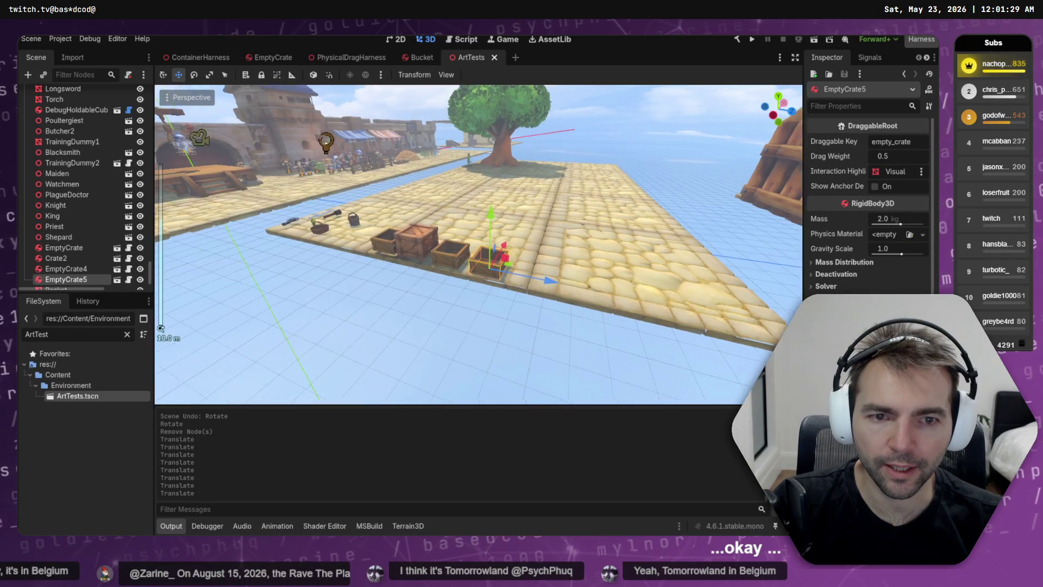
key(s)
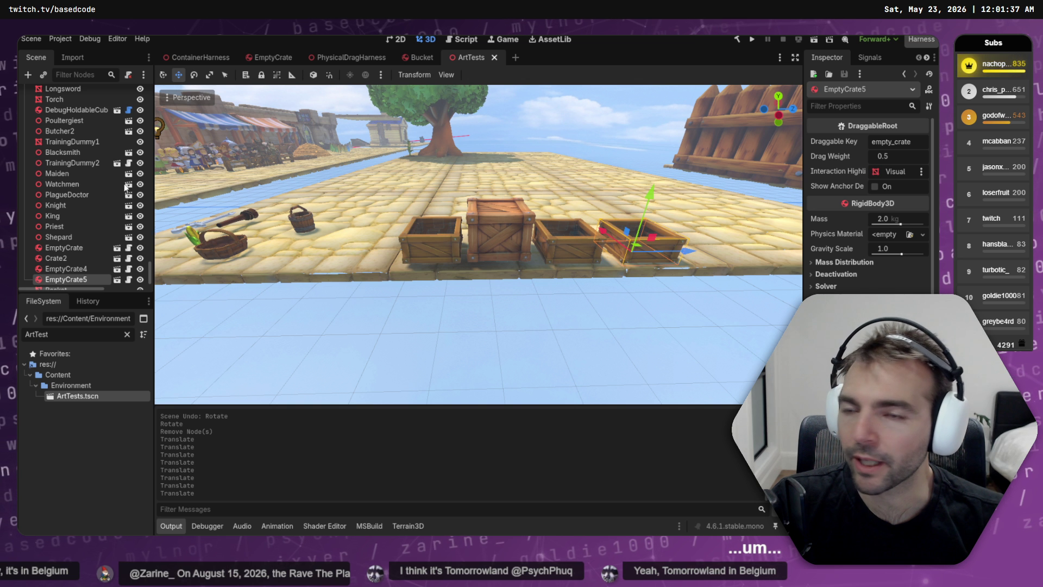
click(680, 340)
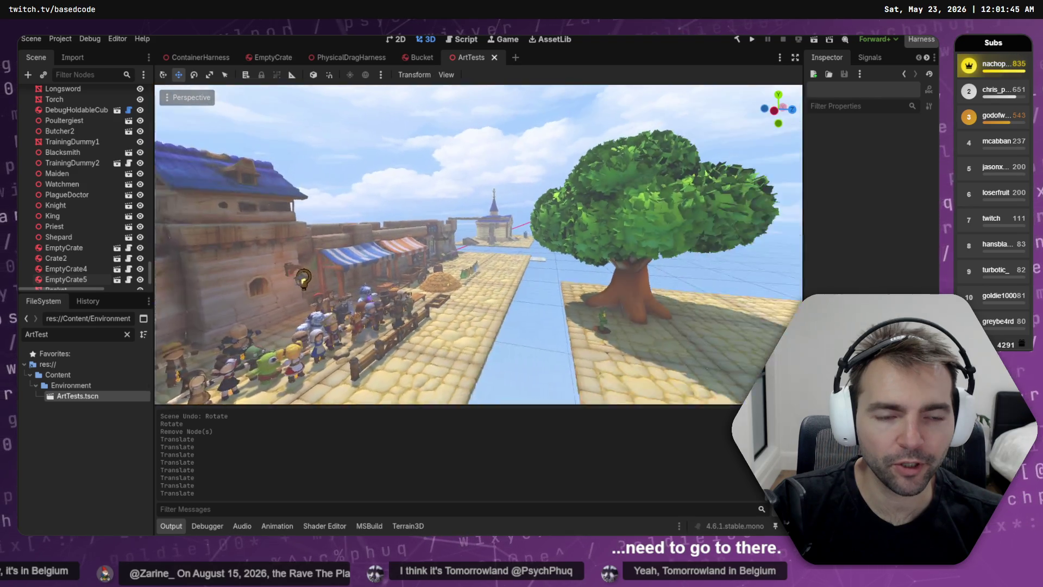
Switch to the ContainerHarness scene and bring up the Downloads folder in File Explorer
click(194, 58)
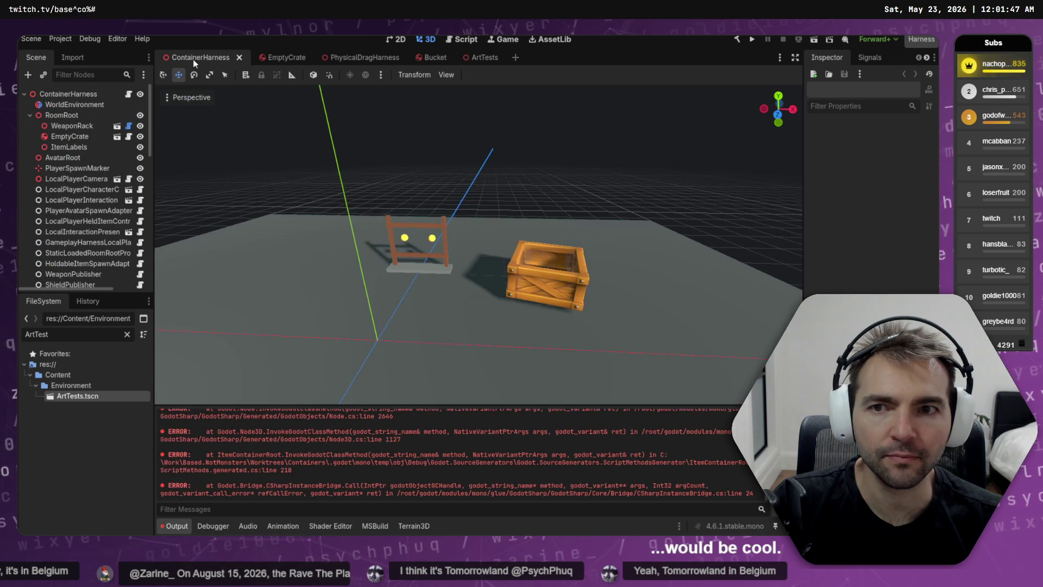
click(442, 251)
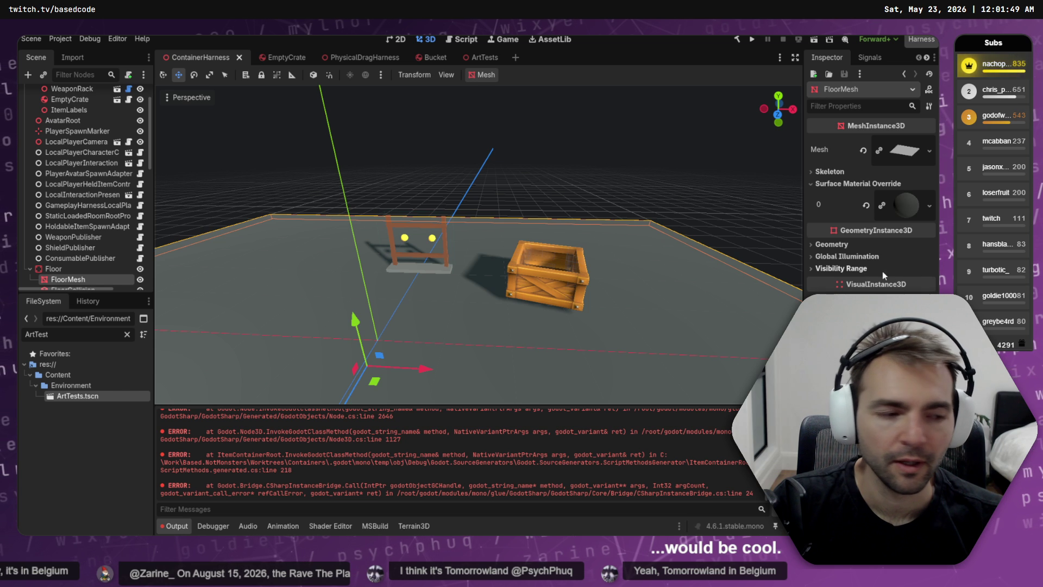
click(663, 170)
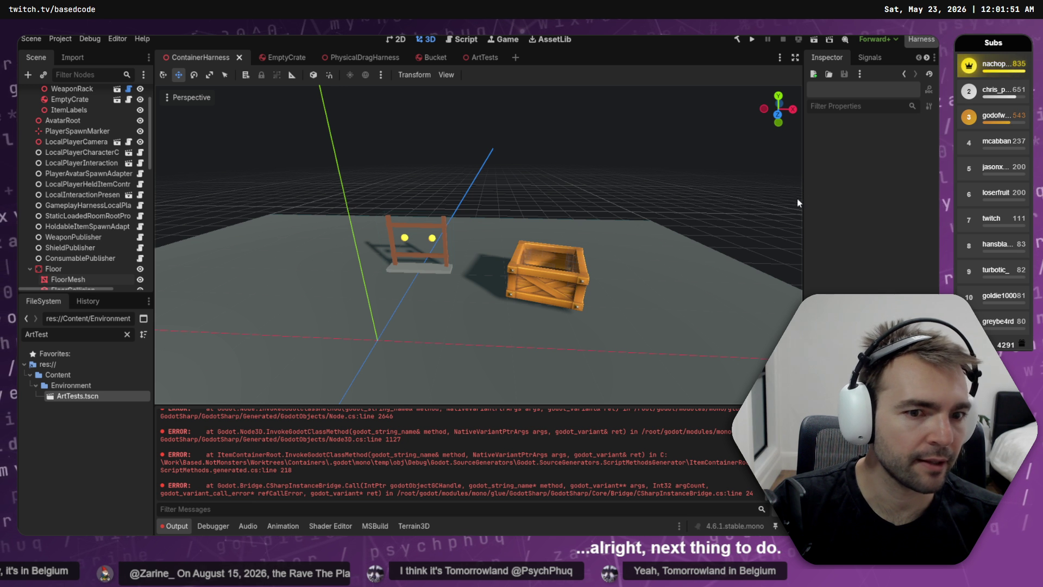
key(super+e)
click(206, 208)
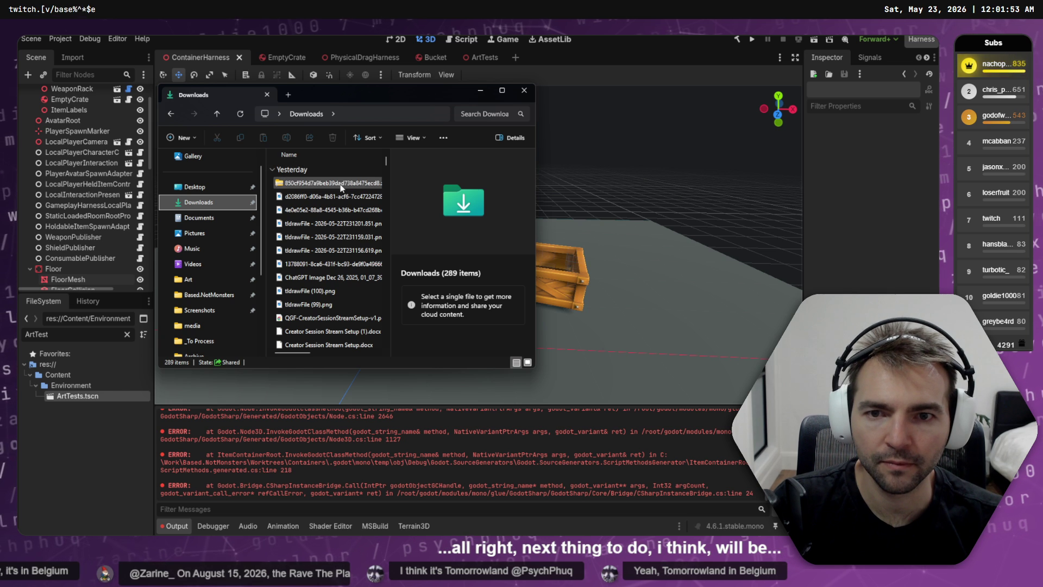
Paste the downloaded zip into Art\_To Process and rename it WeaponRack.zip
click(200, 340)
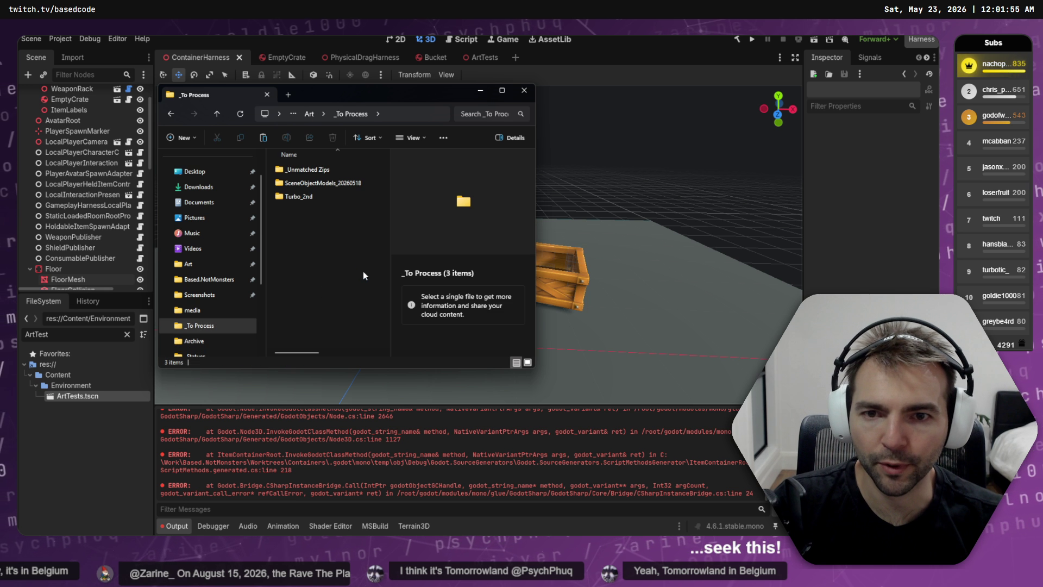
key(ctrl+v)
key(F2)
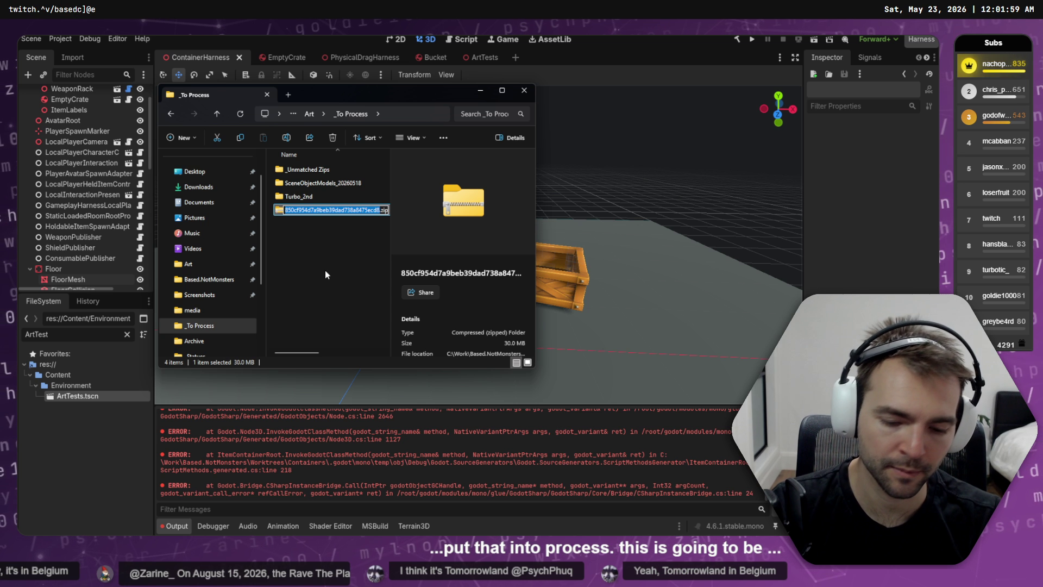
text(Weapon)
text(Rack)
key(Return)
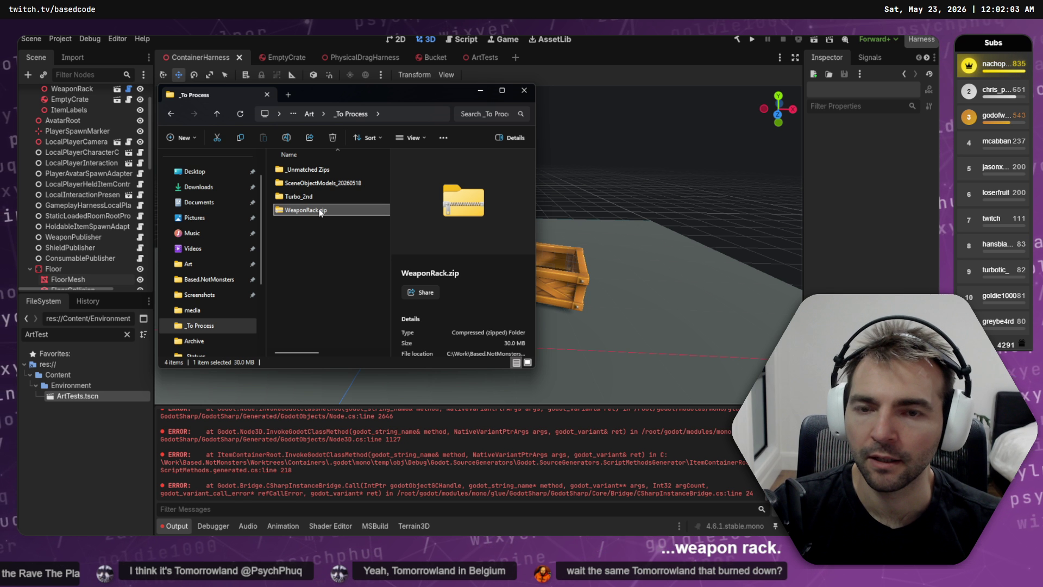
Extract WeaponRack.zip, rename its model to WeaponRack.obj, and return to Godot's FileSystem filter
drag(322, 211, 313, 246)
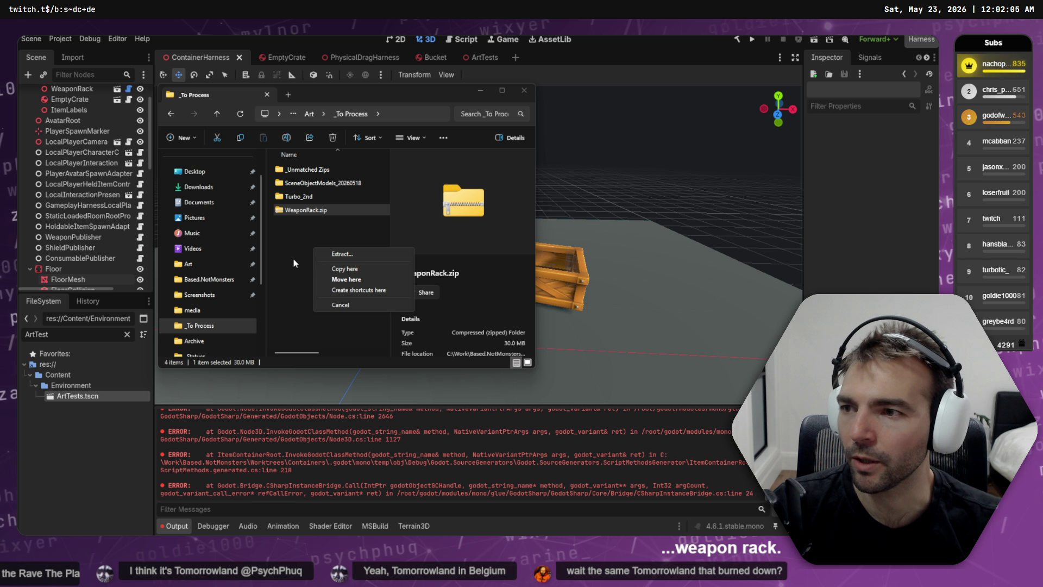
key(Escape)
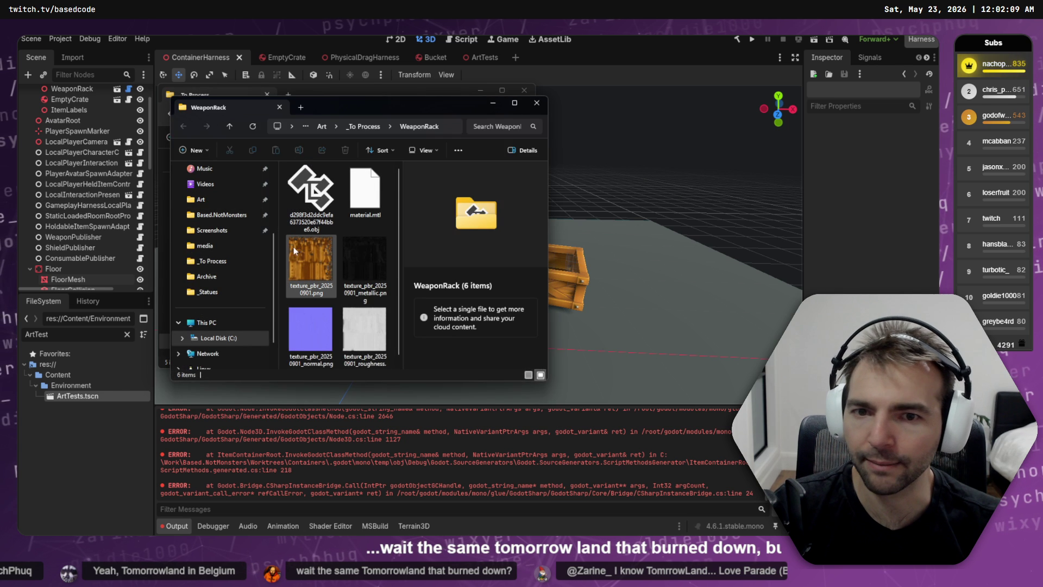
click(302, 199)
key(F2)
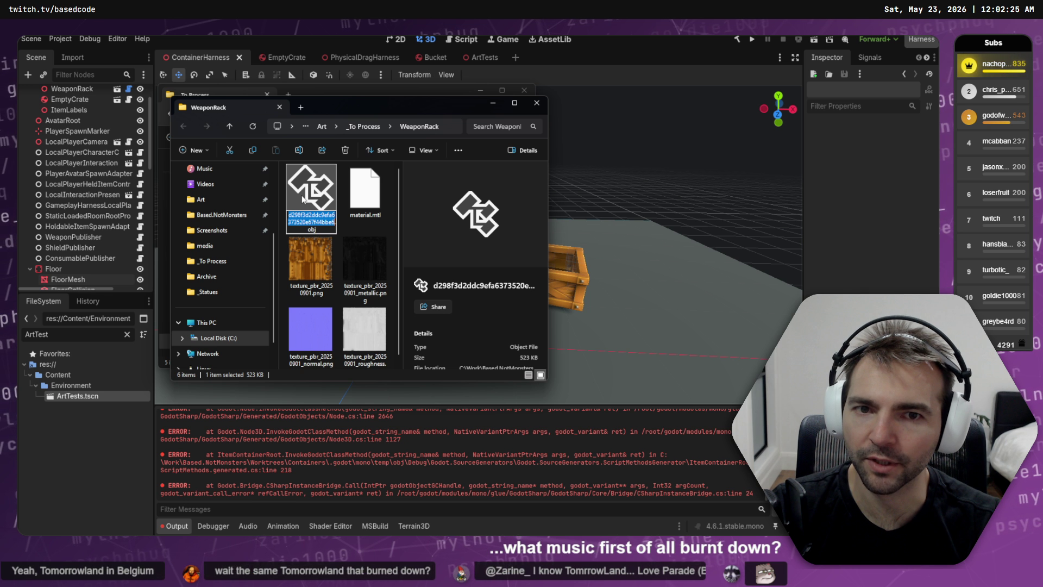
text(W)
text(Rack)
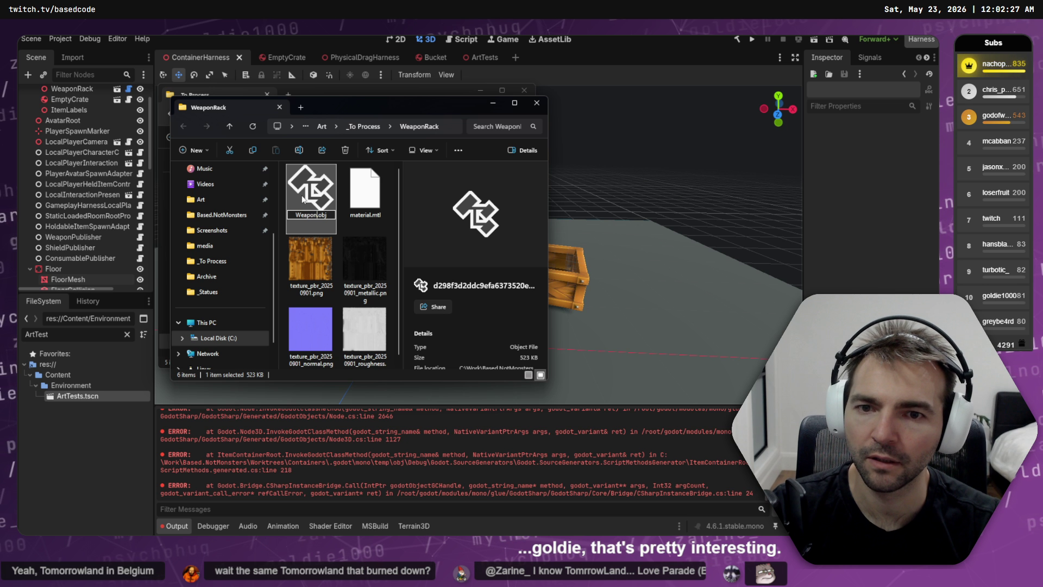
key(Return)
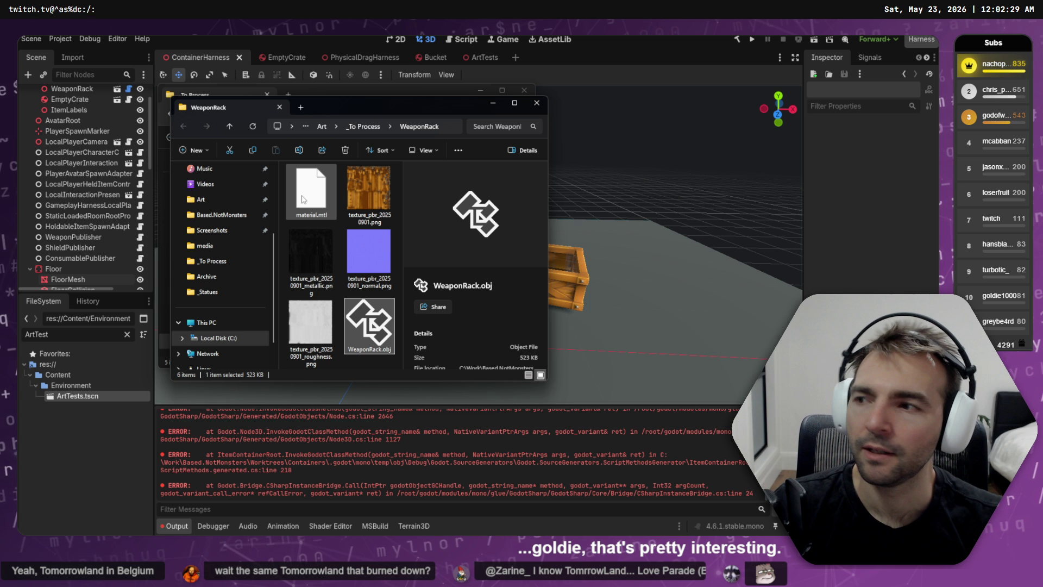
click(29, 510)
click(127, 334)
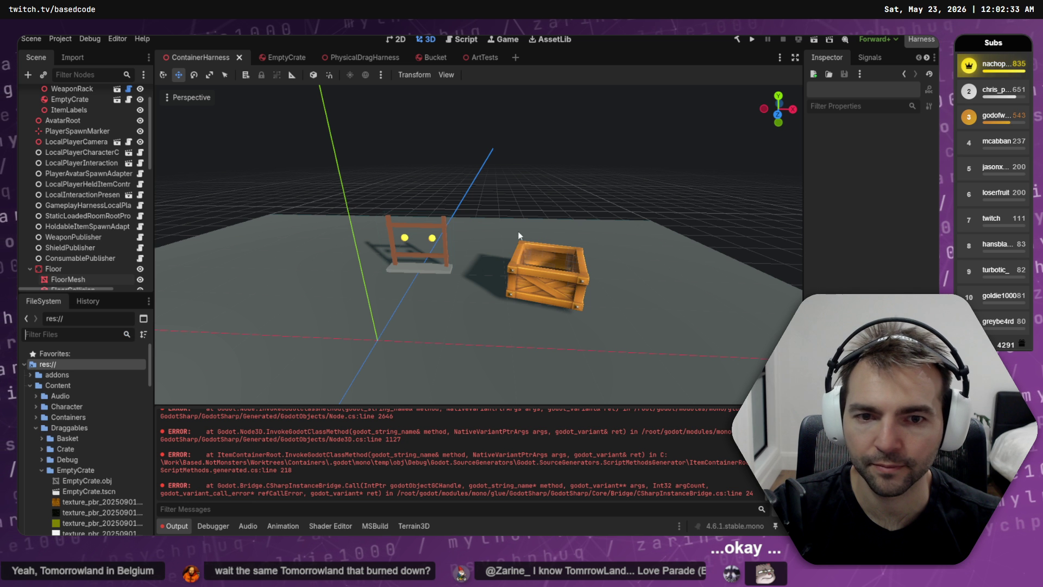
Locate the WeaponRack node's scene in FileSystem and expand its folder to show WeaponRack.tscn
click(435, 225)
click(435, 225)
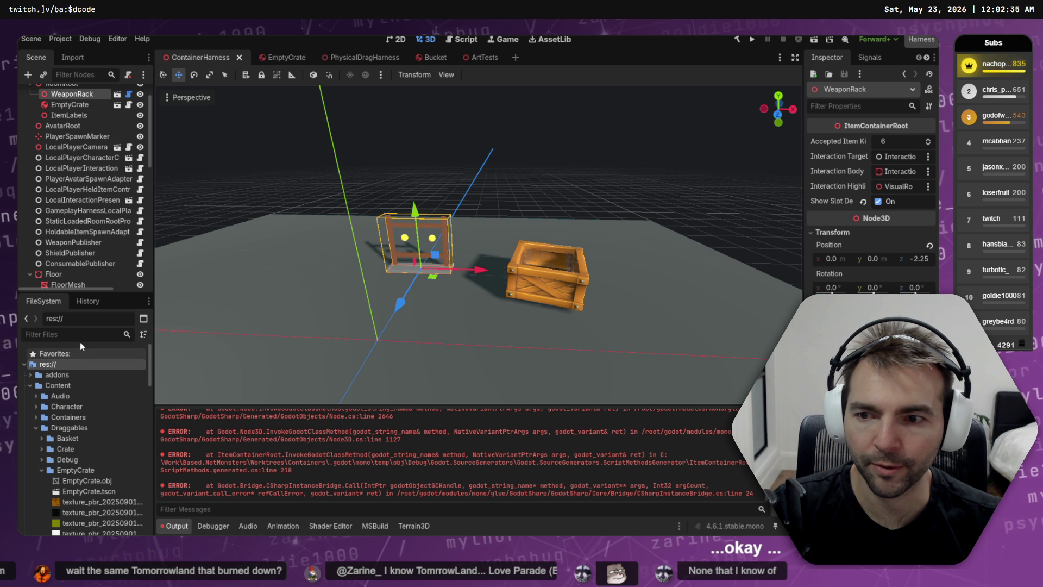
scroll(117, 399, down, 2)
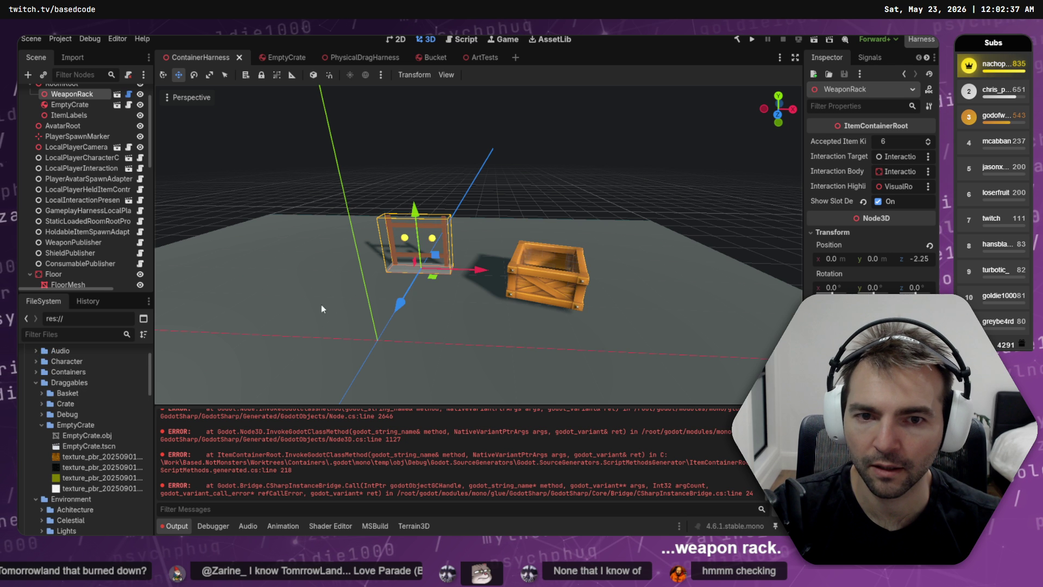
right_click(77, 94)
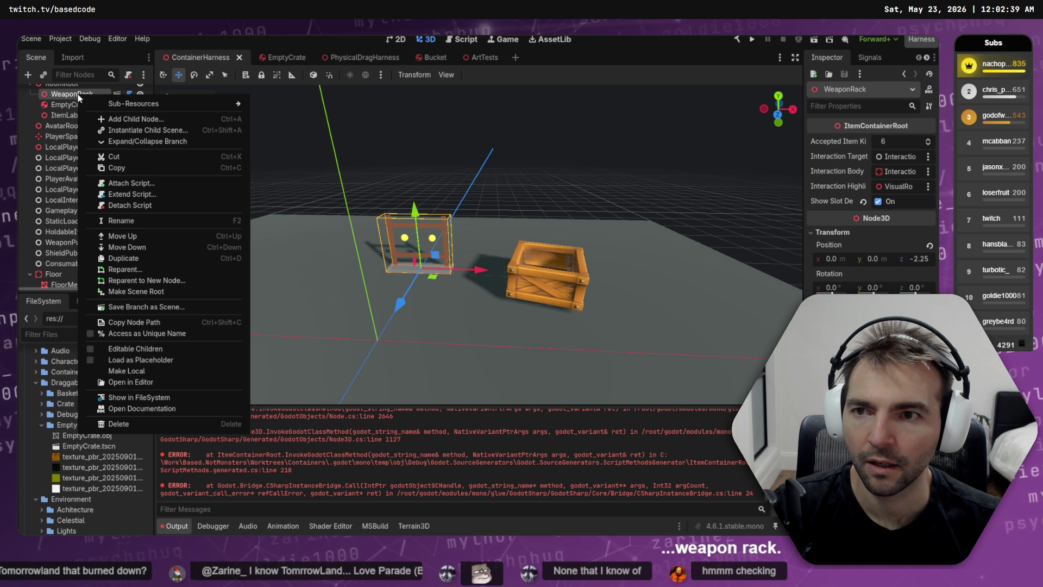
click(163, 398)
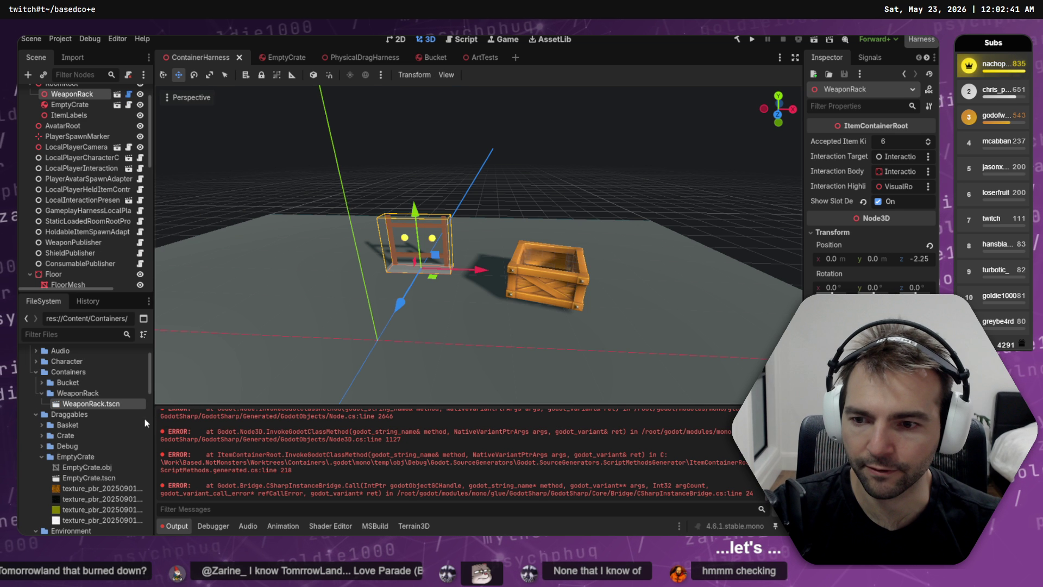
click(43, 393)
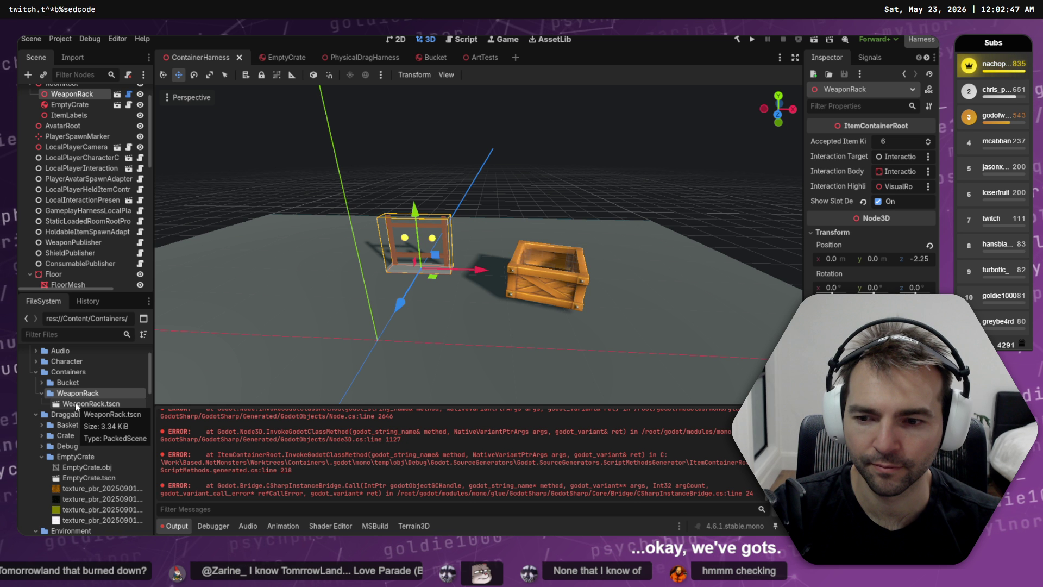
Check the Bucket folder under Containers and drag it onto the Draggables folder
click(87, 468)
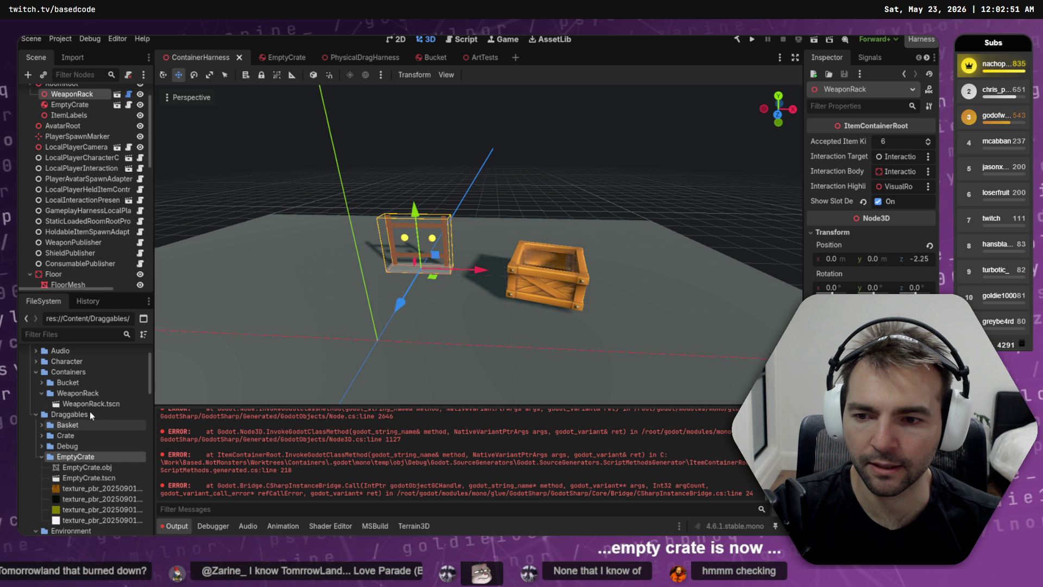
click(84, 375)
key(Down)
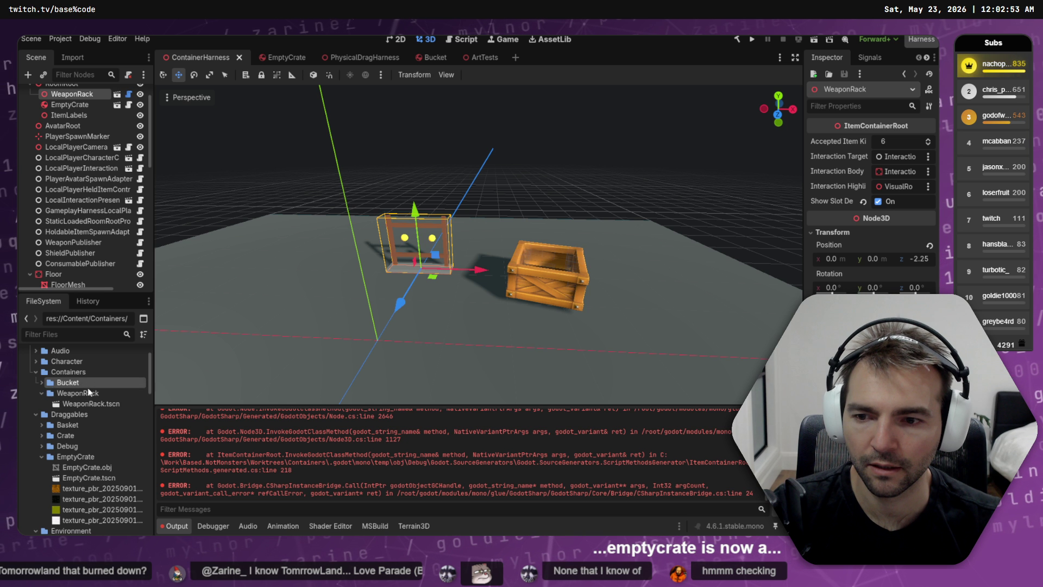
click(42, 383)
click(42, 383)
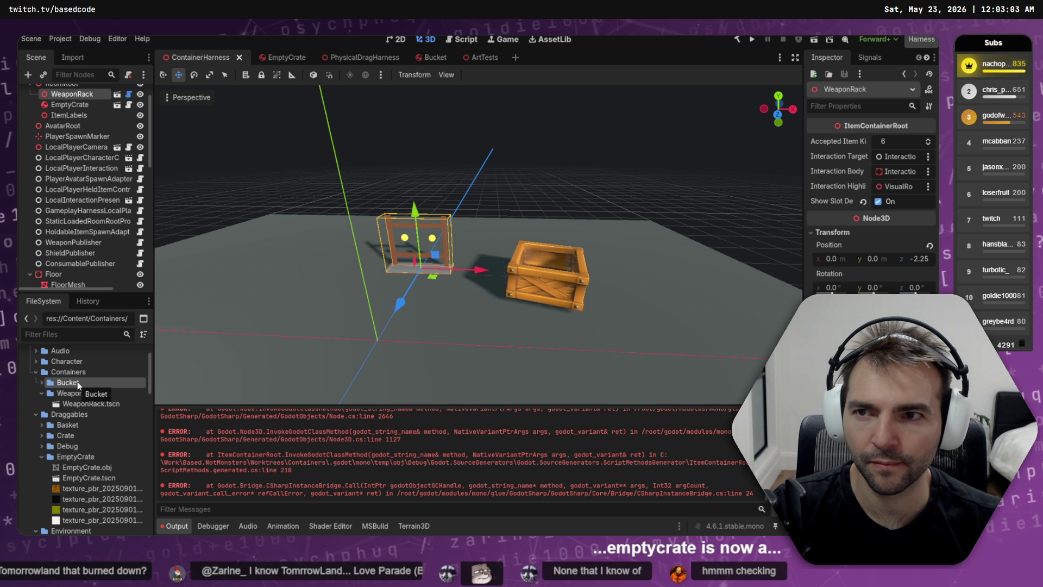
drag(73, 381, 80, 418)
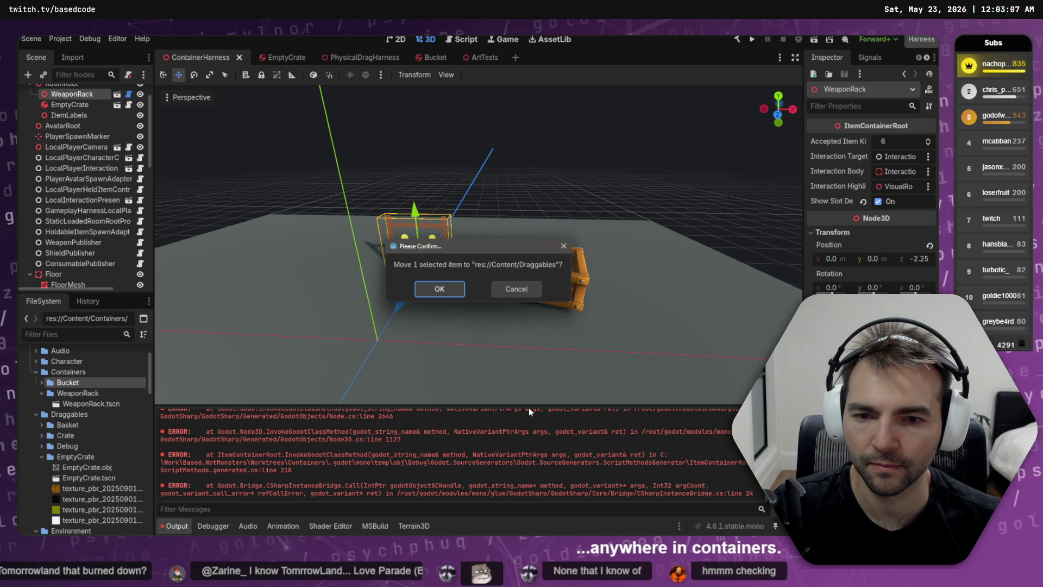
Confirm moving Bucket into Draggables, select the moved folder, and return to the Codex terminal
click(425, 289)
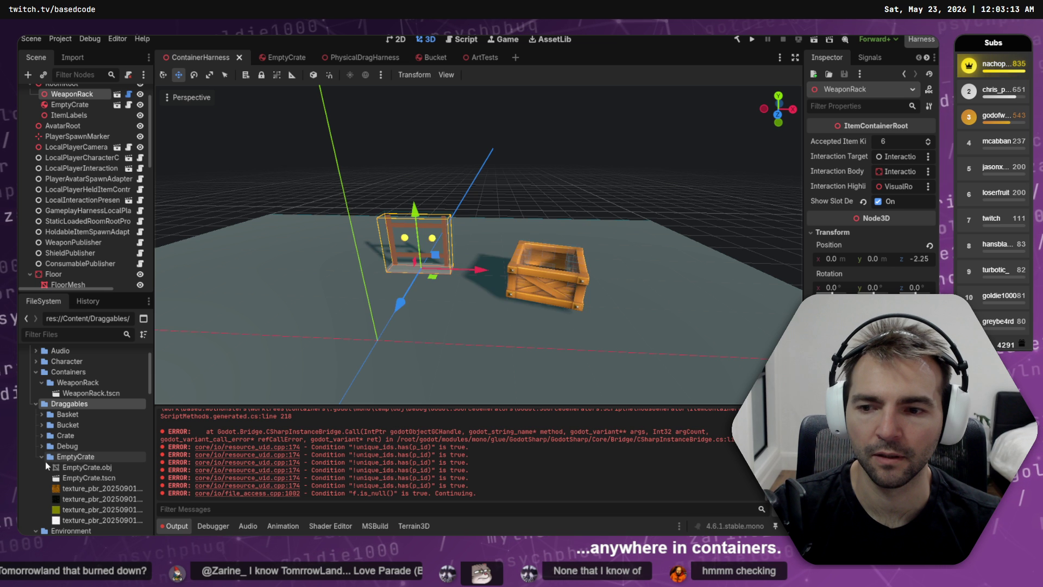
click(42, 457)
click(85, 425)
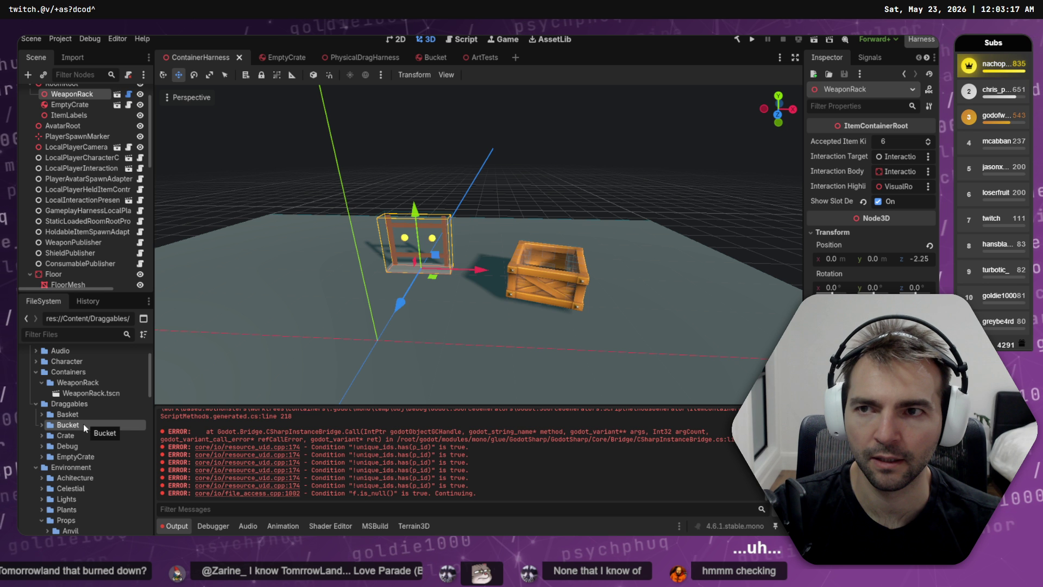
key(alt+Tab)
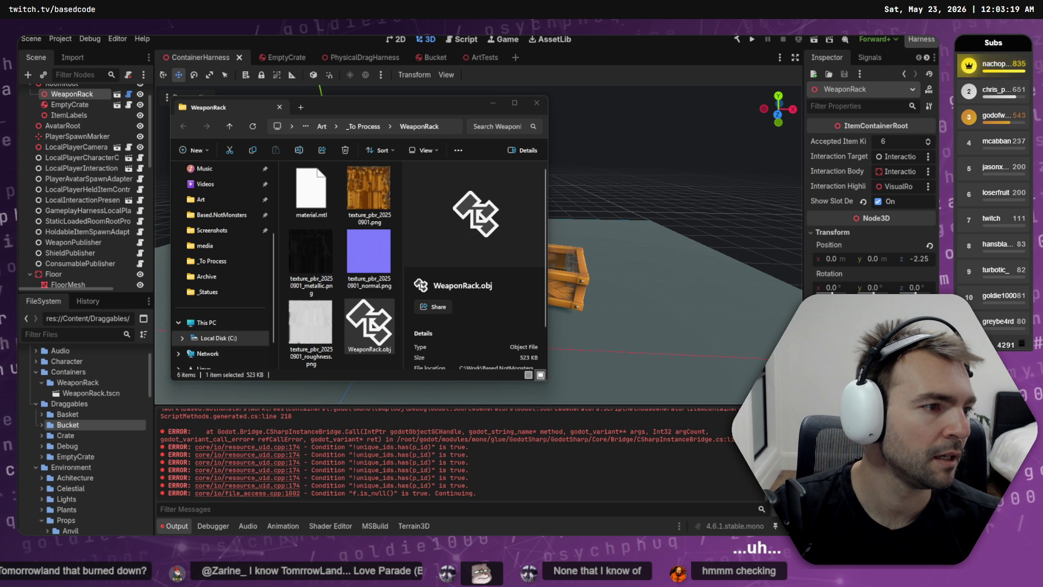
key(alt+Tab)
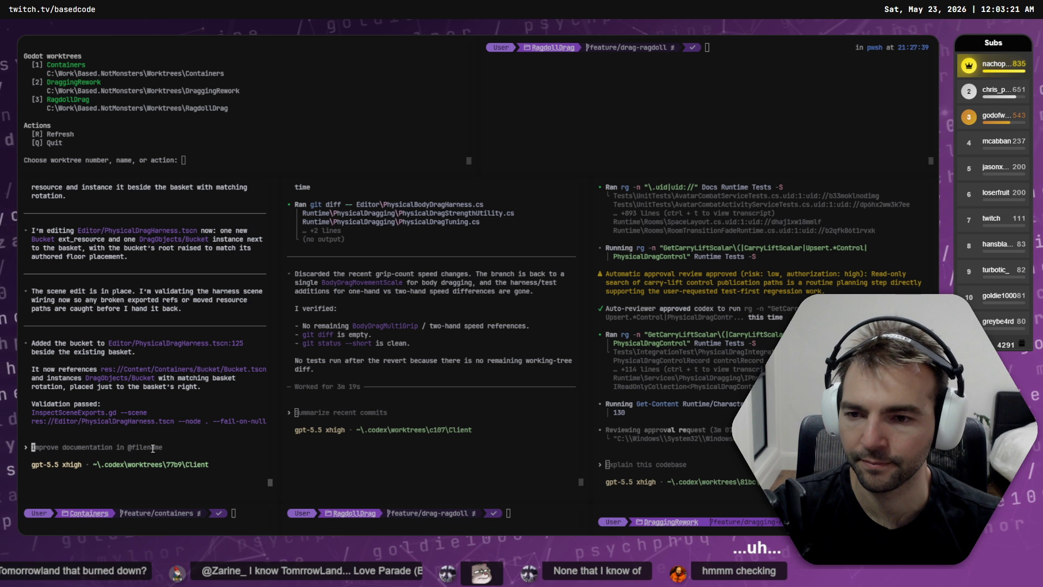
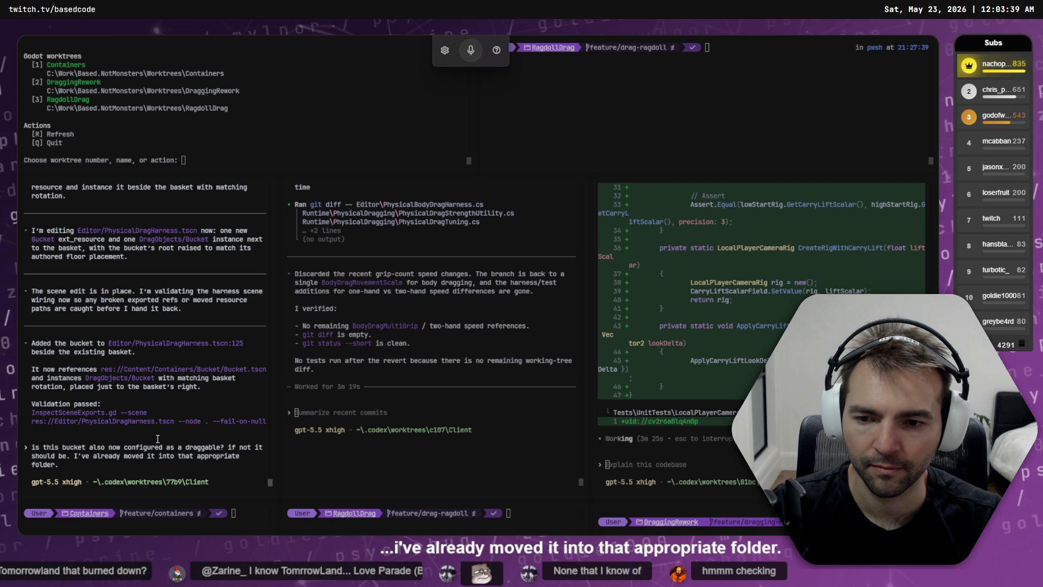
Submit the bucket-draggable question to Codex and switch to the WeaponRack art folder
key(Return)
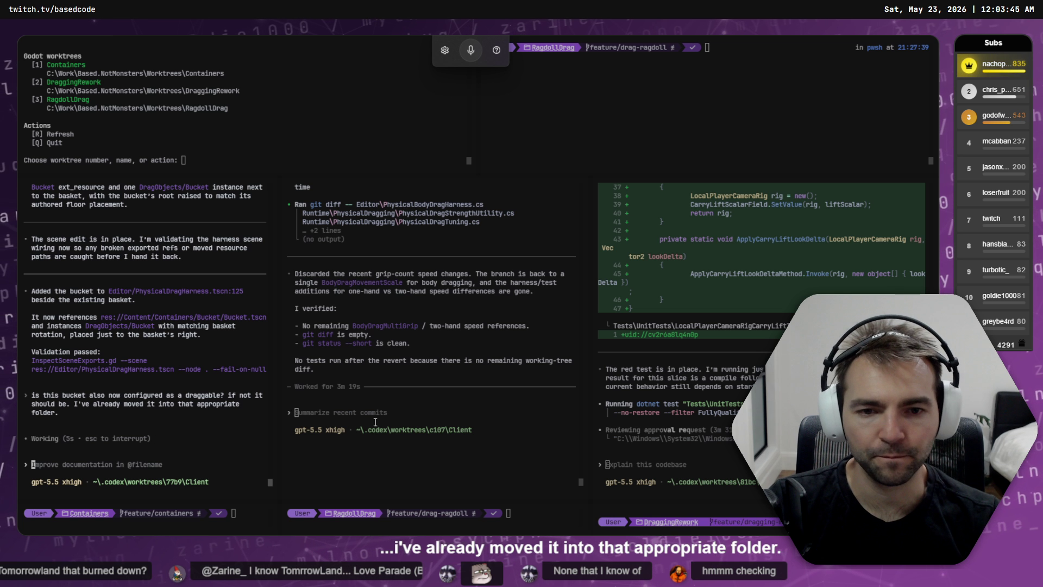
key(alt+Tab)
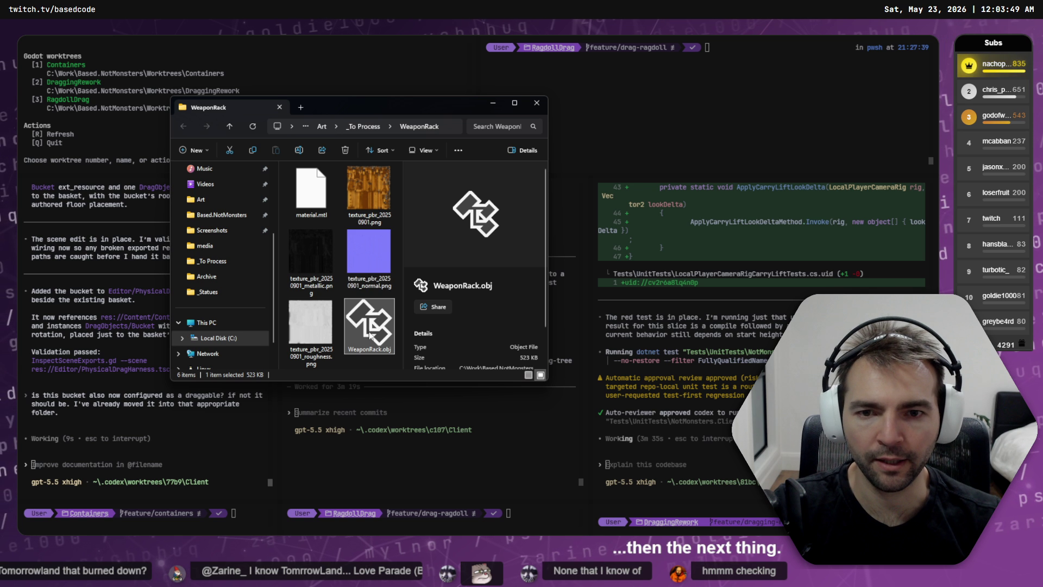
Import all six WeaponRack art files into Godot's WeaponRack folder and open WeaponRack.tscn
key(ctrl+a)
mouse_move(313, 209)
mouse_down()
mouse_move(348, 232)
mouse_move(345, 217)
mouse_move(347, 232)
mouse_up()
key(alt+Tab)
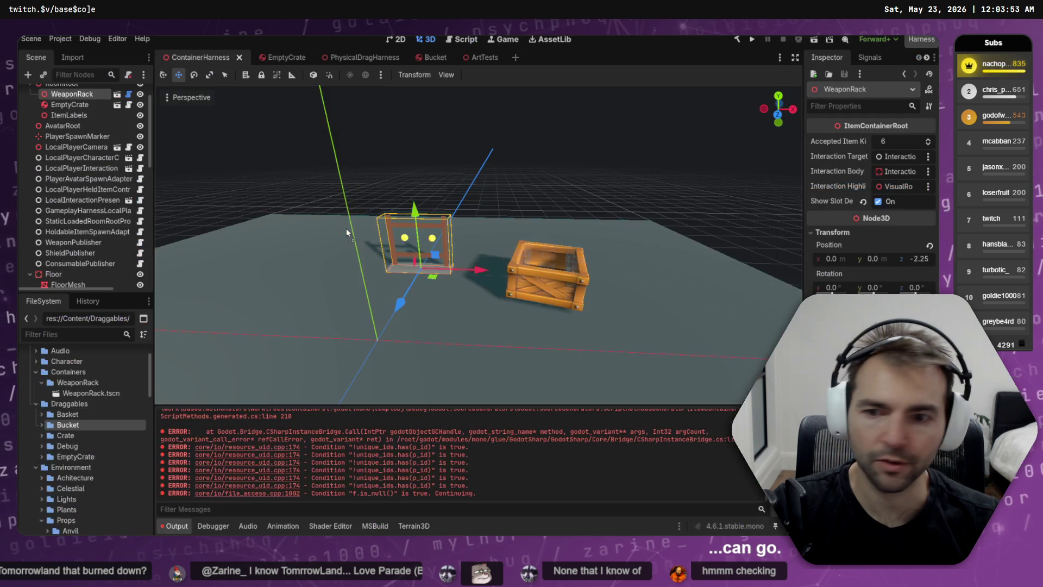
drag(81, 383, 92, 386)
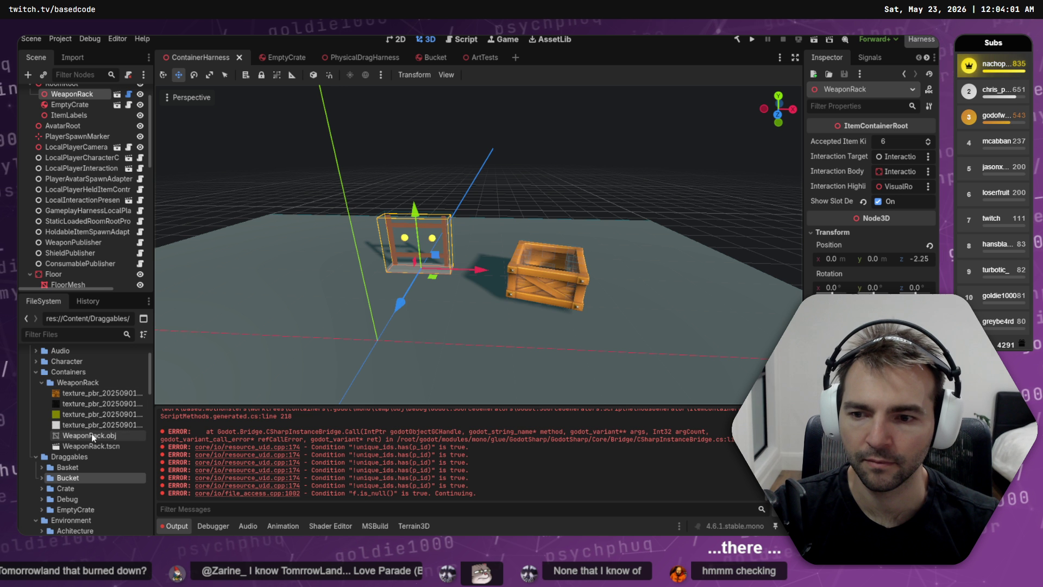
double_click(99, 445)
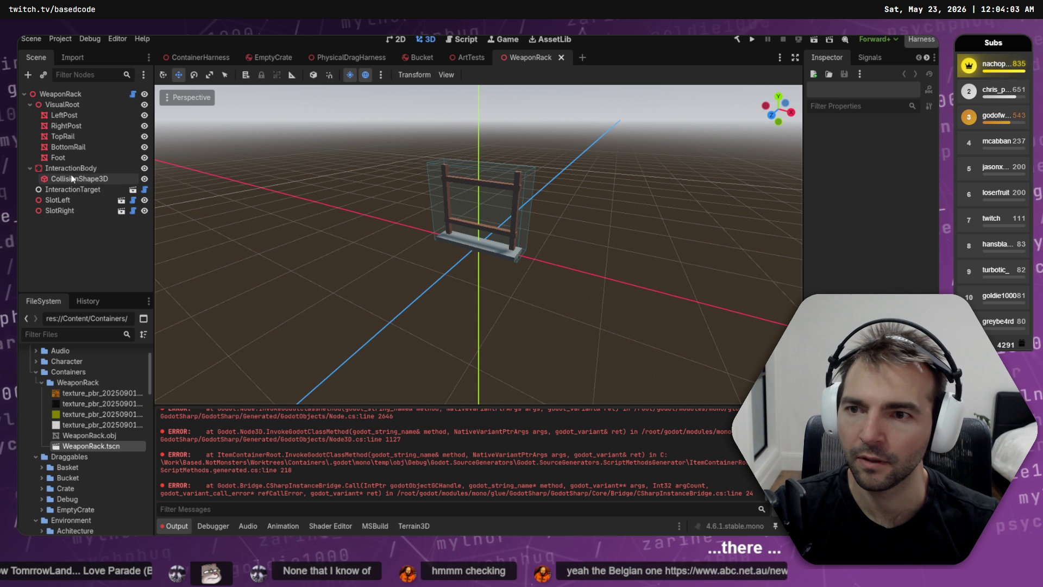
Delete the placeholder VisualRoot group with all its post and rail children
click(63, 105)
click(67, 116)
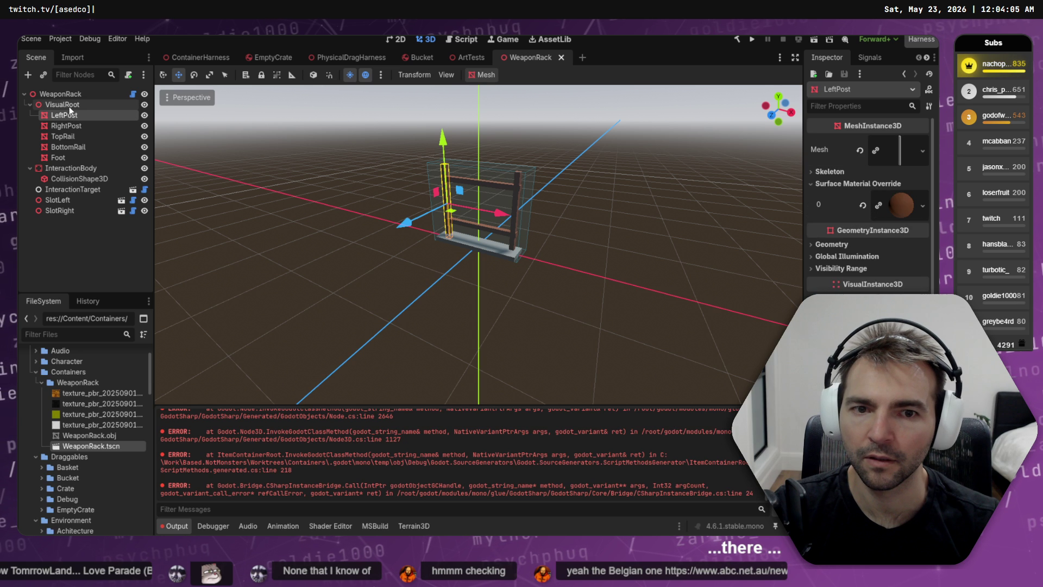
click(69, 105)
shift+click(67, 157)
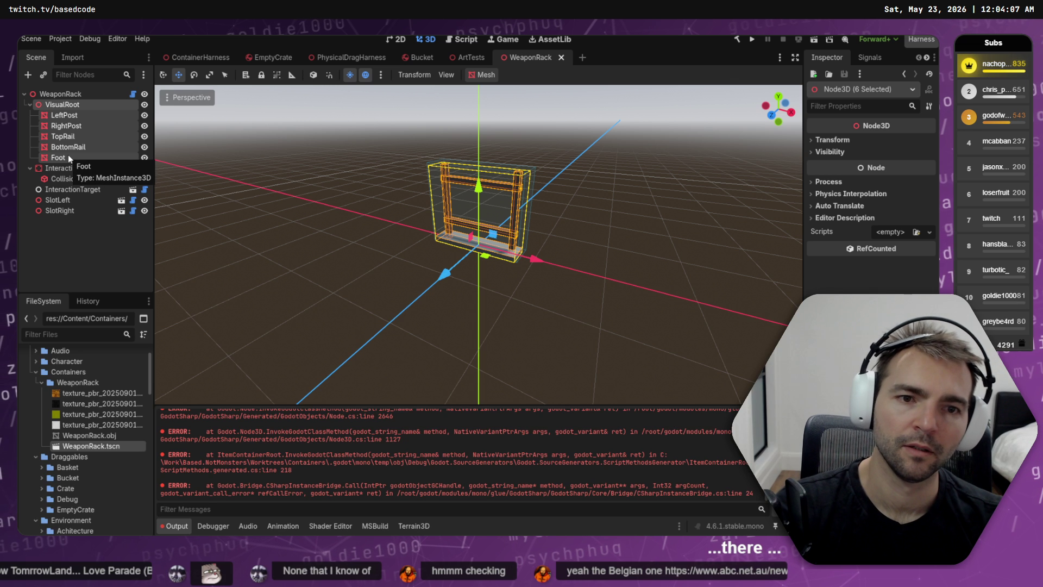
click(71, 115)
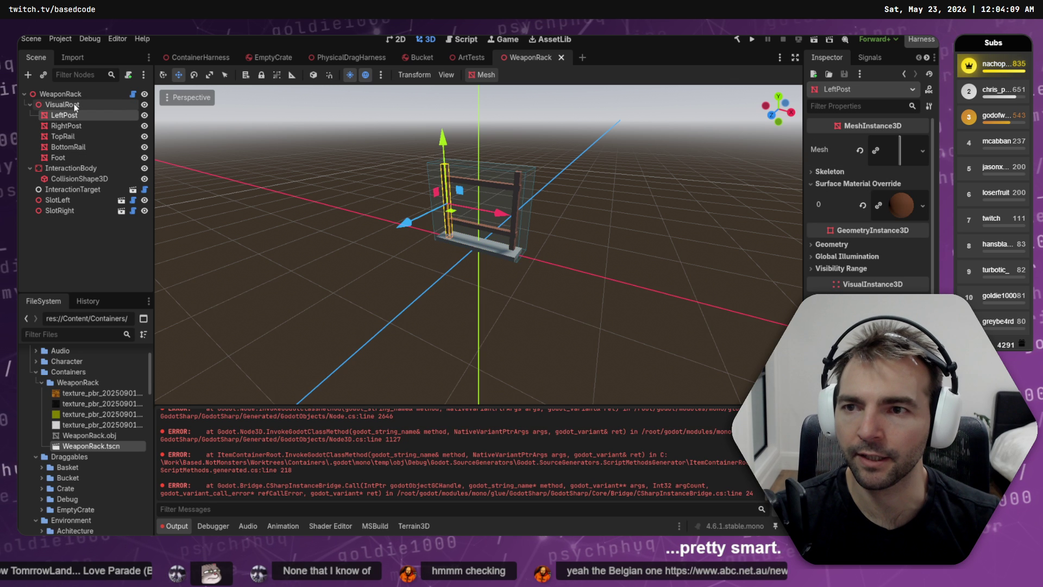
click(74, 104)
shift+click(73, 157)
key(Delete)
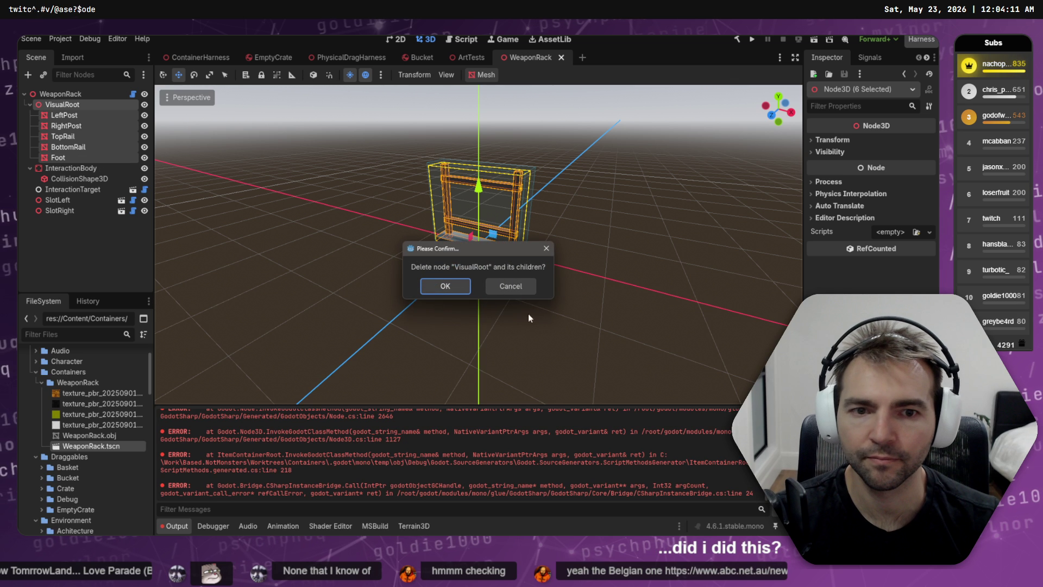
click(440, 286)
Add WeaponRack.obj to the scene as a WeaponRack mesh at the collision box
mouse_move(87, 435)
mouse_down()
mouse_move(115, 347)
mouse_move(263, 230)
mouse_move(483, 231)
mouse_move(467, 212)
mouse_move(170, 199)
mouse_move(483, 228)
mouse_up()
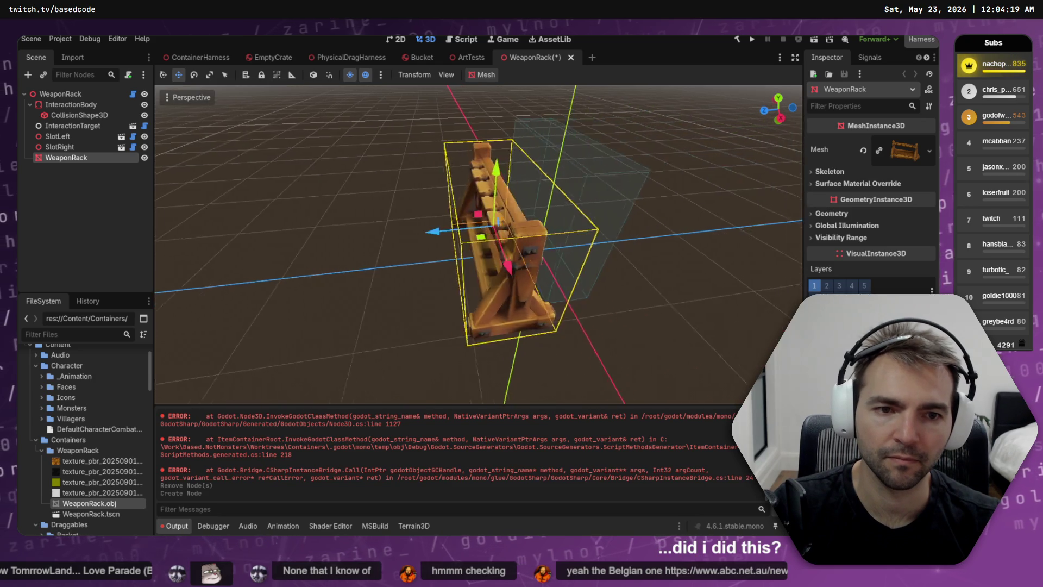
drag(625, 228, 645, 228)
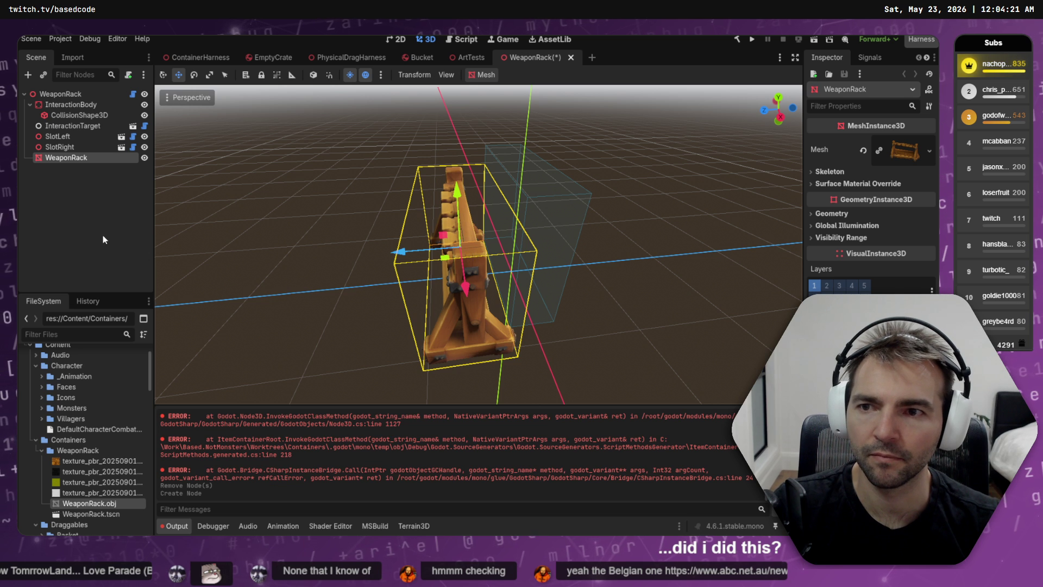
click(119, 241)
click(439, 240)
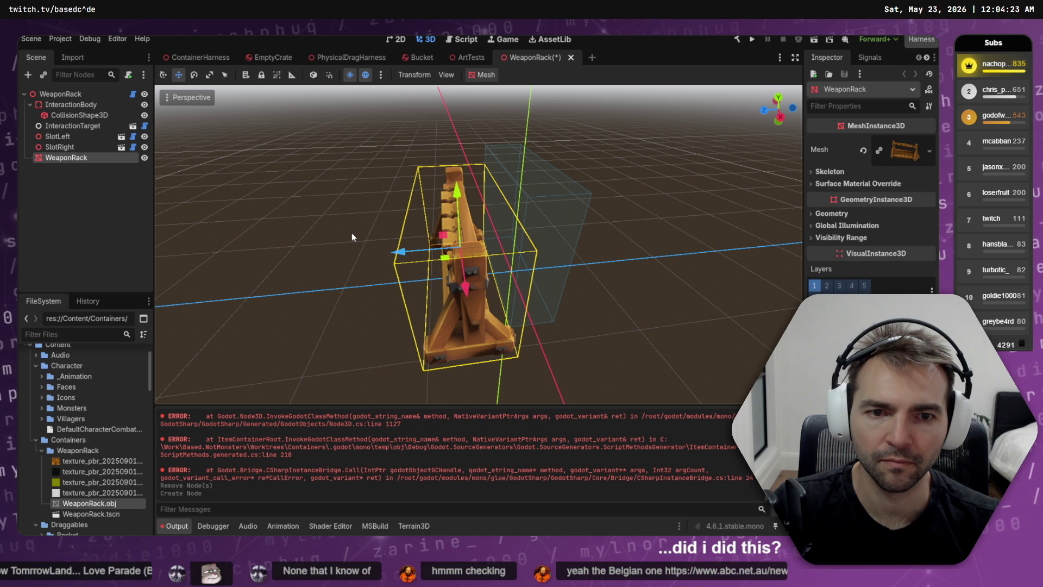
key(ctrl+z)
key(ctrl+z)
key(ctrl+shift+z)
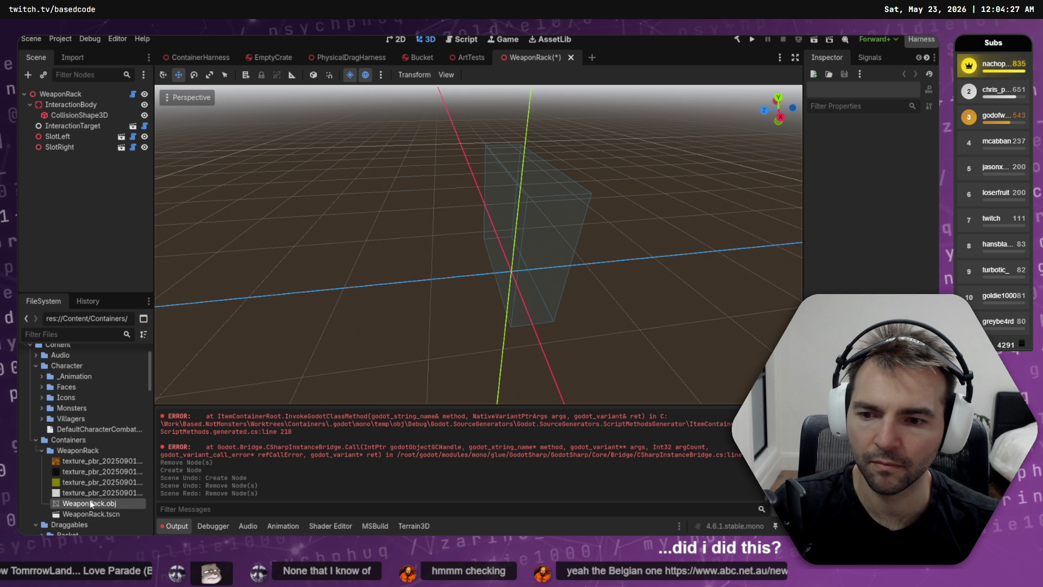
mouse_move(90, 503)
mouse_down()
mouse_move(73, 121)
mouse_move(93, 116)
mouse_up()
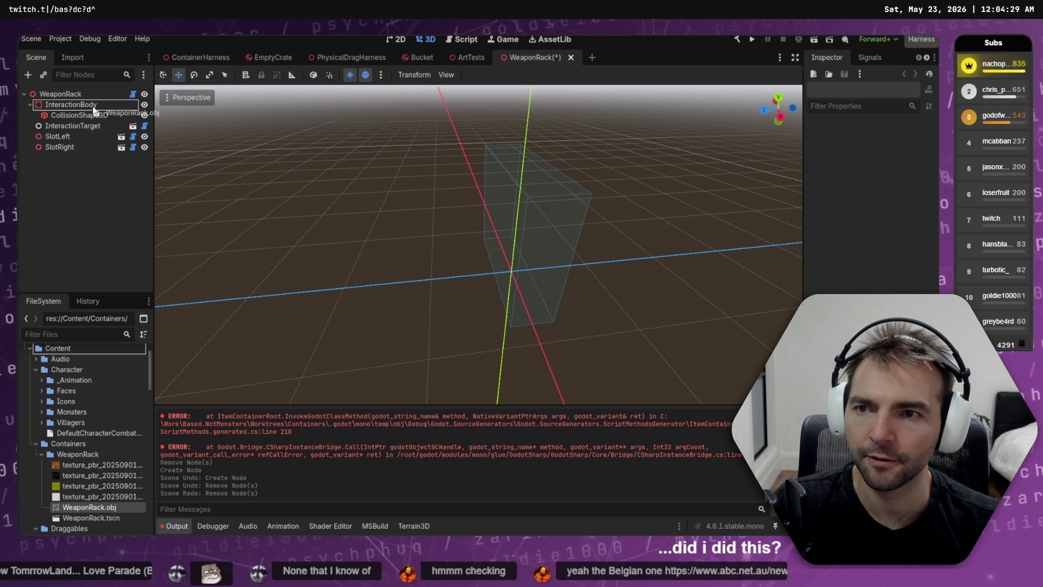
key(Escape)
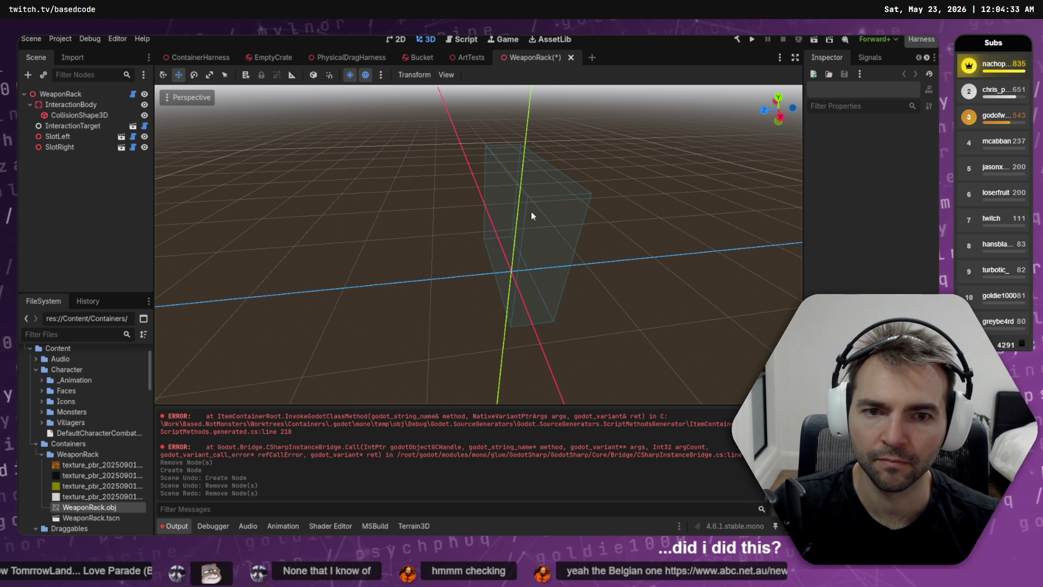
mouse_move(135, 505)
mouse_down()
mouse_move(526, 235)
mouse_move(460, 228)
mouse_move(467, 239)
mouse_up()
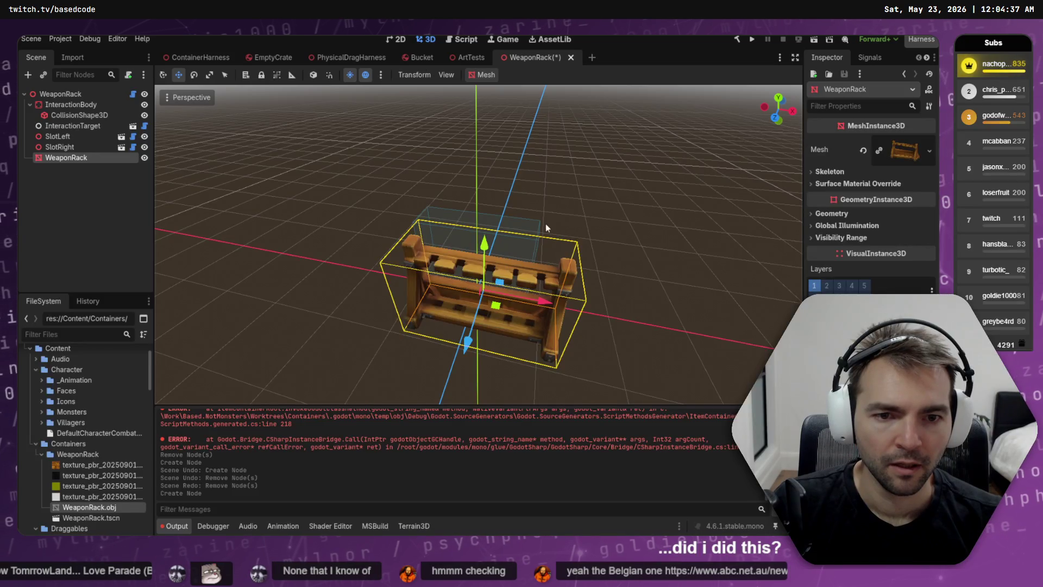
In front orthogonal view, re-centre the WeaponRack mesh and raise it about 0.56 onto the ground line
click(771, 119)
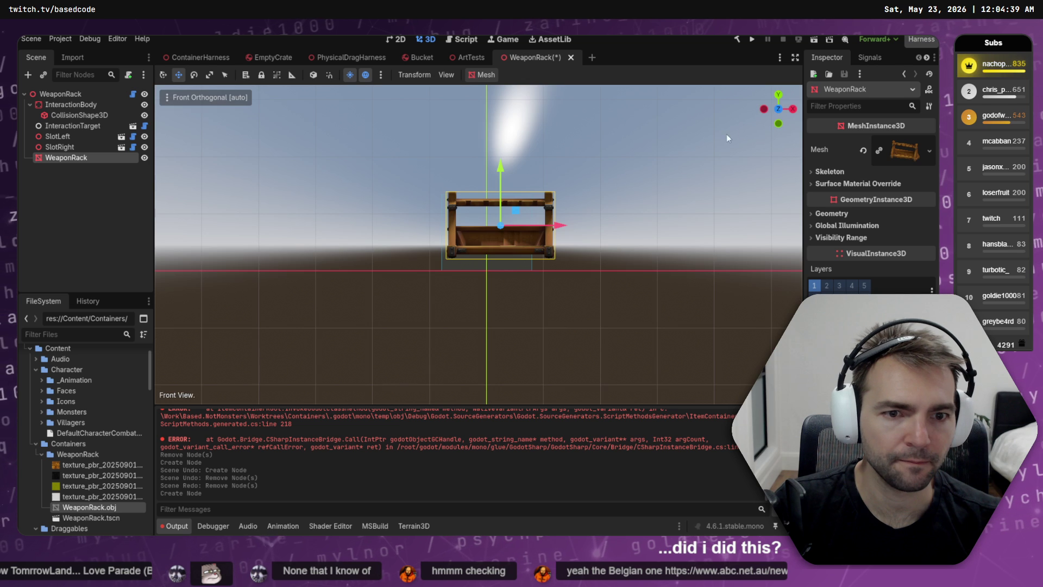
drag(558, 232, 544, 227)
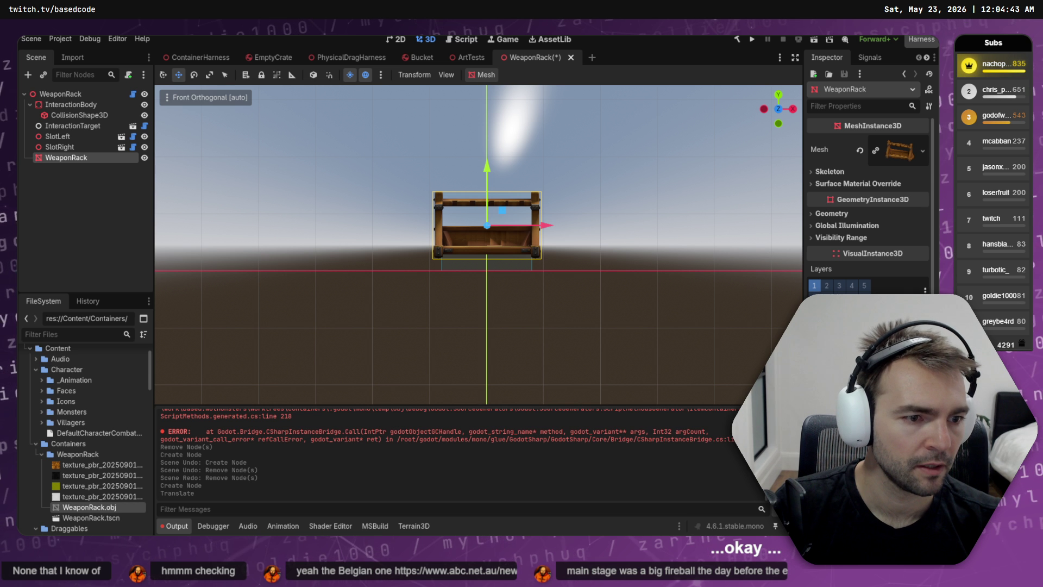
key(Return)
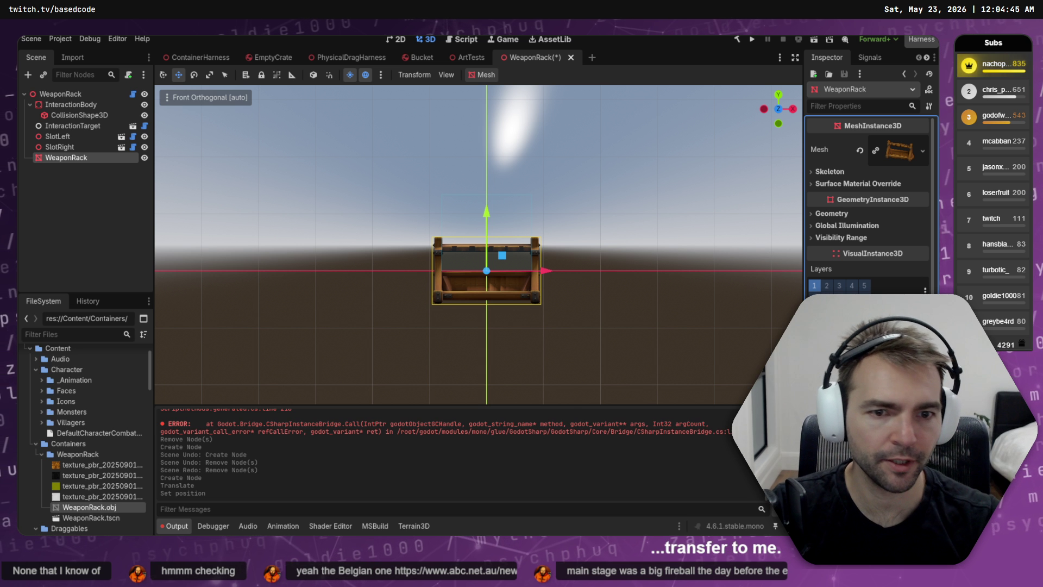
mouse_move(488, 213)
mouse_down()
mouse_move(497, 177)
mouse_move(501, 186)
mouse_up()
click(79, 115)
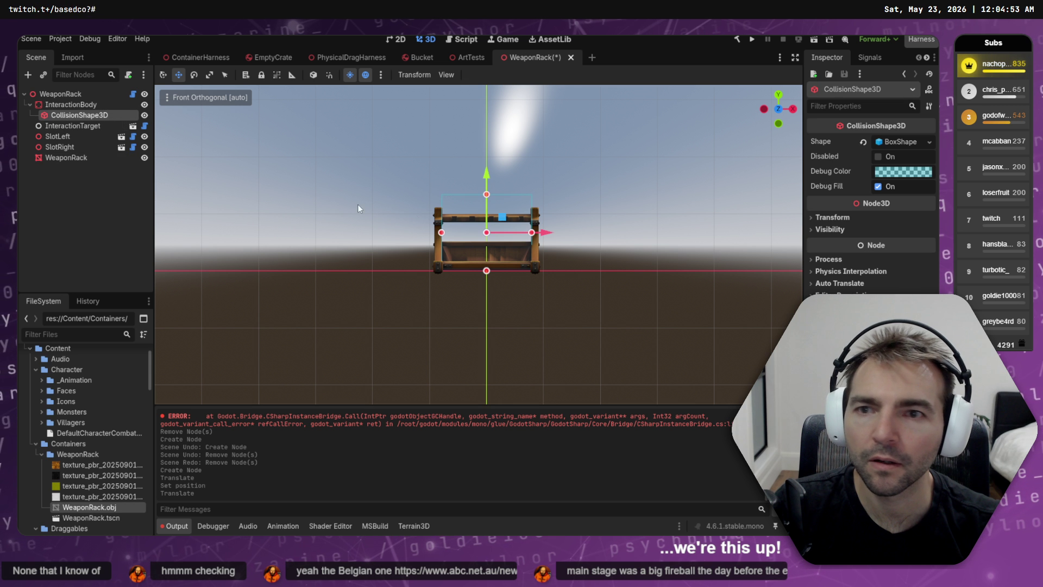
Fit the first collision box to the rack: widen it, lower its top, narrow its depth
drag(526, 246, 531, 245)
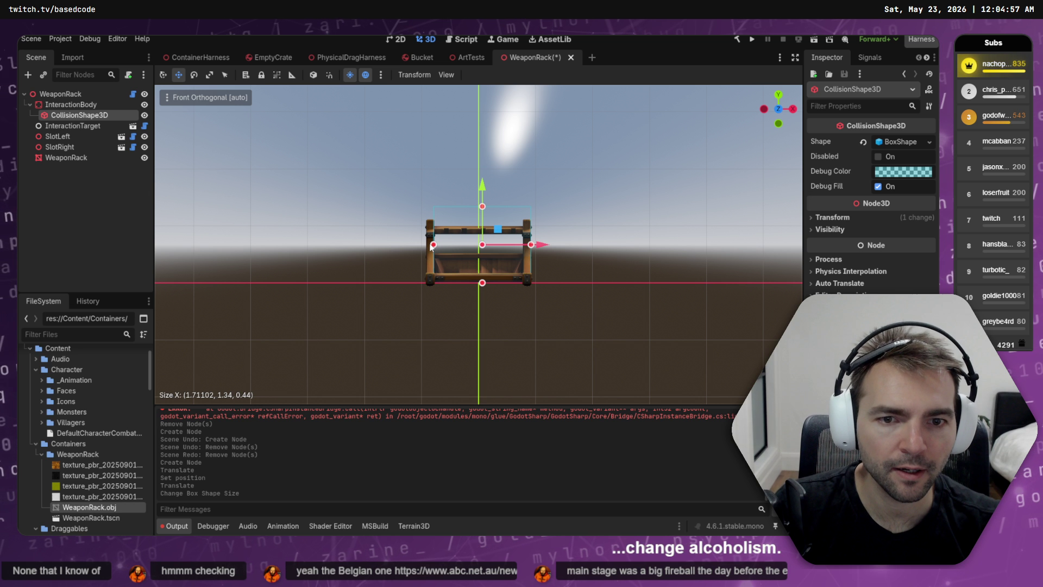
drag(432, 248, 428, 248)
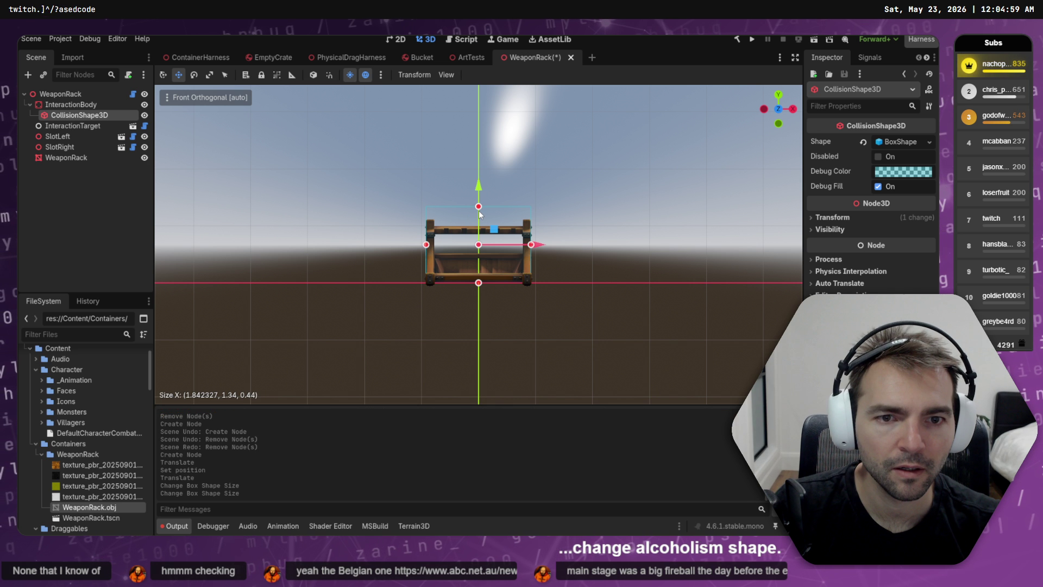
drag(480, 211, 487, 219)
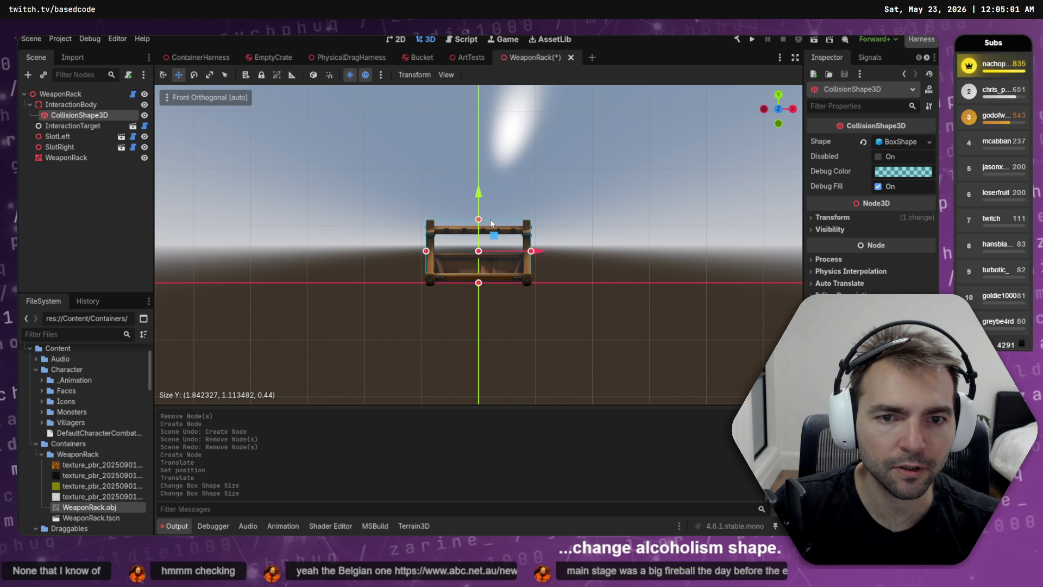
drag(498, 230, 496, 232)
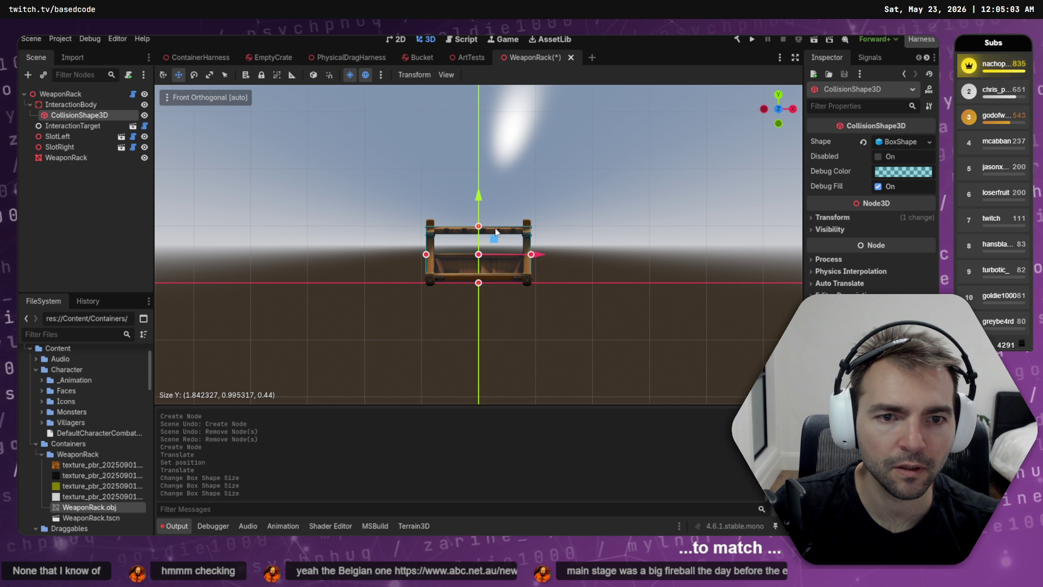
click(793, 109)
scroll(524, 247, up, 5)
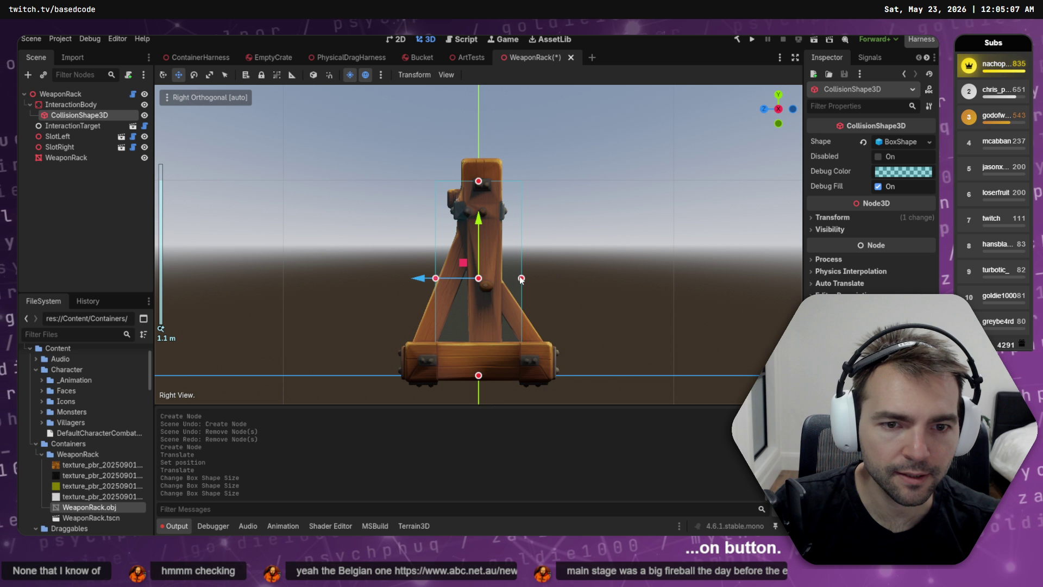
drag(521, 279, 503, 280)
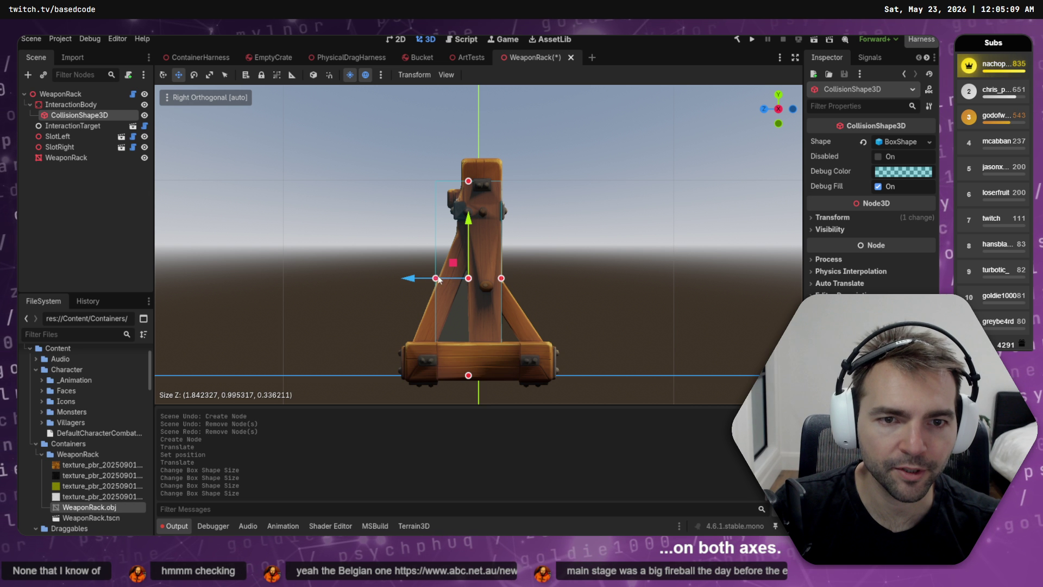
drag(434, 280, 470, 281)
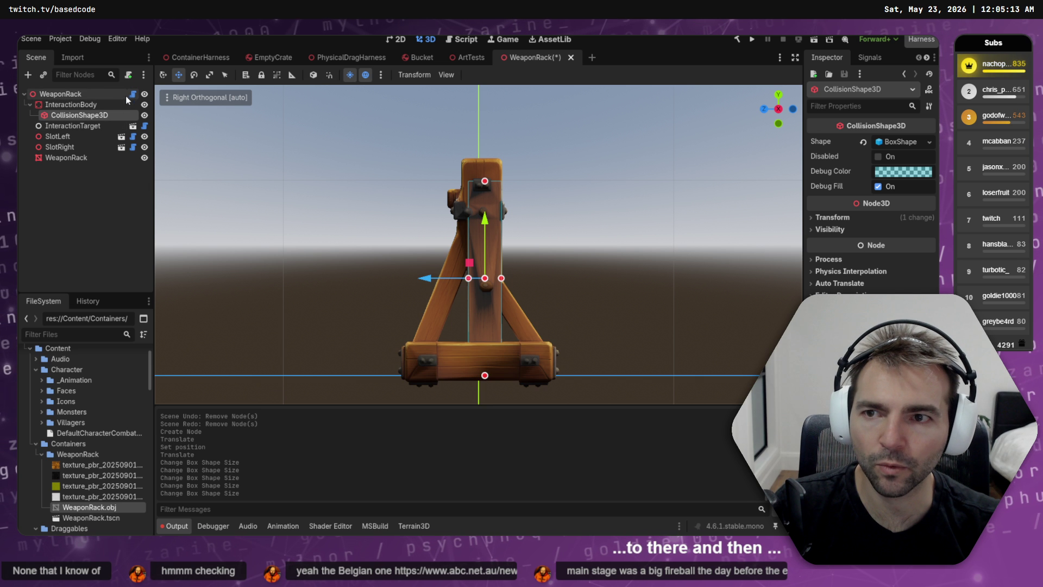
Paste a second collision box under InteractionBody and keep its shape as a BoxShape
click(92, 104)
key(ctrl+v)
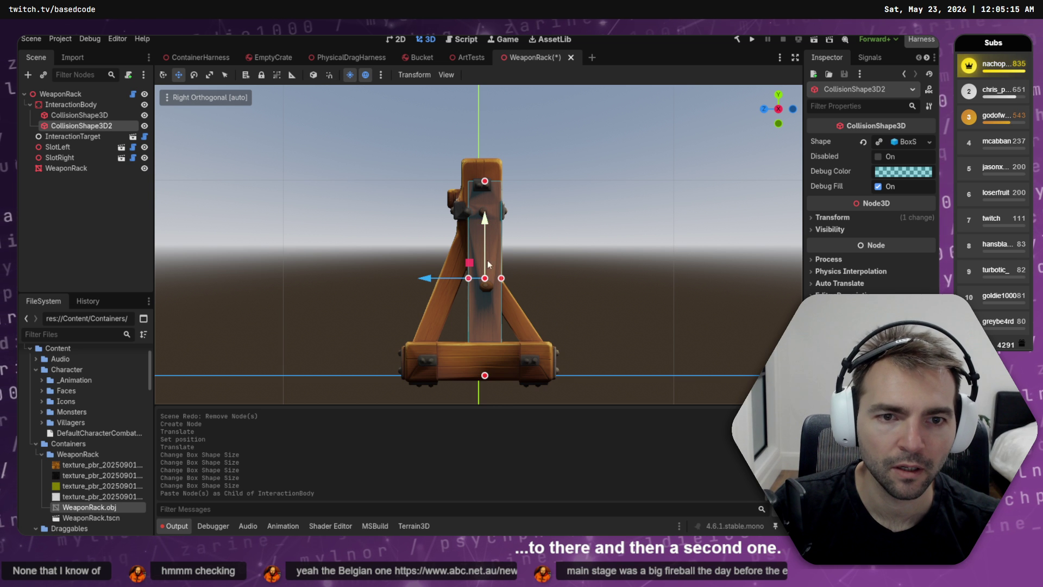
drag(486, 379, 487, 386)
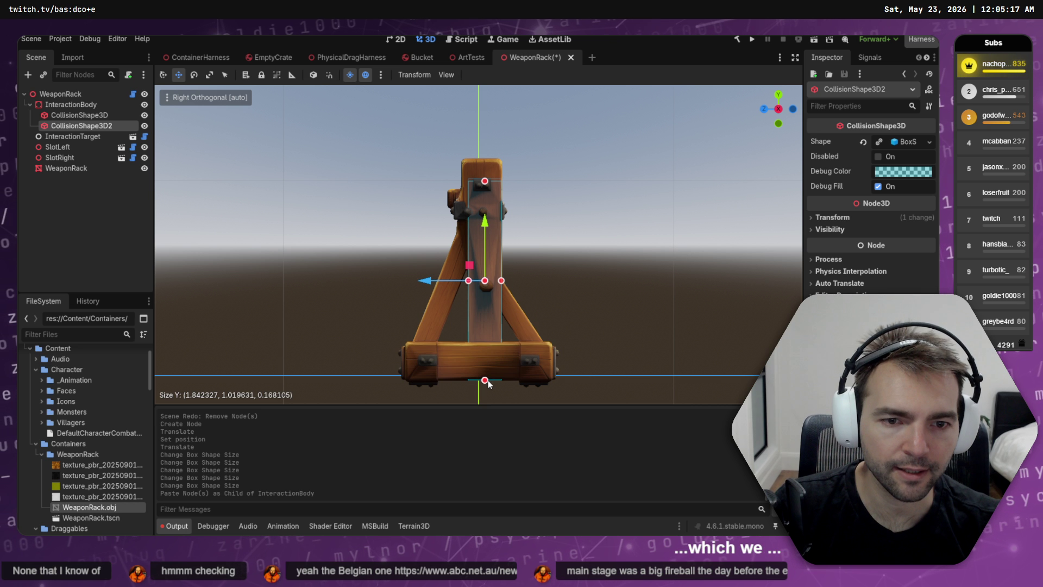
drag(501, 280, 569, 282)
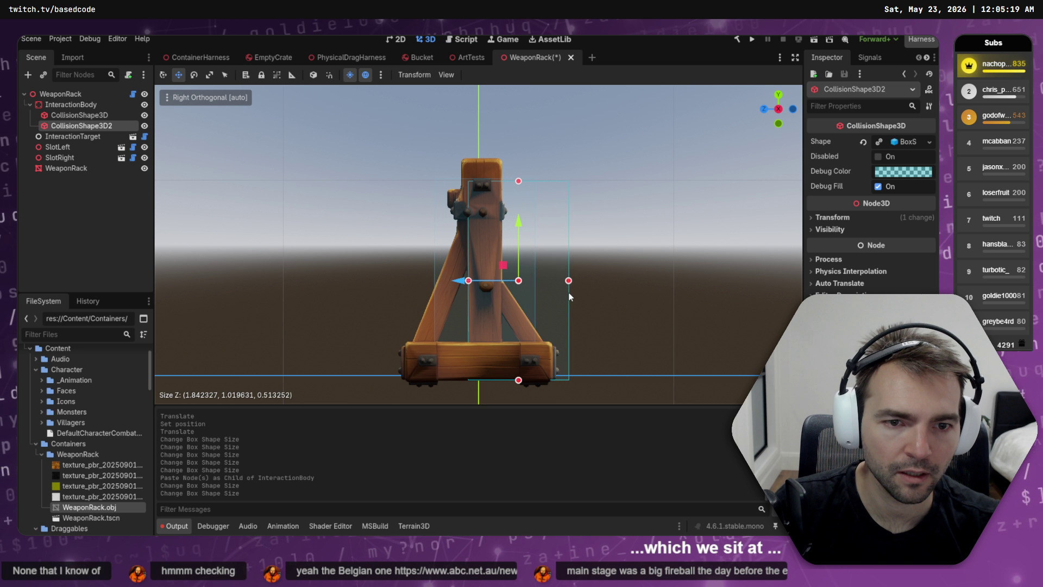
key(ctrl+z)
key(ctrl+z)
click(905, 141)
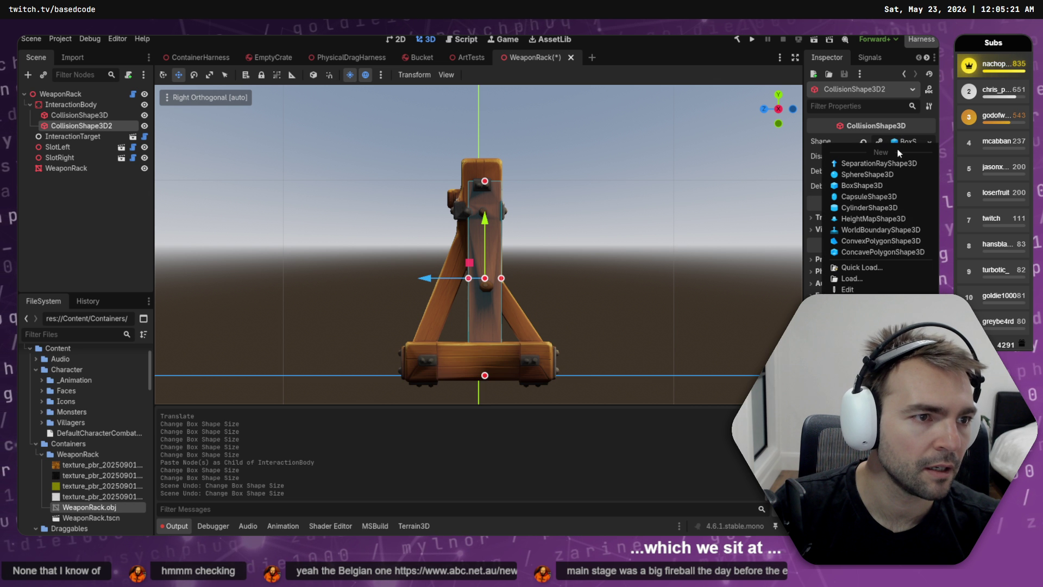
click(862, 186)
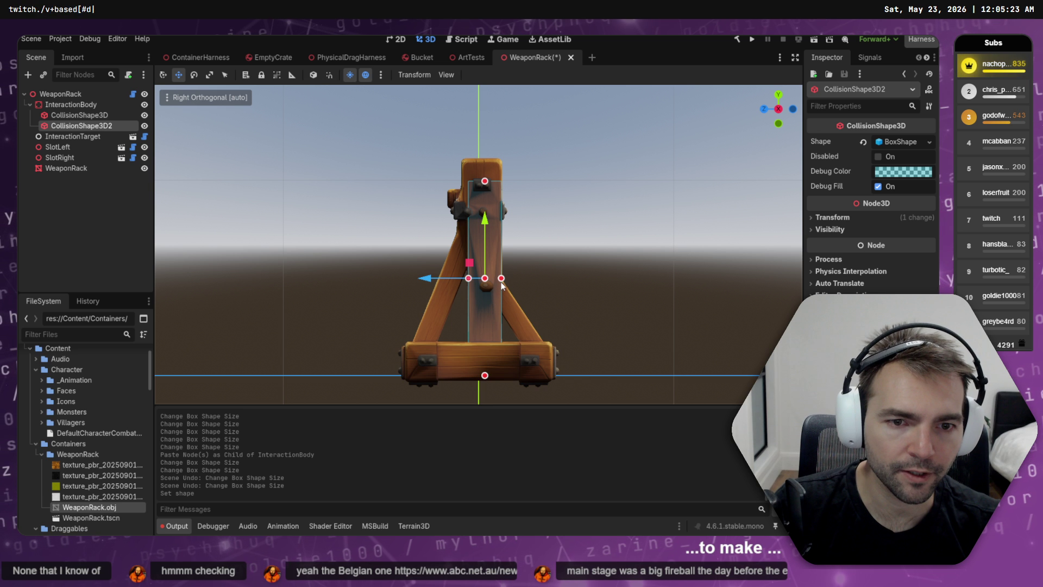
Resize the second box into a flat 1.84 × 0.20 × 0.74 slab around the rack's base
drag(501, 283, 554, 290)
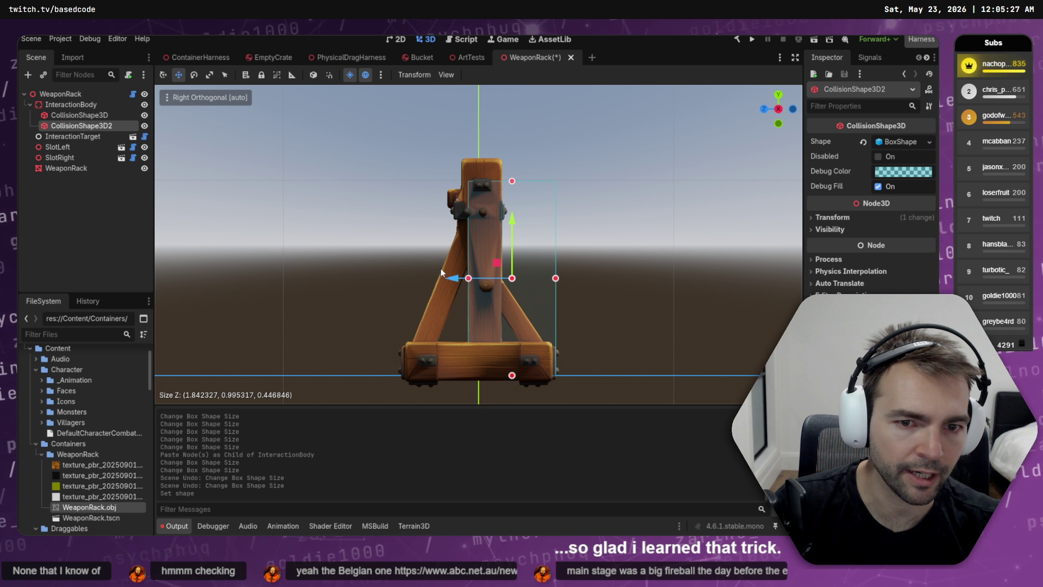
drag(470, 280, 406, 279)
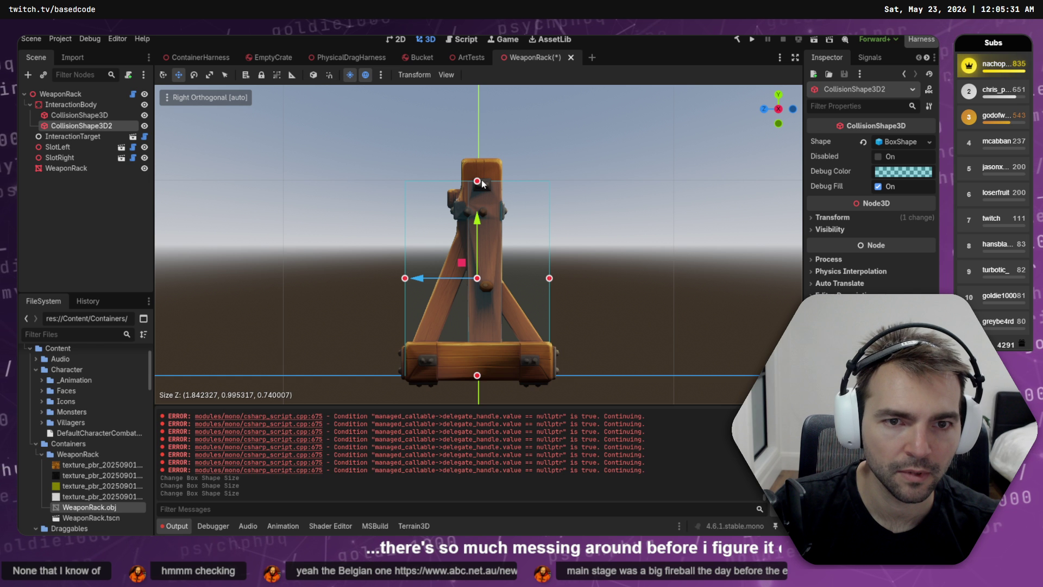
mouse_move(481, 182)
mouse_down()
mouse_move(504, 354)
mouse_move(506, 345)
mouse_up()
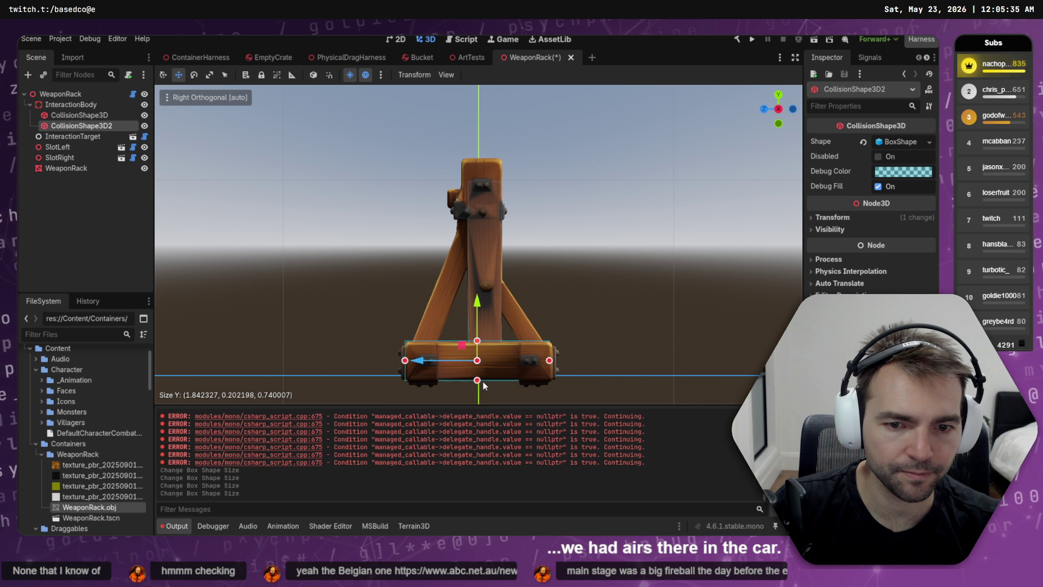
drag(484, 385, 483, 383)
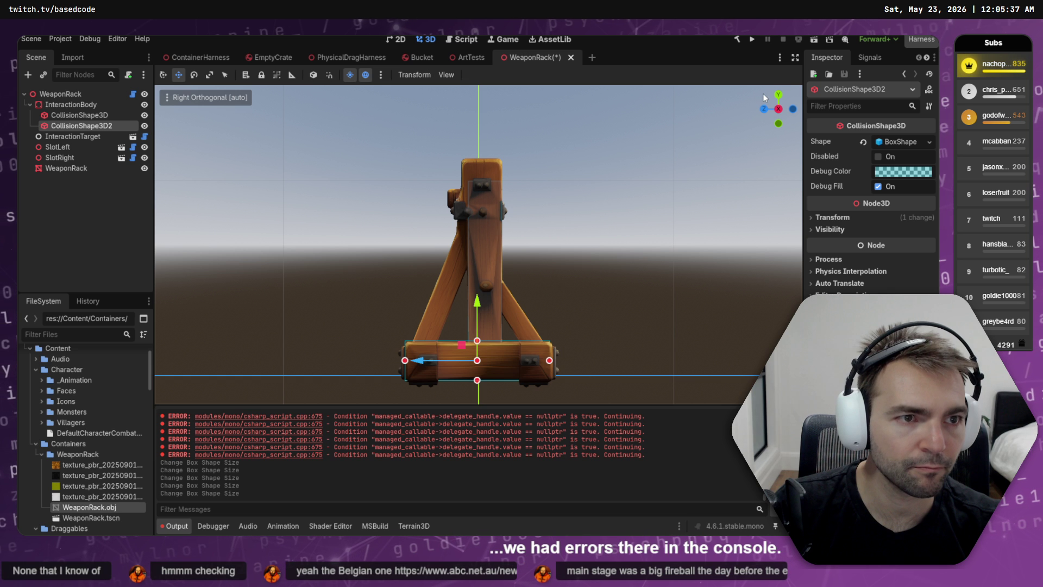
click(763, 108)
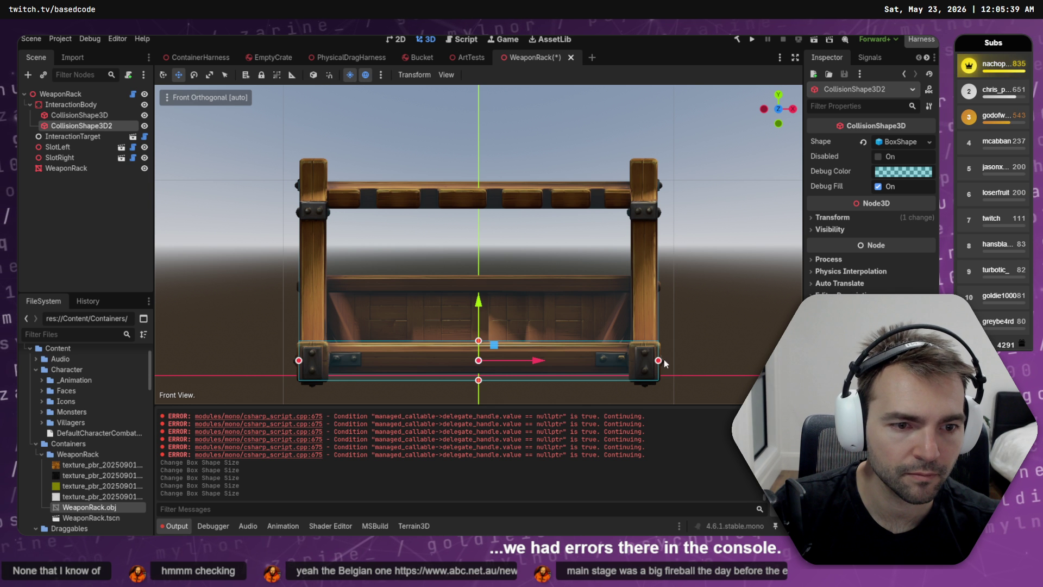
click(793, 110)
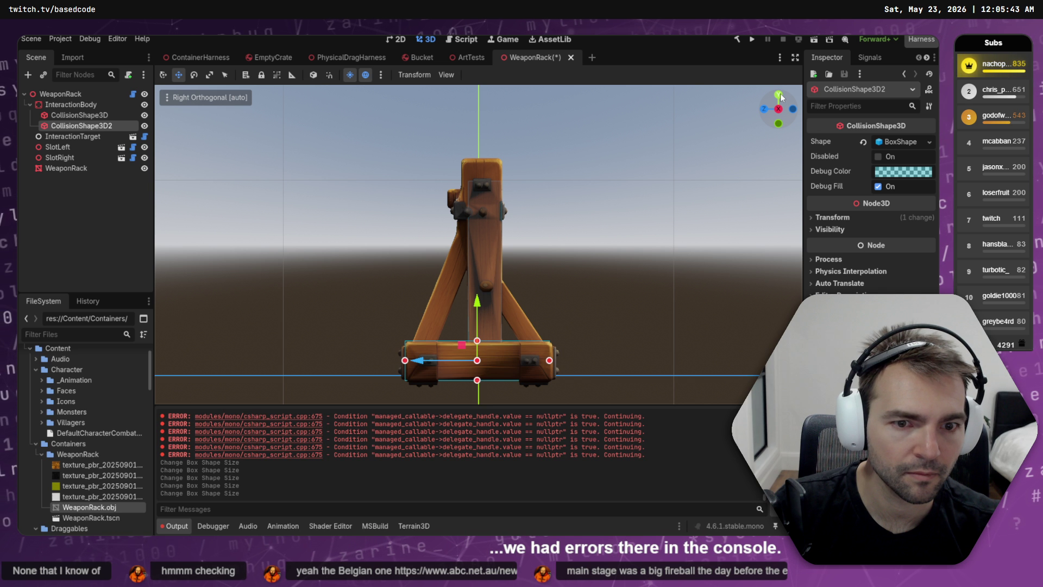
click(781, 94)
mouse_move(663, 146)
mouse_down()
mouse_move(657, 139)
mouse_move(674, 372)
mouse_move(595, 424)
mouse_up()
drag(636, 306, 644, 306)
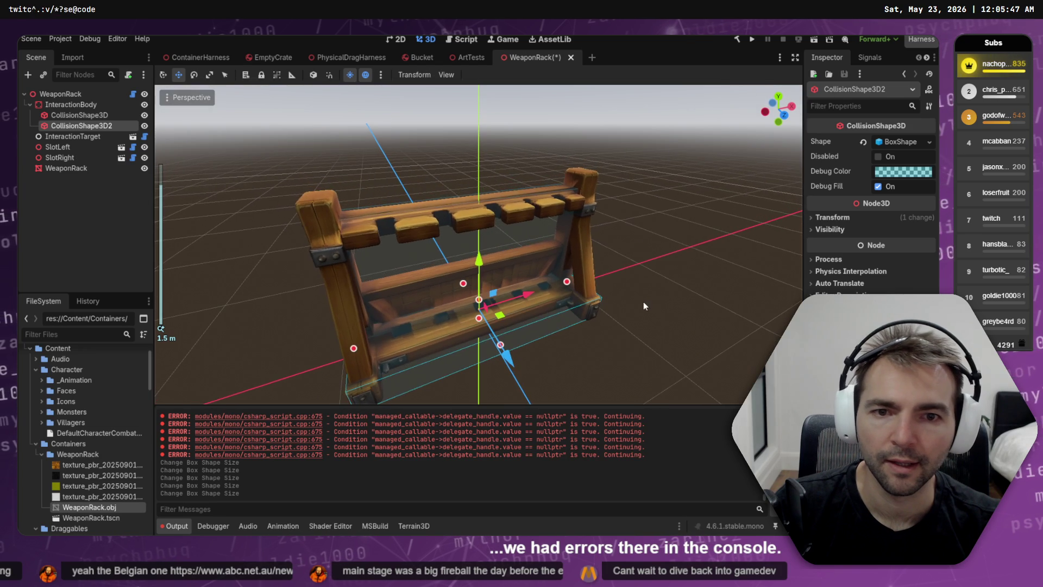
Instantiate WoodenSwordHoldable.tscn as a child scene of the SlotLeft anchor
click(58, 146)
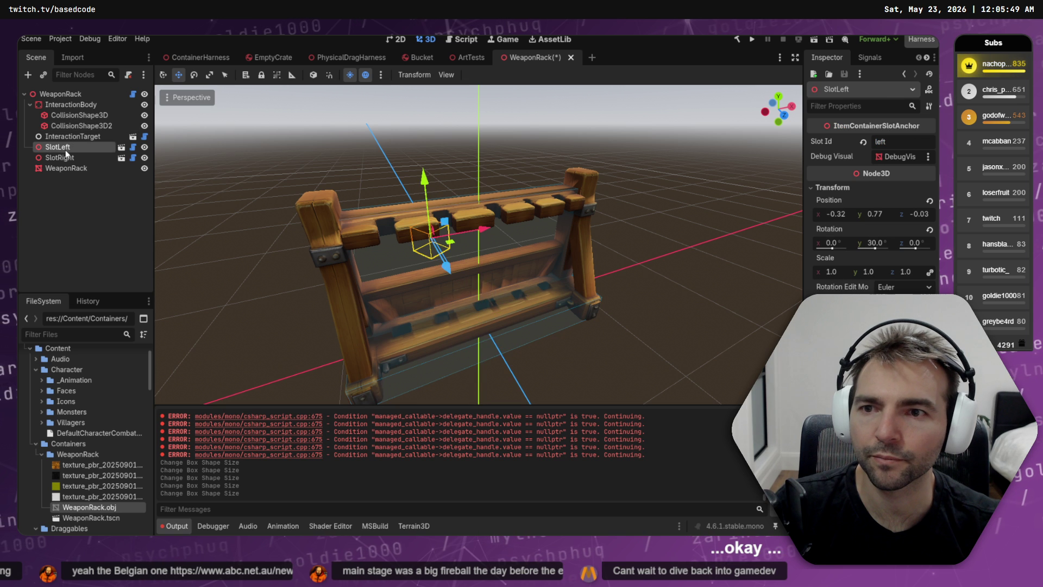
shift+click(59, 157)
drag(511, 257, 521, 239)
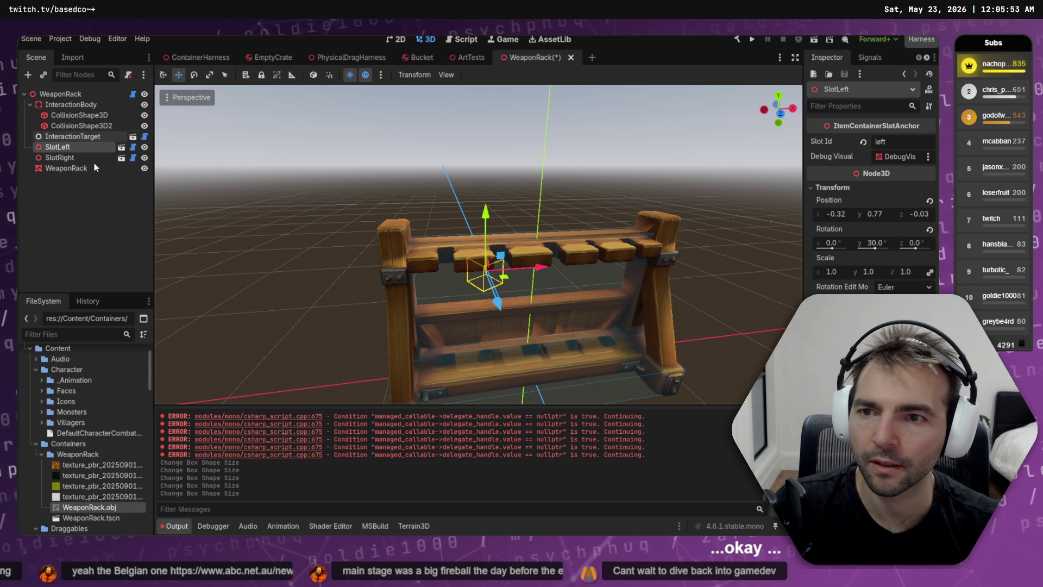
right_click(74, 150)
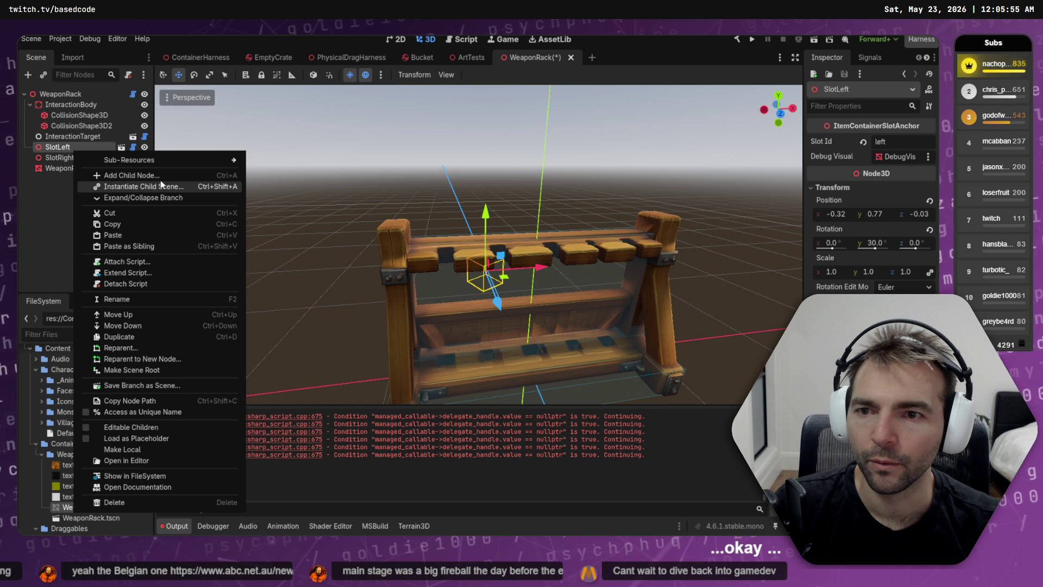
click(197, 187)
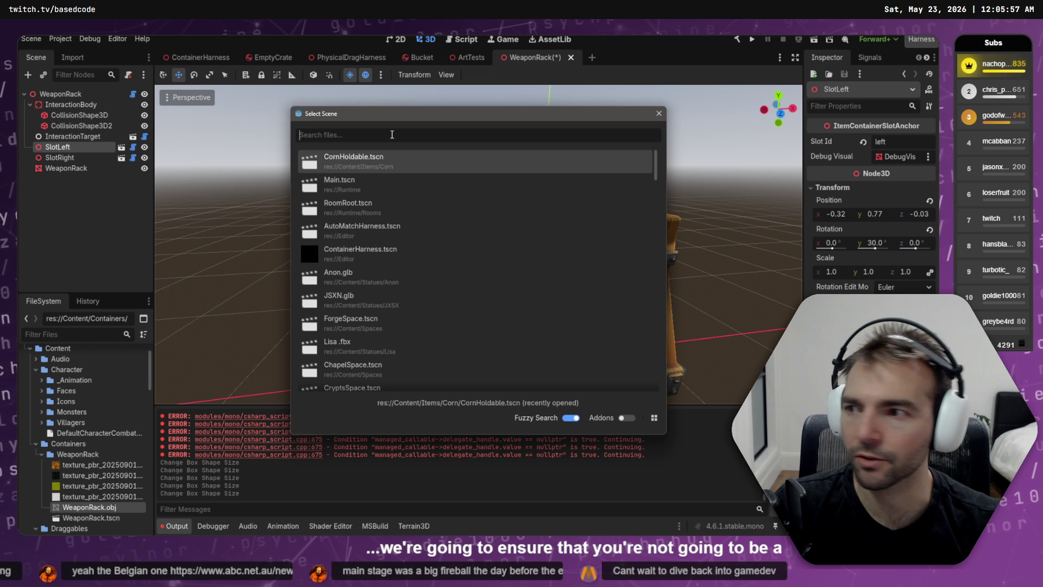
text(Sword)
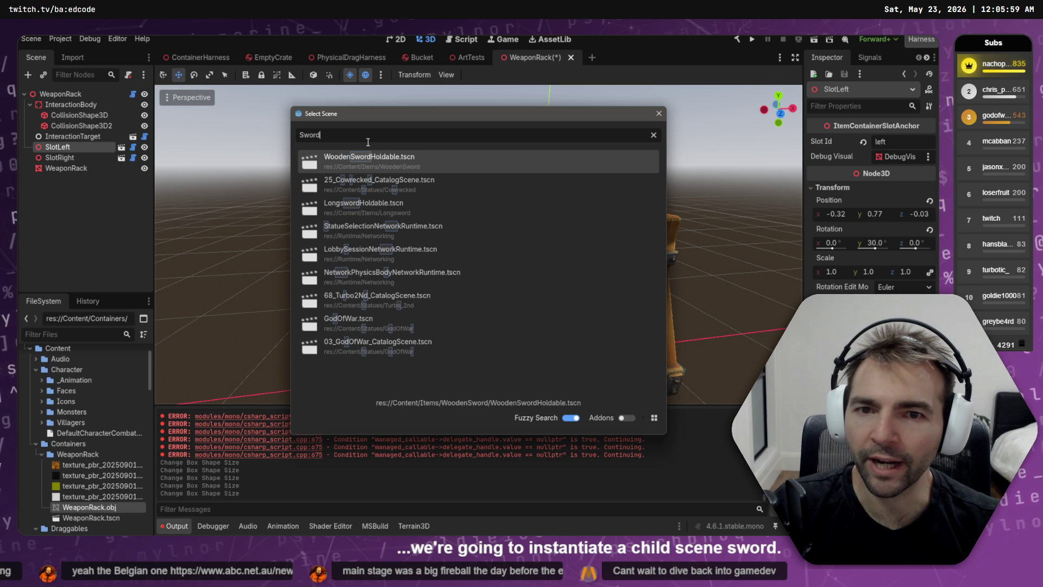
double_click(397, 163)
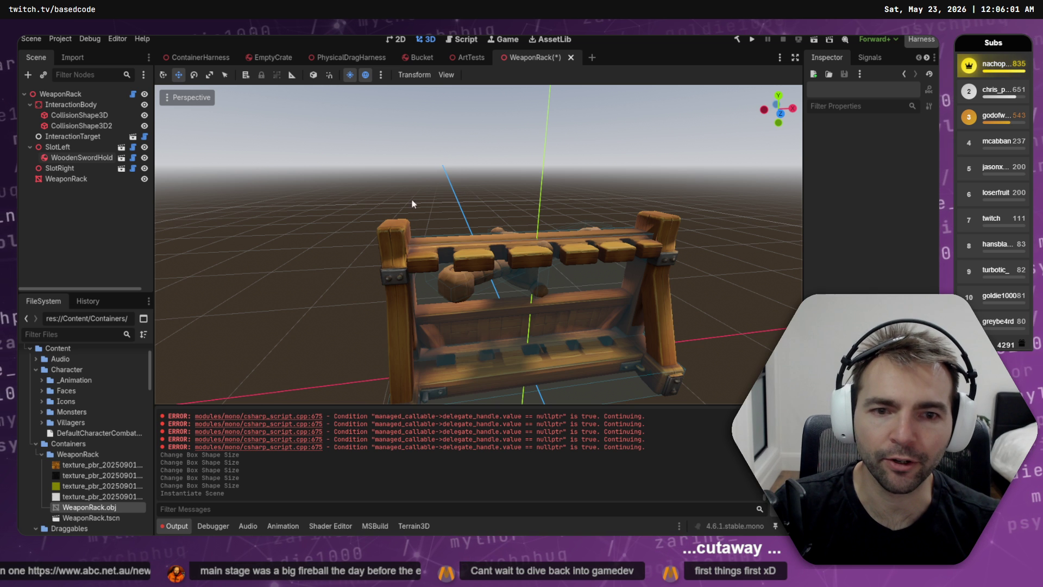
Trial-rotate and raise SlotLeft, then undo back to 0°, 30°, 0° at height 0.77
click(78, 146)
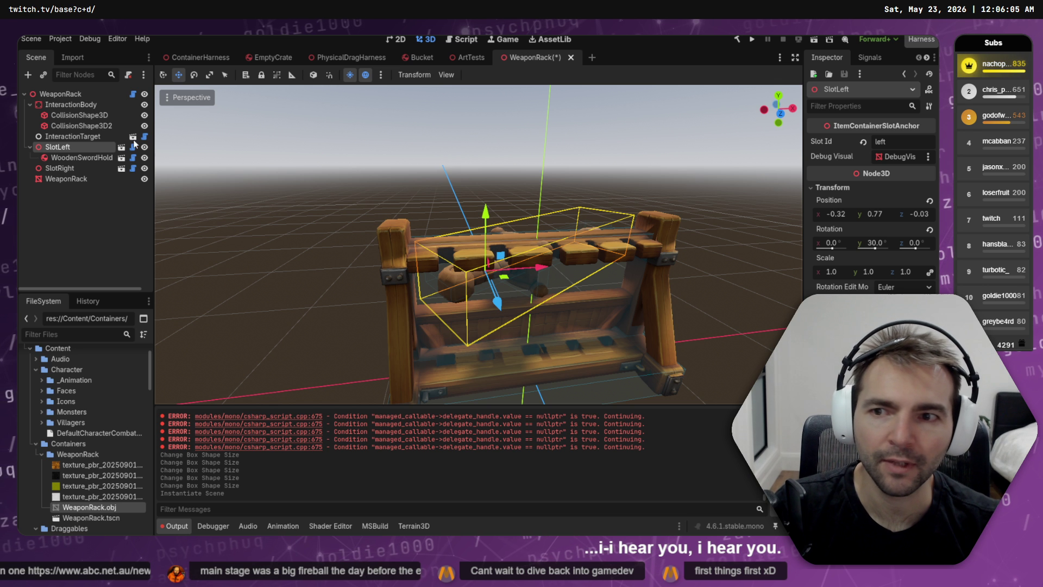
key(e)
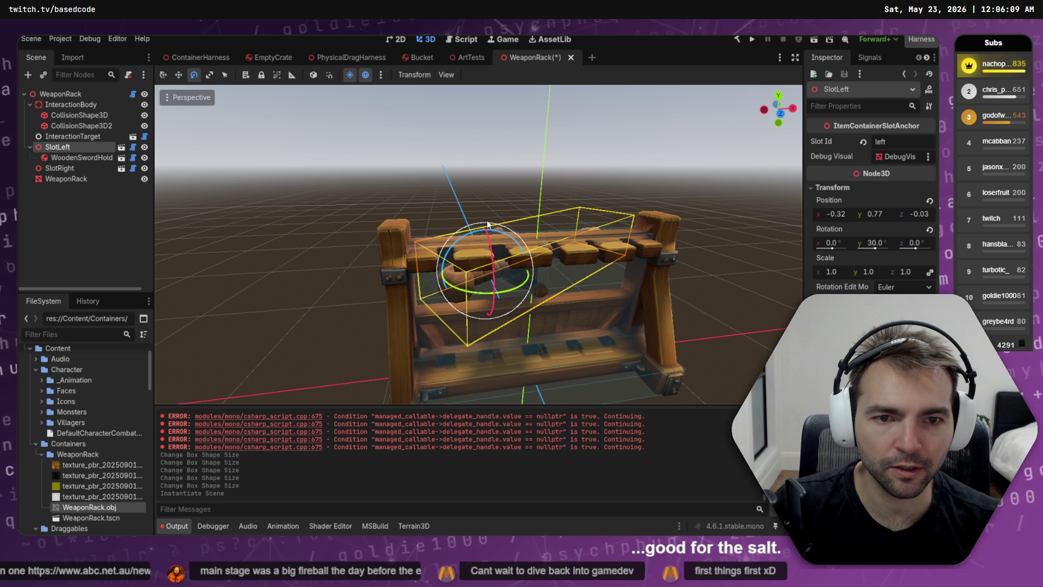
click(780, 115)
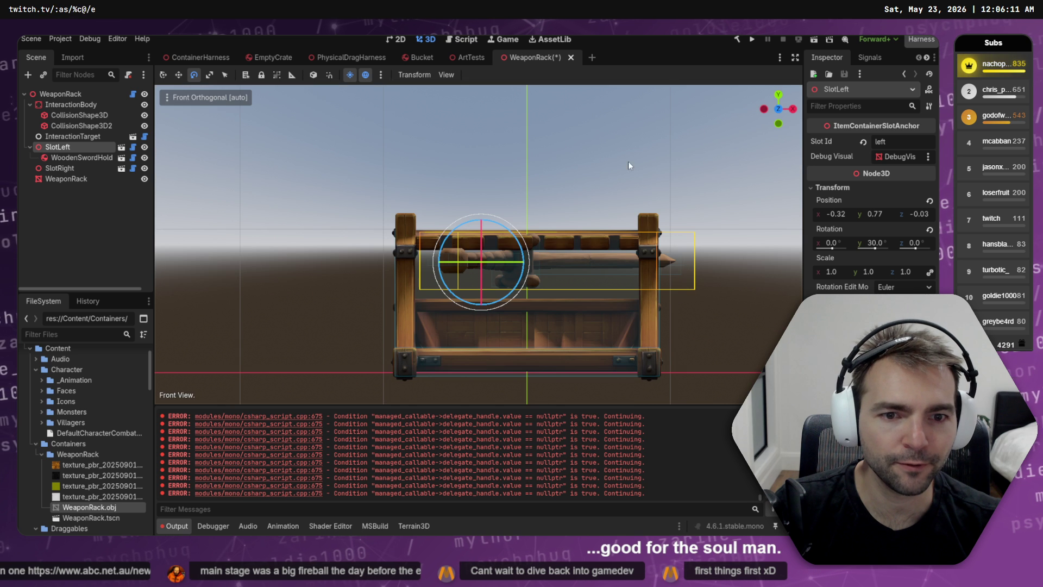
mouse_move(496, 216)
mouse_down()
mouse_move(530, 221)
mouse_move(618, 273)
mouse_move(654, 325)
mouse_move(645, 320)
mouse_up()
key(w)
mouse_move(481, 207)
mouse_down()
mouse_move(490, 50)
mouse_move(487, 181)
mouse_move(501, 162)
mouse_move(391, 161)
mouse_move(431, 172)
mouse_up()
key(e)
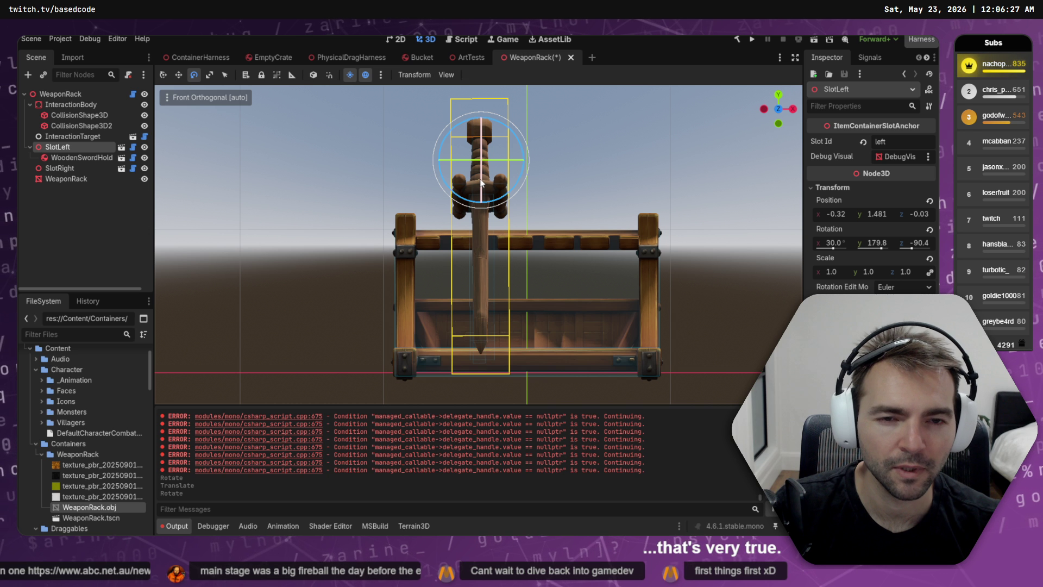
key(ctrl+z)
key(ctrl+z)
key(ctrl+z)
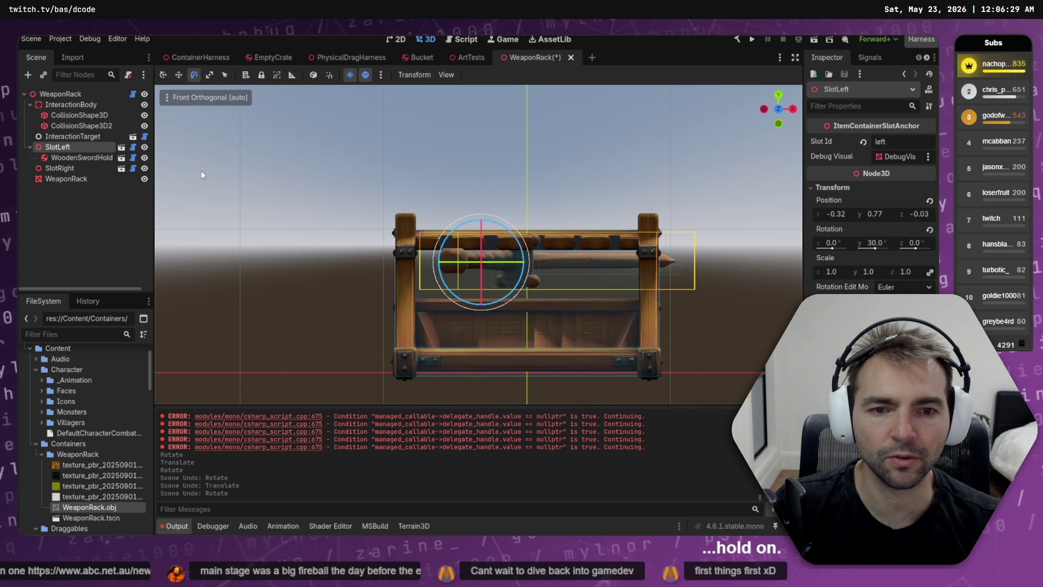
Instance the long sword scene, found by searching 'Sword', under SlotLeft
right_click(73, 148)
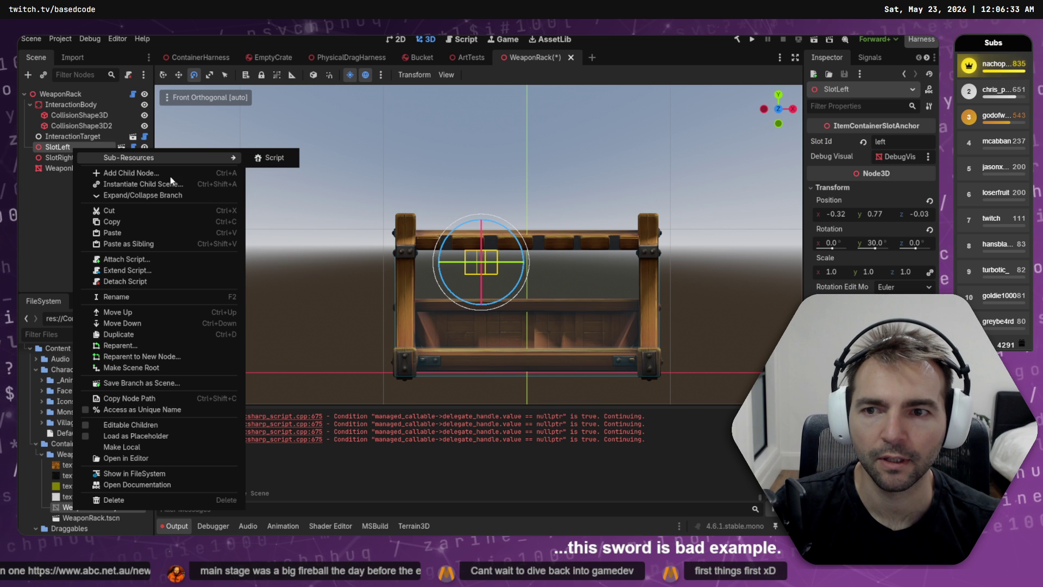
click(179, 187)
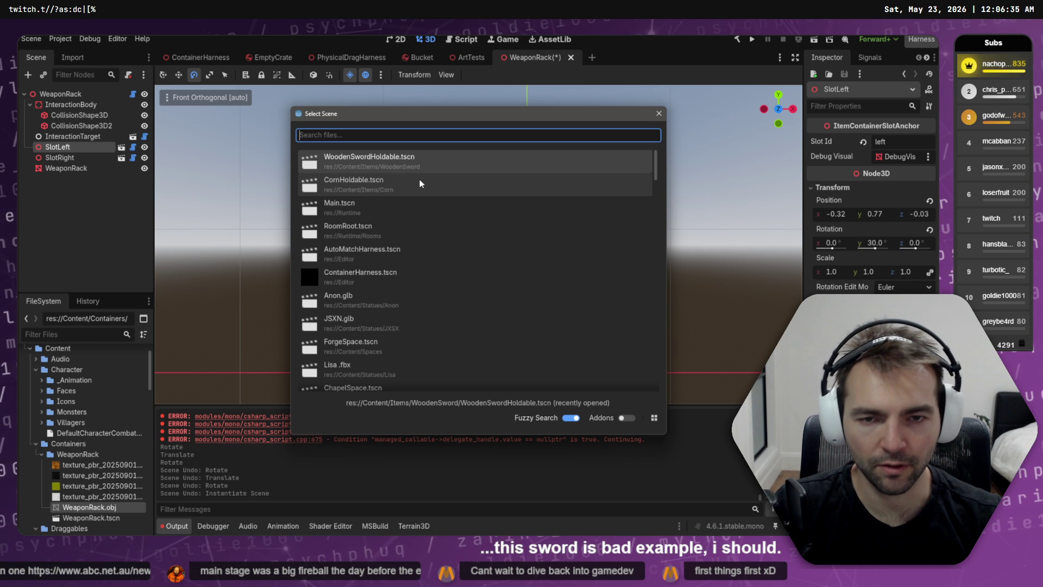
text(Sword)
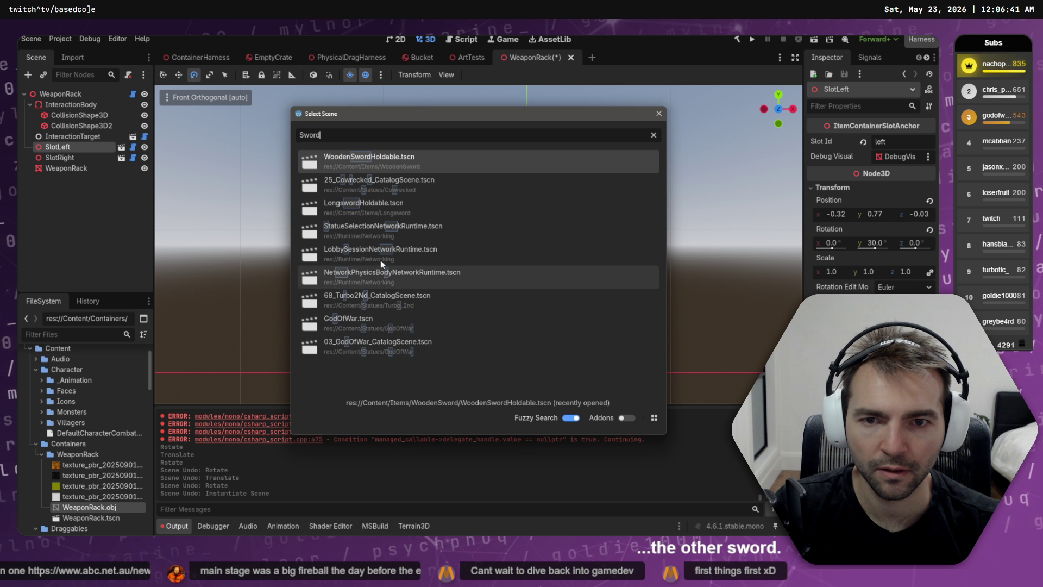
double_click(381, 208)
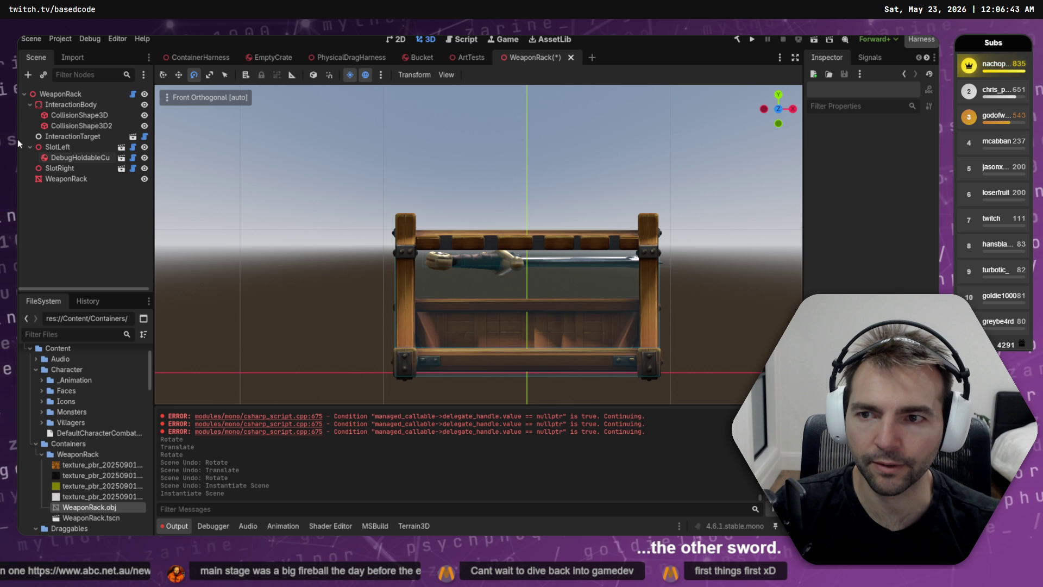
click(60, 146)
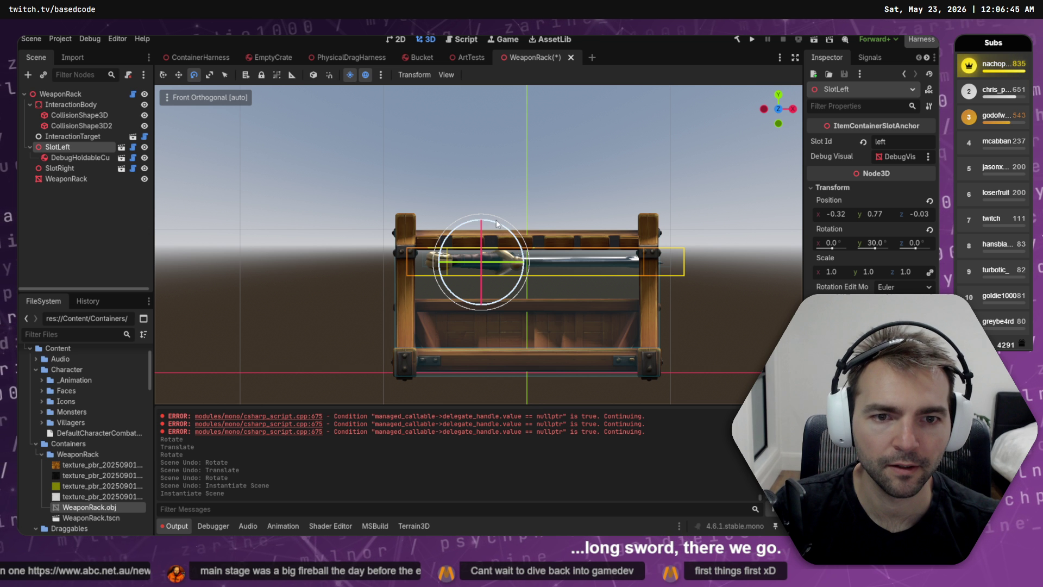
Rotate SlotLeft to 0°, 180°, -90° so the long sword stands upright
mouse_move(495, 222)
mouse_down()
mouse_move(558, 301)
mouse_move(551, 282)
mouse_up()
mouse_move(537, 159)
mouse_down()
mouse_move(519, 193)
mouse_move(604, 230)
mouse_move(733, 234)
mouse_move(674, 228)
mouse_up()
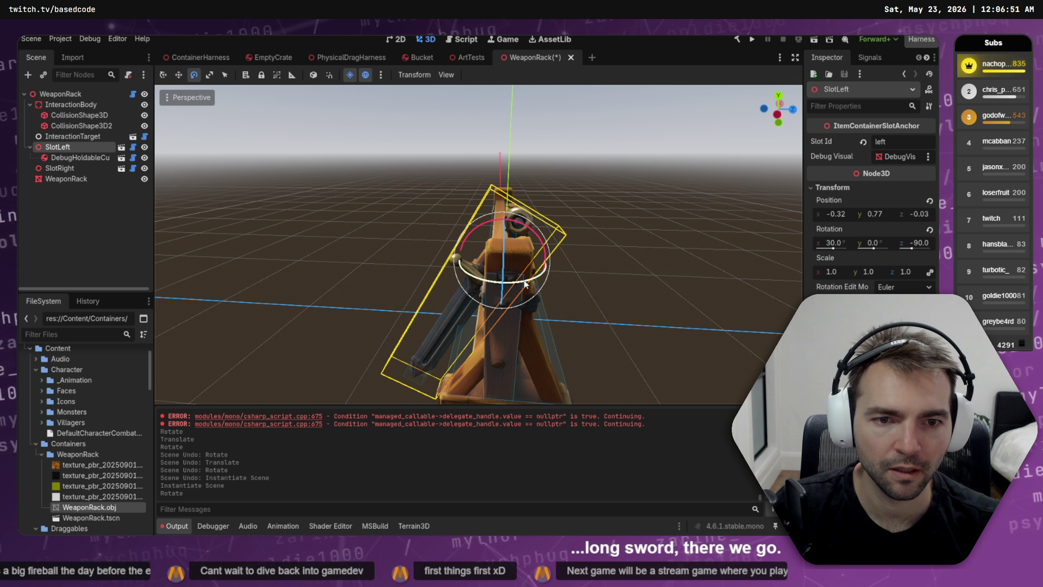
mouse_move(523, 282)
mouse_down()
mouse_move(424, 274)
mouse_move(367, 182)
mouse_move(445, 185)
mouse_move(461, 119)
mouse_move(494, 192)
mouse_move(497, 182)
mouse_move(470, 191)
mouse_up()
key(w)
key(e)
key(w)
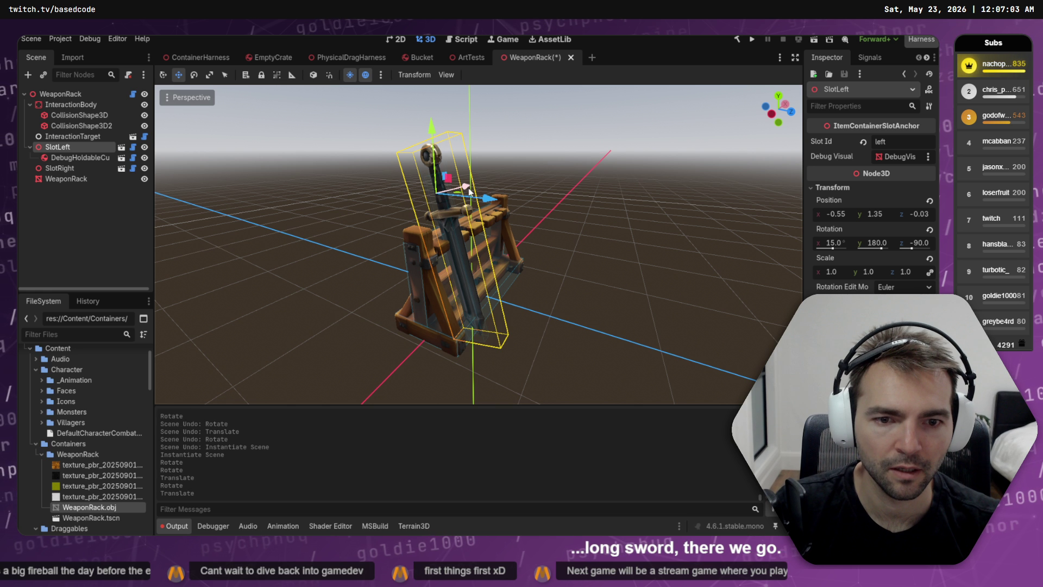
scroll(575, 230, up, 5)
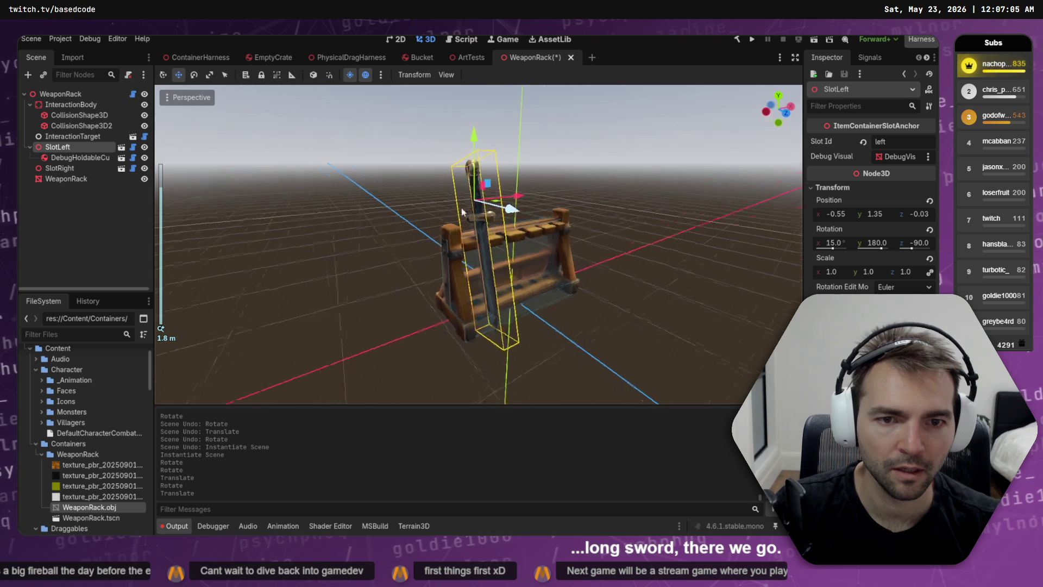
drag(631, 279, 432, 185)
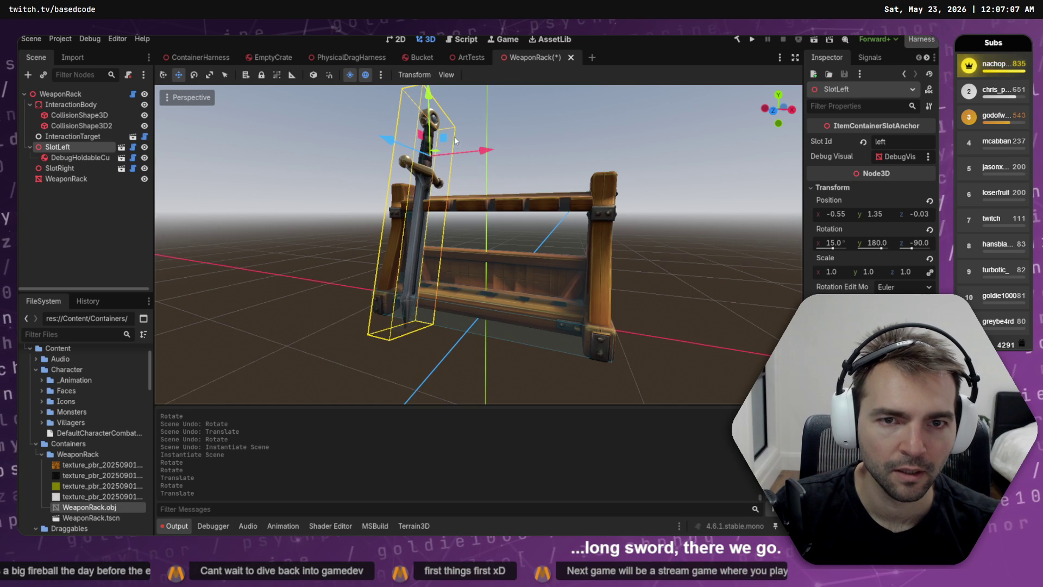
key(e)
mouse_move(401, 129)
mouse_down()
mouse_move(398, 163)
mouse_move(433, 130)
mouse_move(438, 78)
mouse_up()
Move the sword to -0.55, 1.571, 0.063 so its hilt sits above the top rail
key(w)
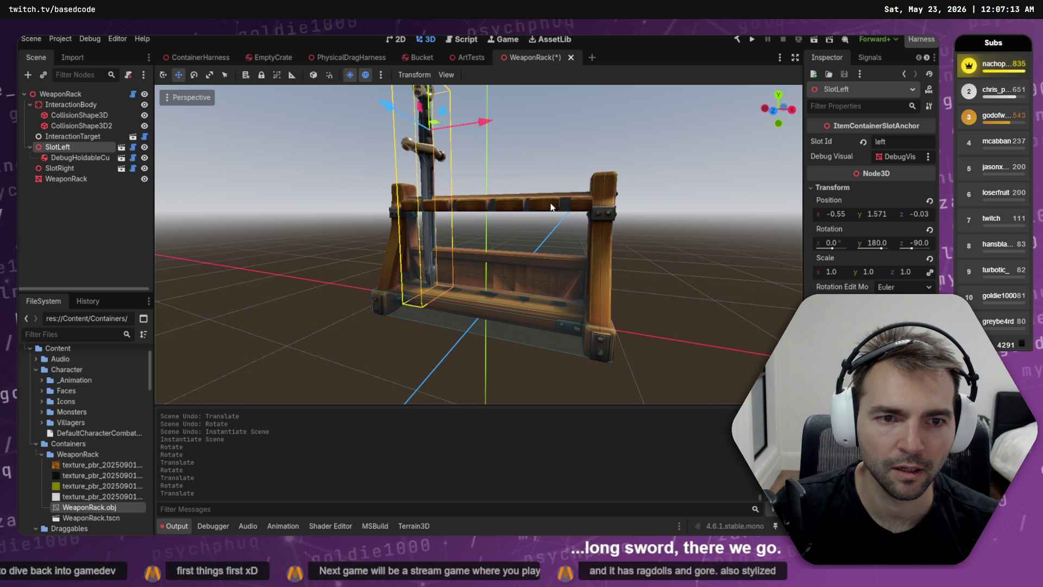
mouse_move(483, 121)
mouse_down()
mouse_move(434, 179)
mouse_move(344, 213)
mouse_move(415, 251)
mouse_move(690, 210)
mouse_move(443, 156)
mouse_move(468, 148)
mouse_move(441, 150)
mouse_move(468, 156)
mouse_up()
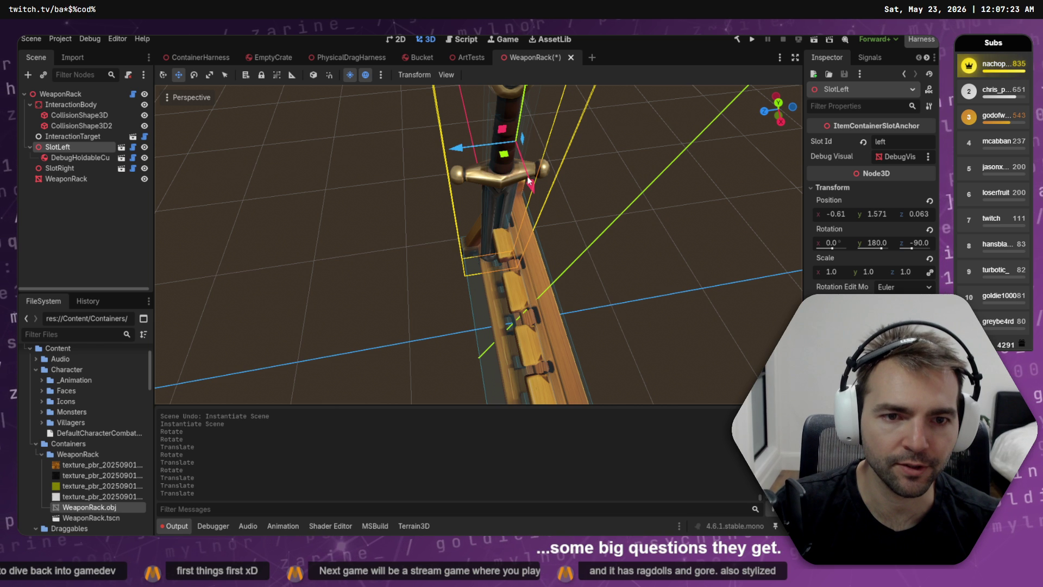
drag(541, 182, 560, 193)
mouse_move(628, 216)
mouse_down()
mouse_move(799, 98)
mouse_move(213, 142)
mouse_move(282, 178)
mouse_move(237, 155)
mouse_move(778, 128)
mouse_move(708, 132)
mouse_up()
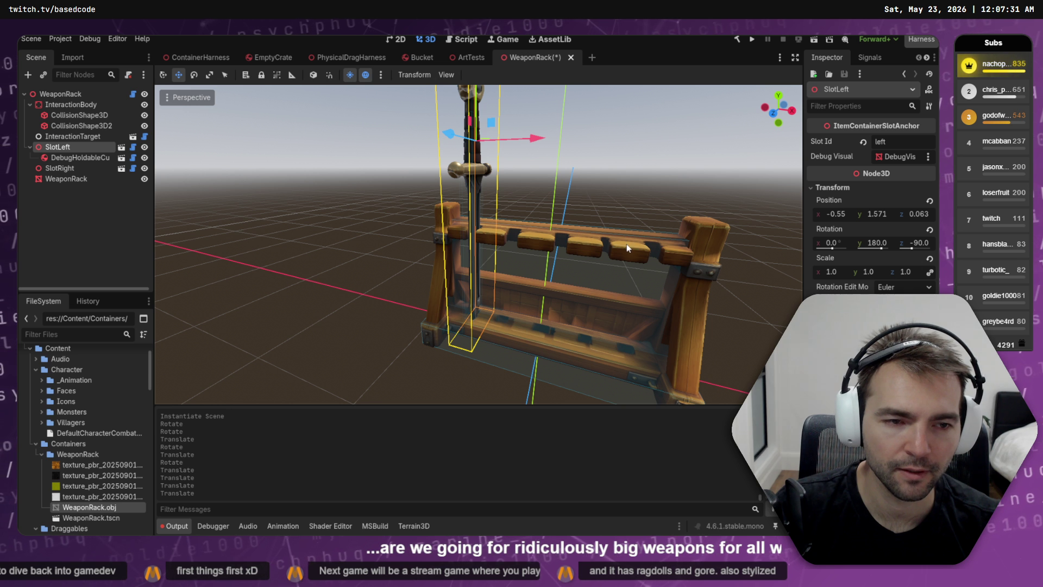
click(652, 252)
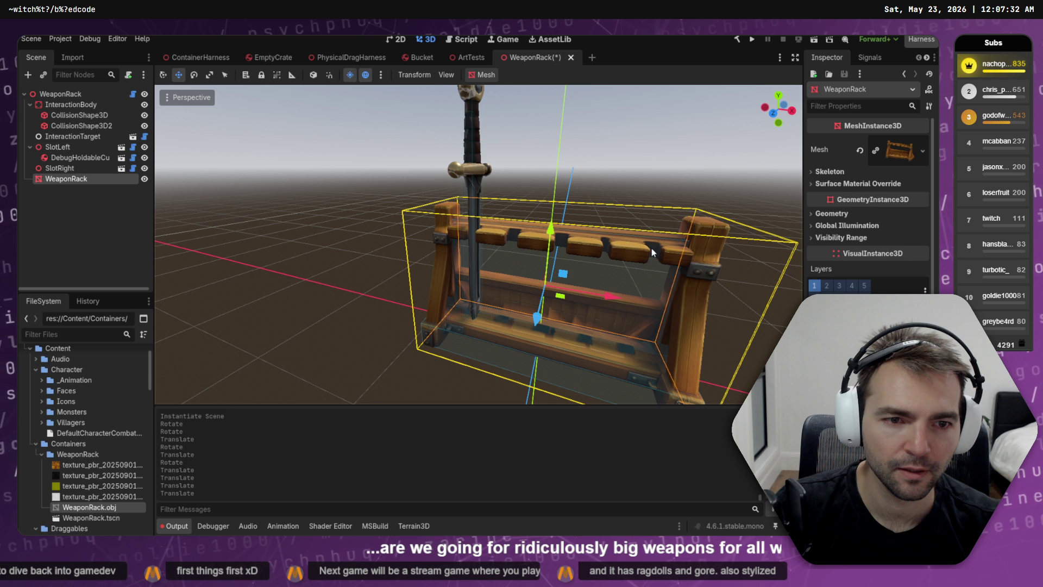
Move the WeaponRack mesh directly under the root, enlarge it and shift it into place
click(76, 188)
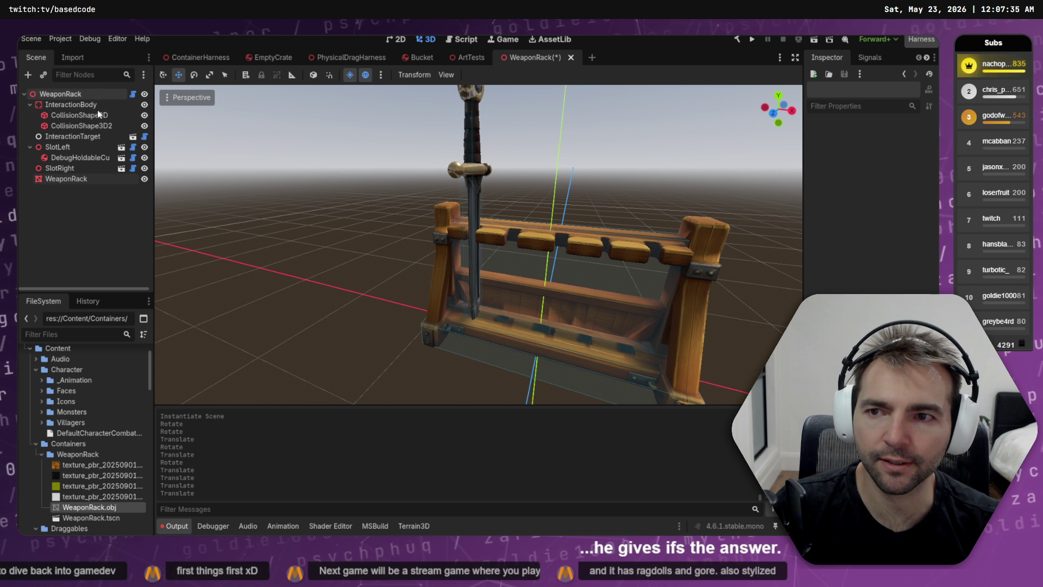
click(64, 182)
drag(85, 102, 86, 103)
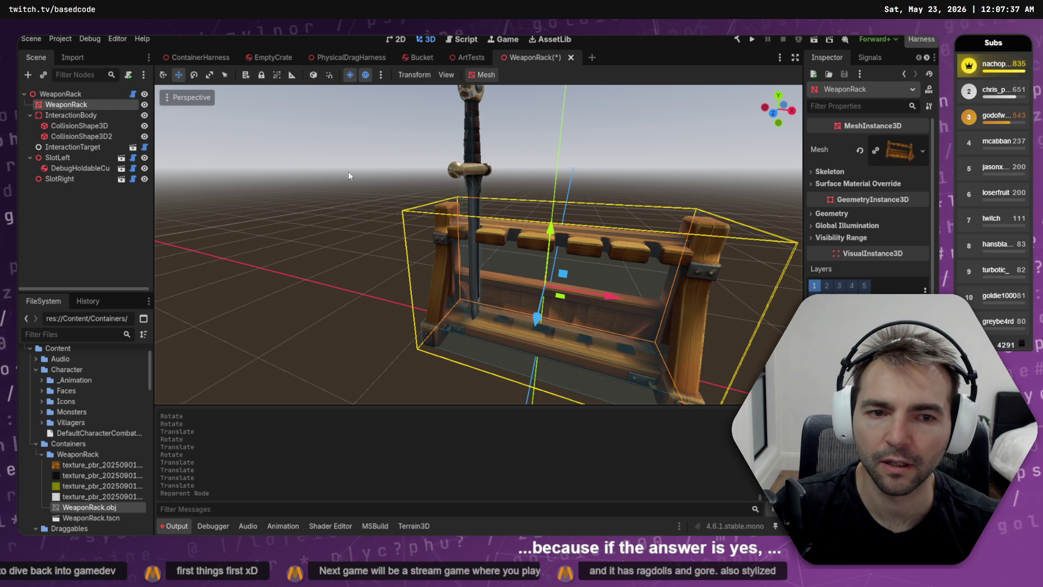
drag(552, 237, 552, 213)
key(w)
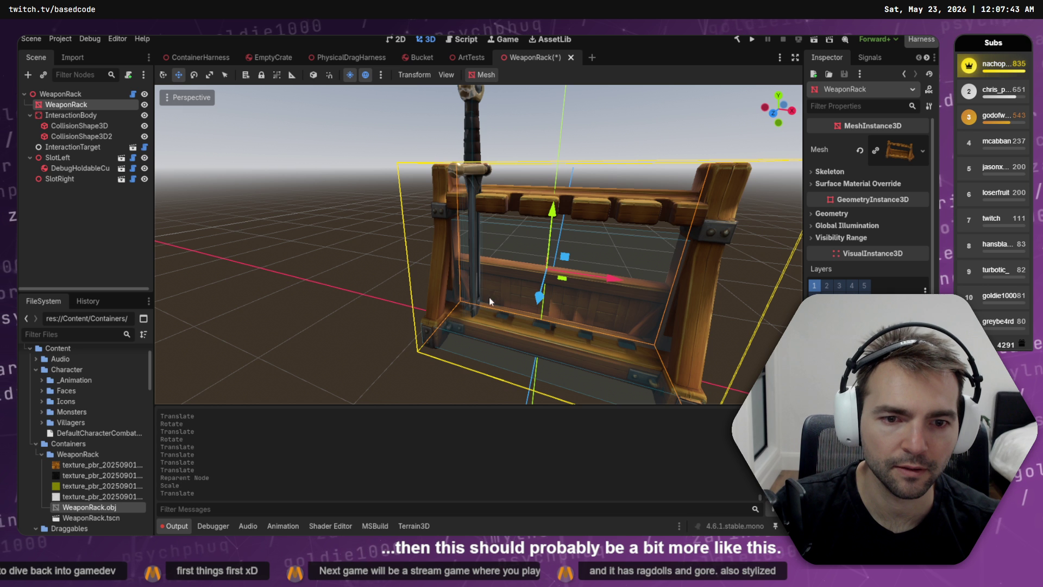
mouse_move(489, 298)
mouse_down()
mouse_move(470, 290)
mouse_move(692, 332)
mouse_move(503, 276)
mouse_move(613, 243)
mouse_up()
Raise the first collision box and stretch it to about 1.84 × 1.24 × 0.17
click(559, 235)
click(511, 231)
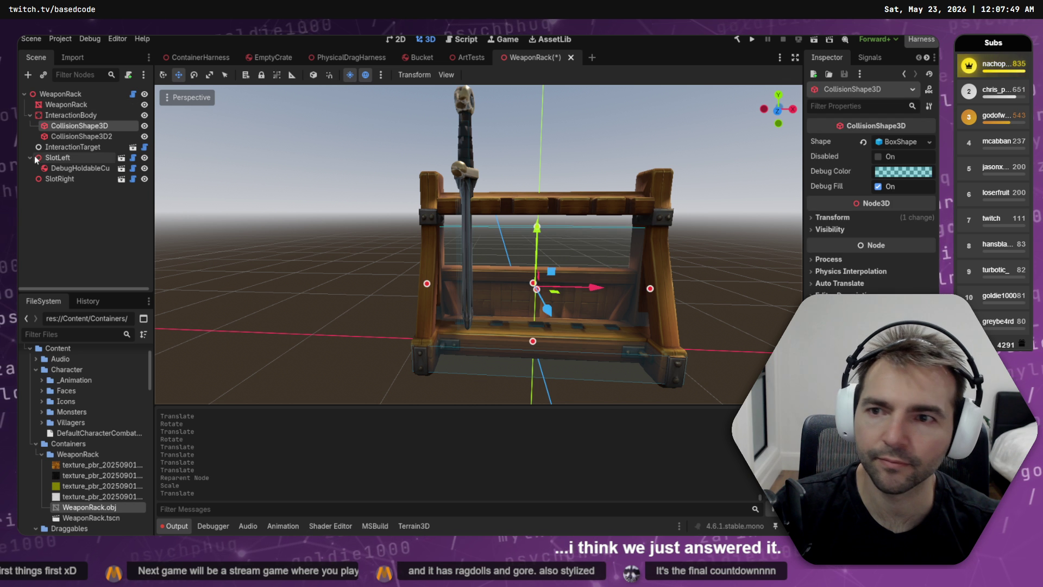
drag(541, 228, 560, 200)
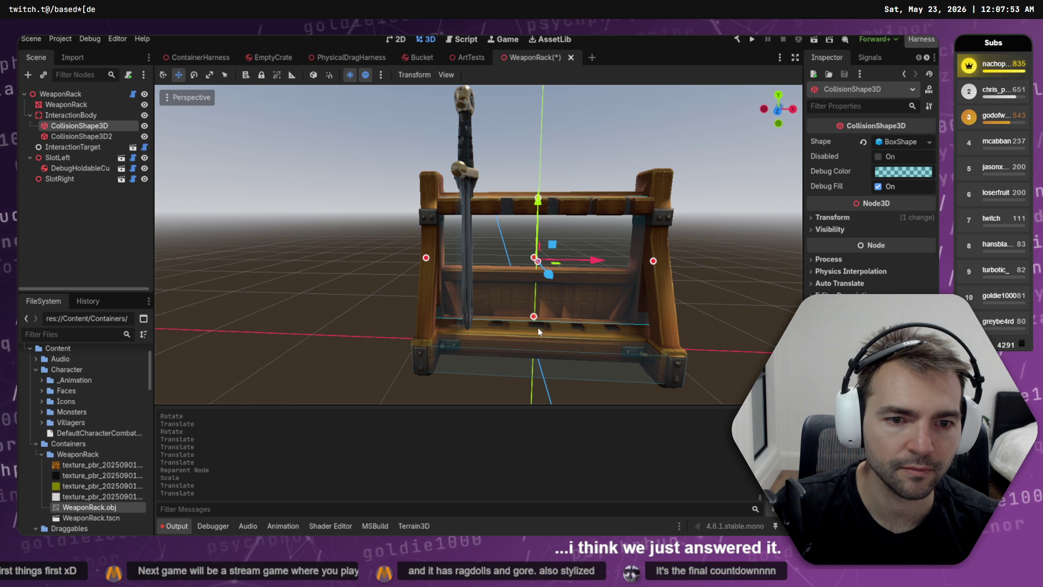
drag(536, 321, 546, 375)
click(777, 111)
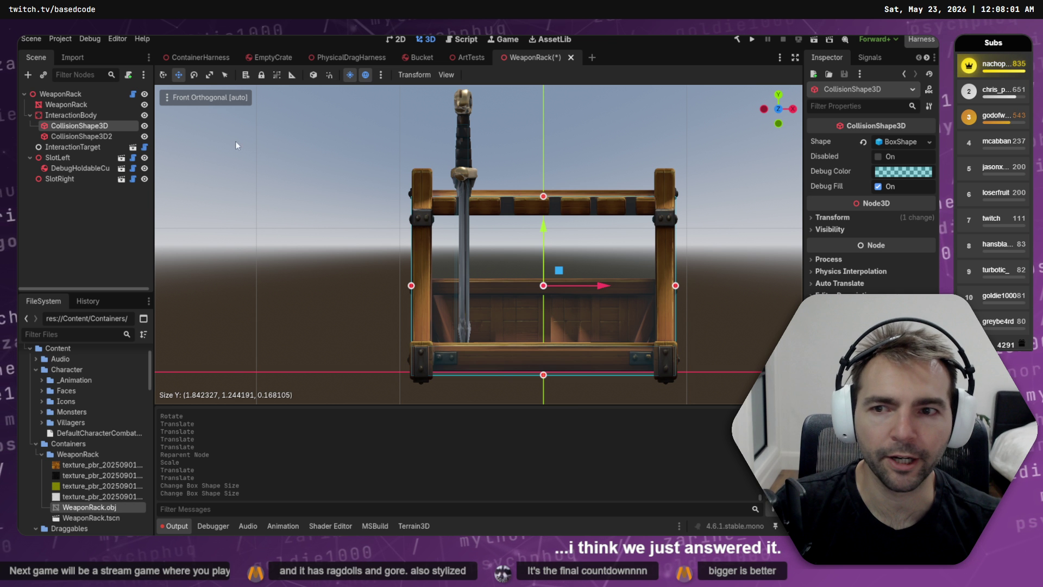
Inspect SlotLeft and SlotRight, and cancel closing the unsaved WeaponRack scene
click(75, 157)
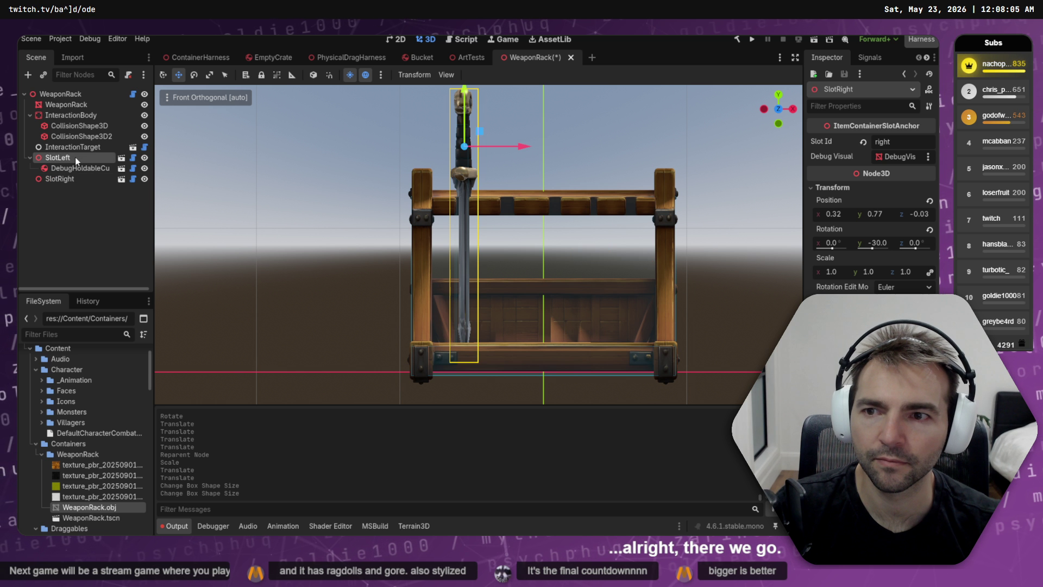
click(65, 179)
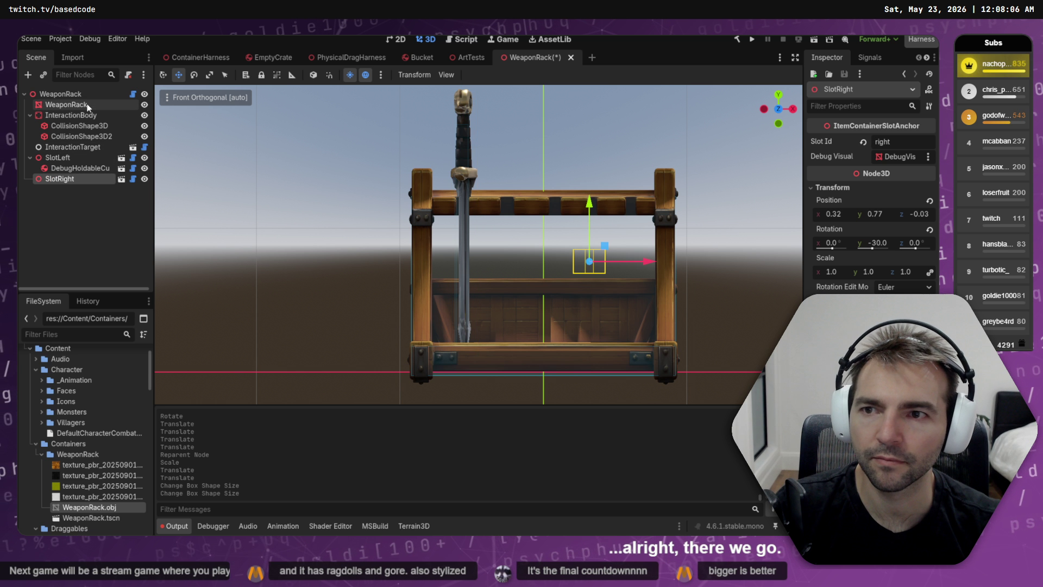
click(132, 94)
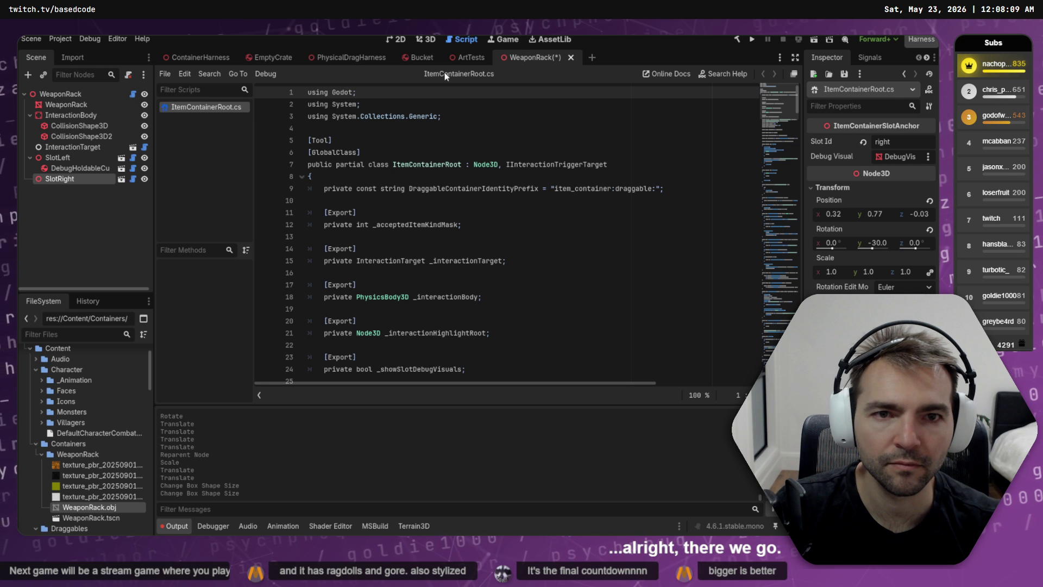
click(571, 57)
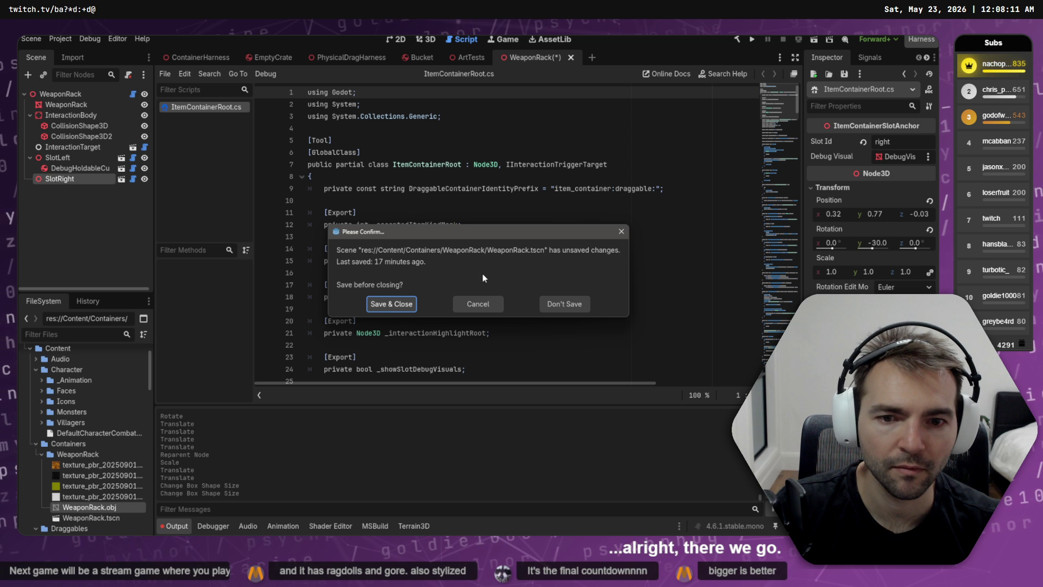
click(476, 304)
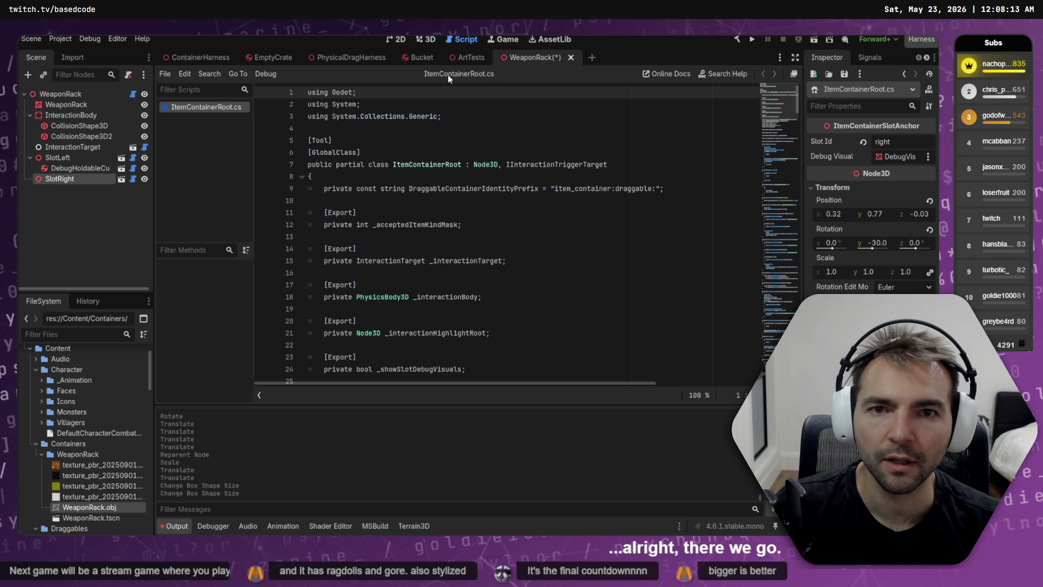
click(426, 39)
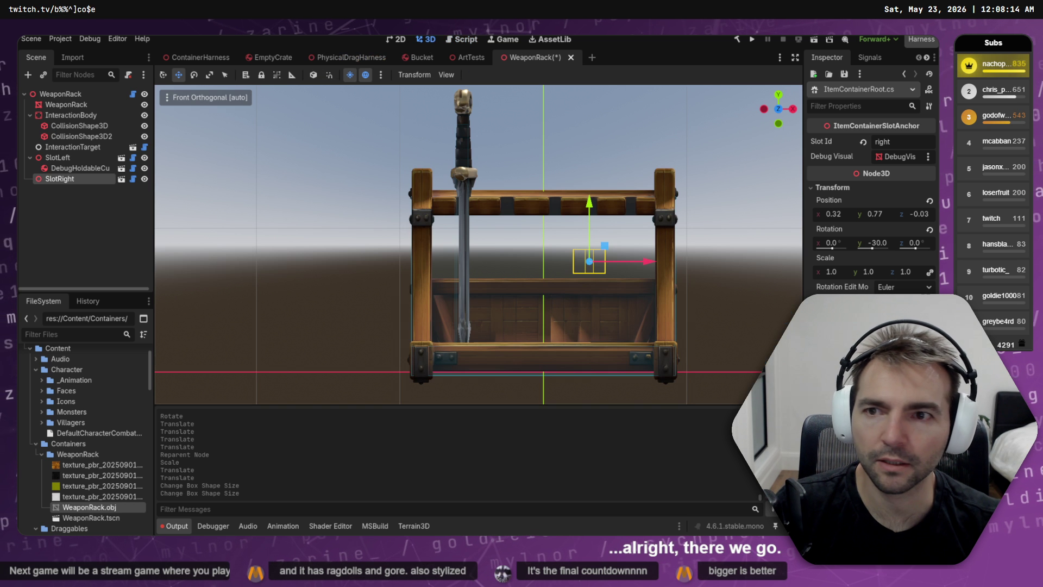
Review the rack's nodes, then open the root's ItemContainerRoot.cs script at line 12
click(79, 105)
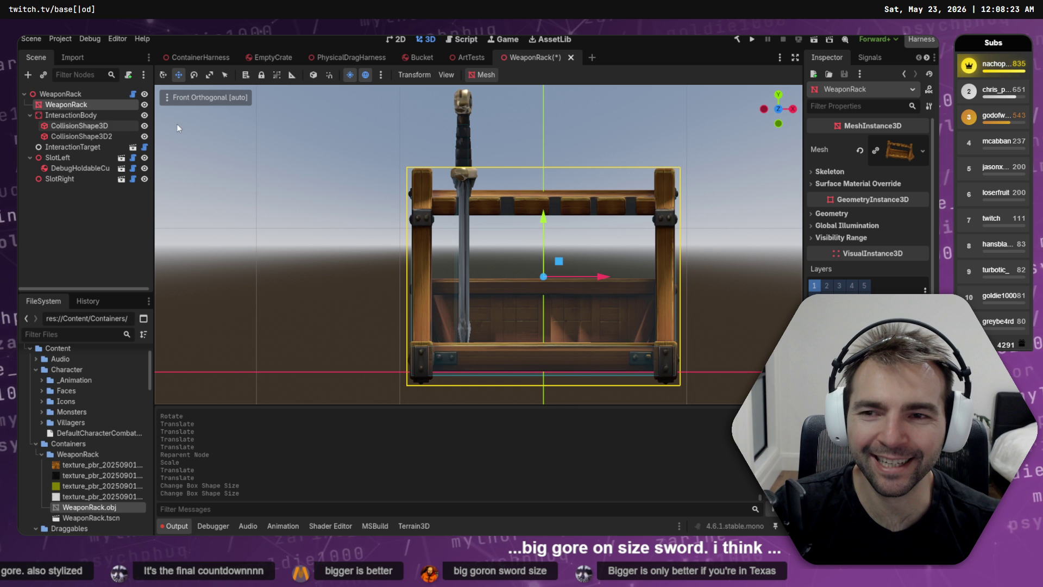
click(95, 116)
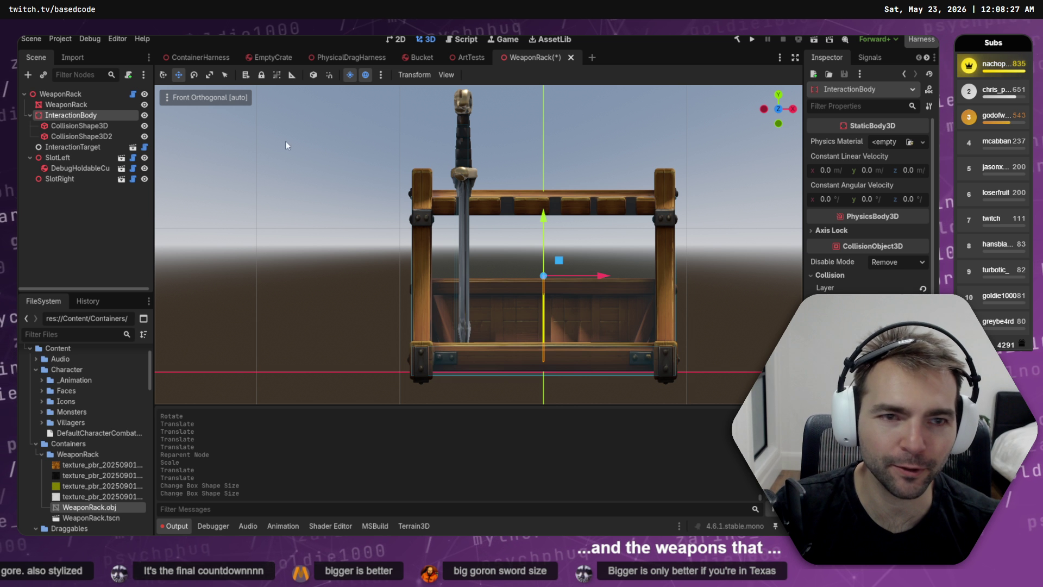
click(90, 93)
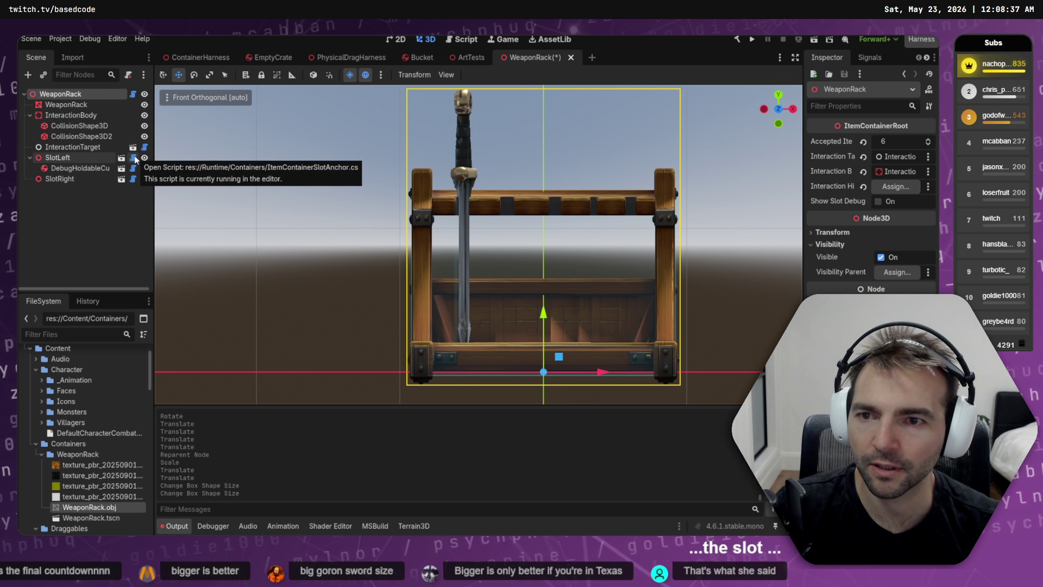
click(89, 157)
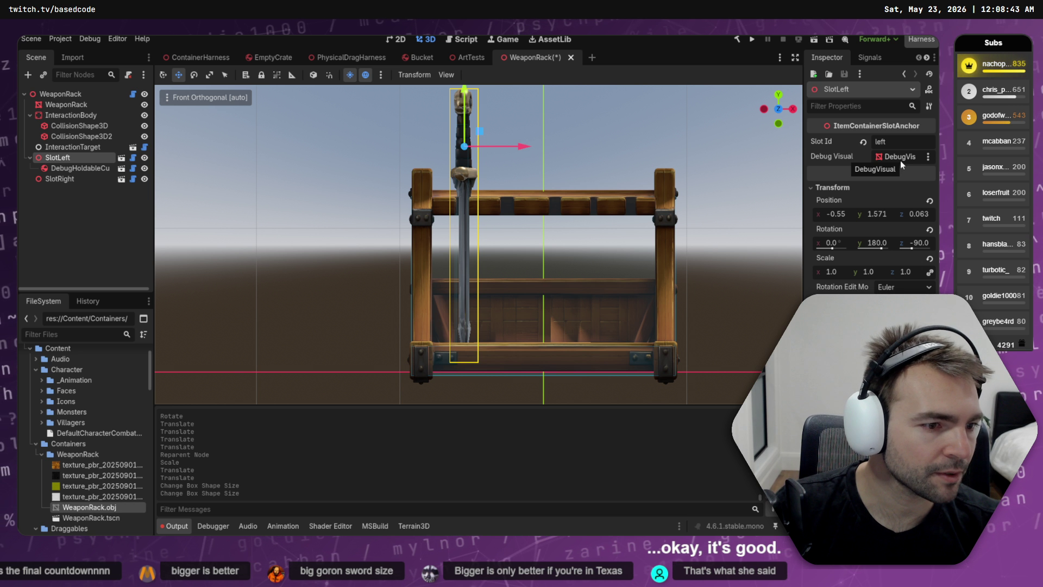
click(59, 94)
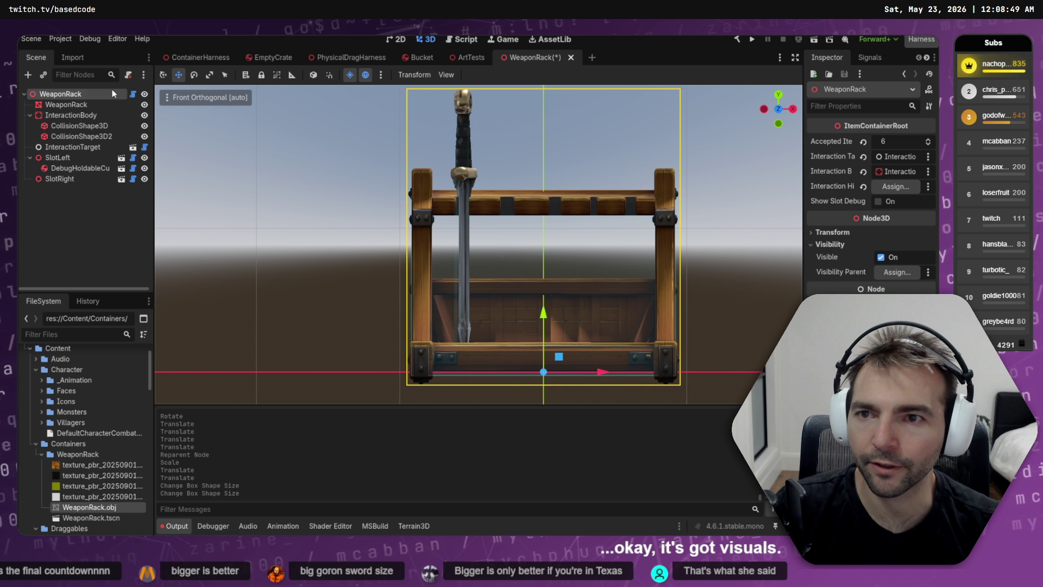
click(132, 94)
click(508, 222)
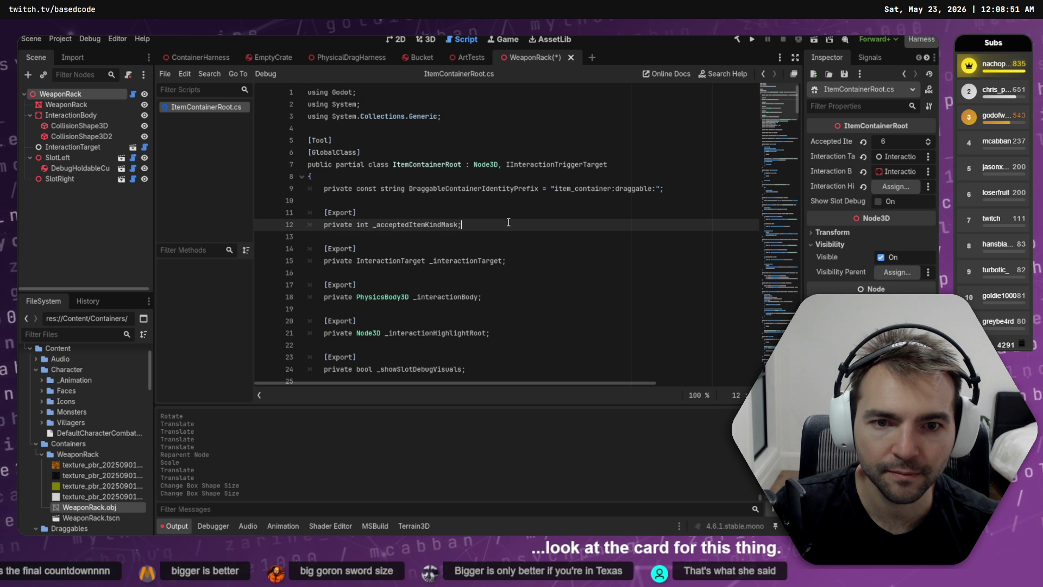
Search ItemContainerRoot.cs for the _slotsById field, which has 9 matches
scroll(508, 222, down, 1)
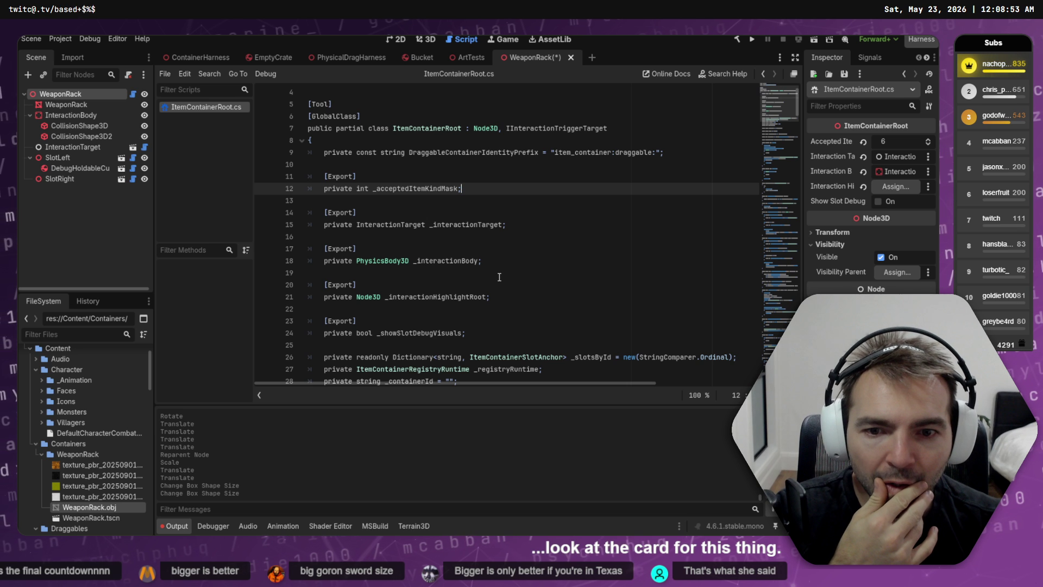
scroll(499, 277, down, 3)
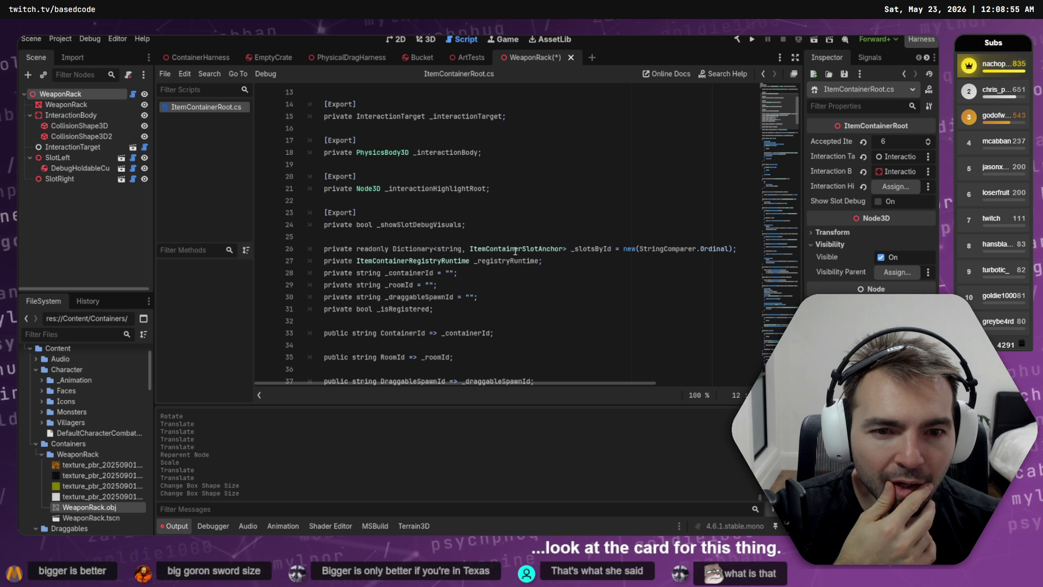
double_click(515, 249)
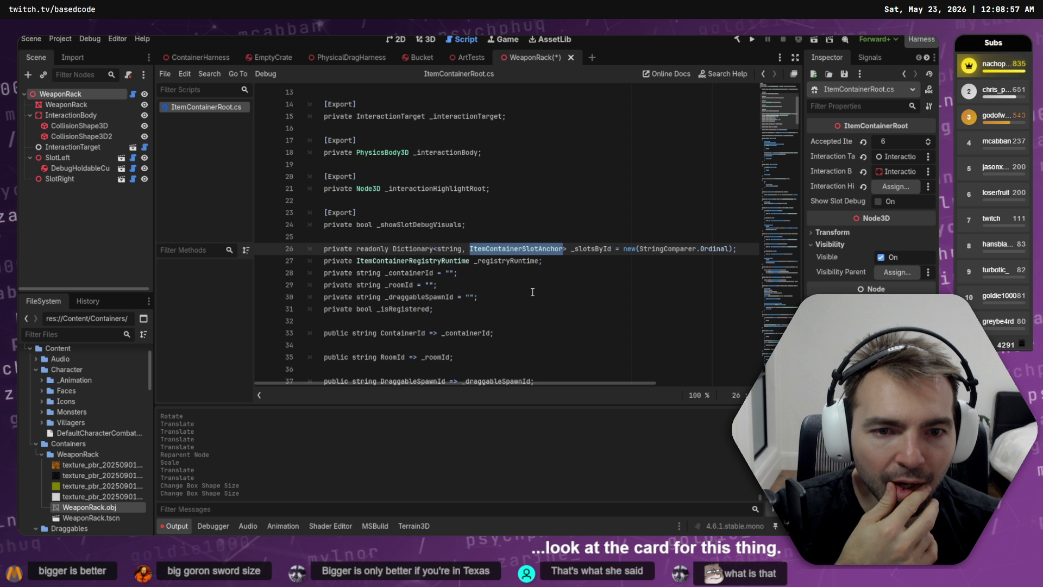
double_click(597, 249)
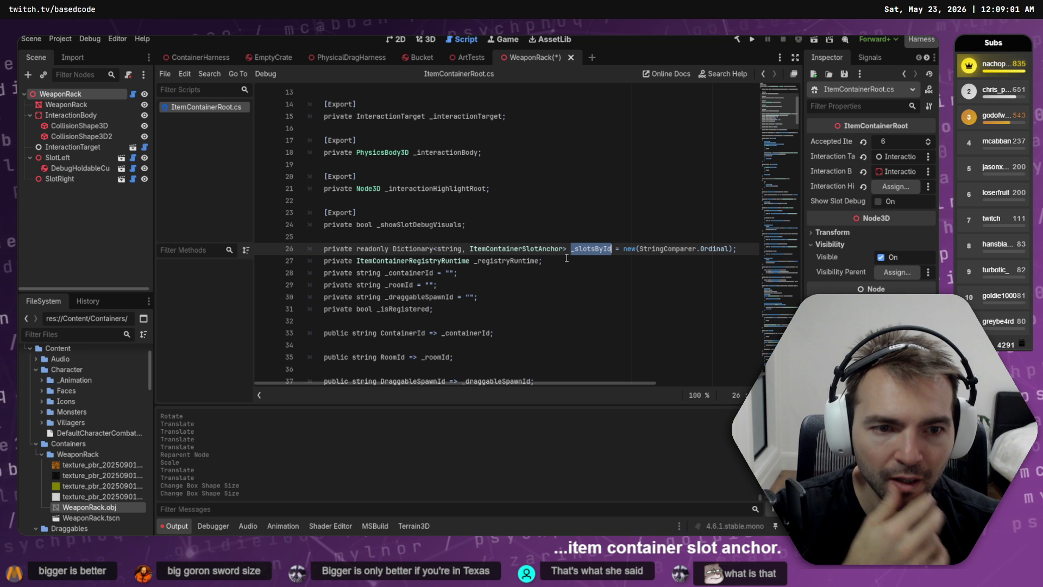
key(ctrl+f)
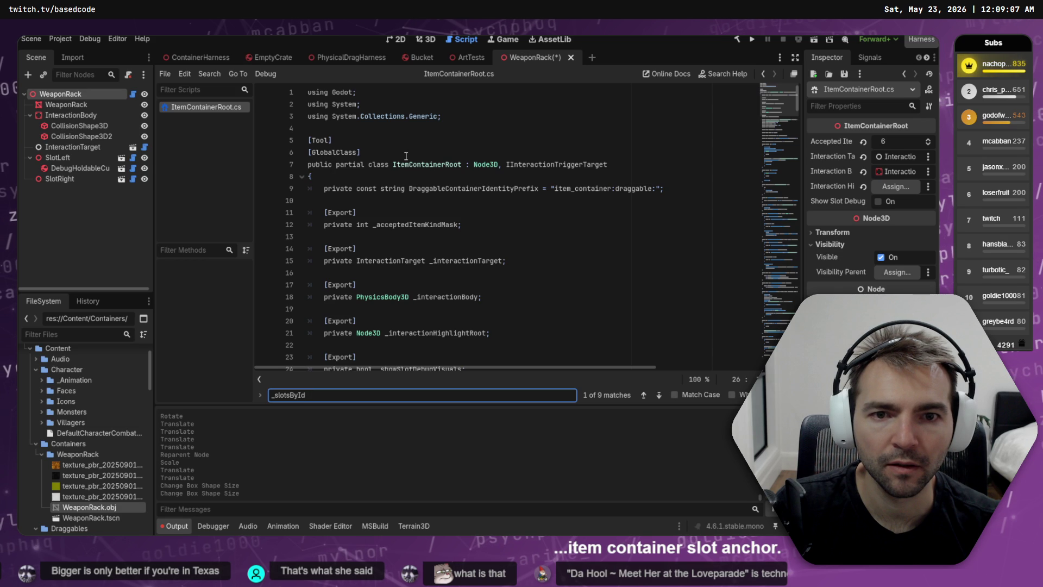
Copy the ItemContainerRoot class name and look it up with Rider's project-wide search
double_click(417, 164)
key(ctrl+c)
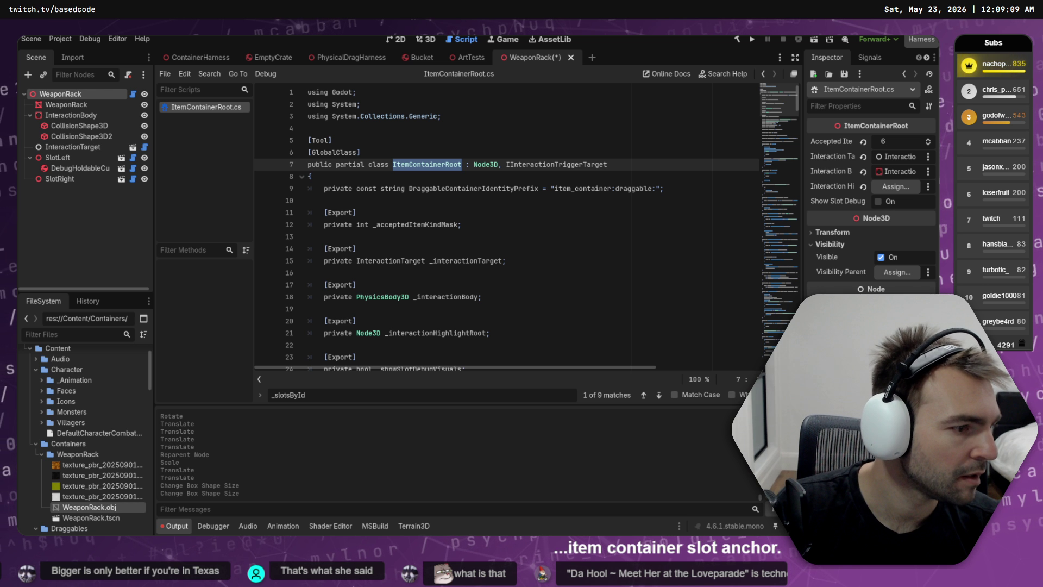
key(alt+Tab)
key(ctrl+t)
key(ctrl+v)
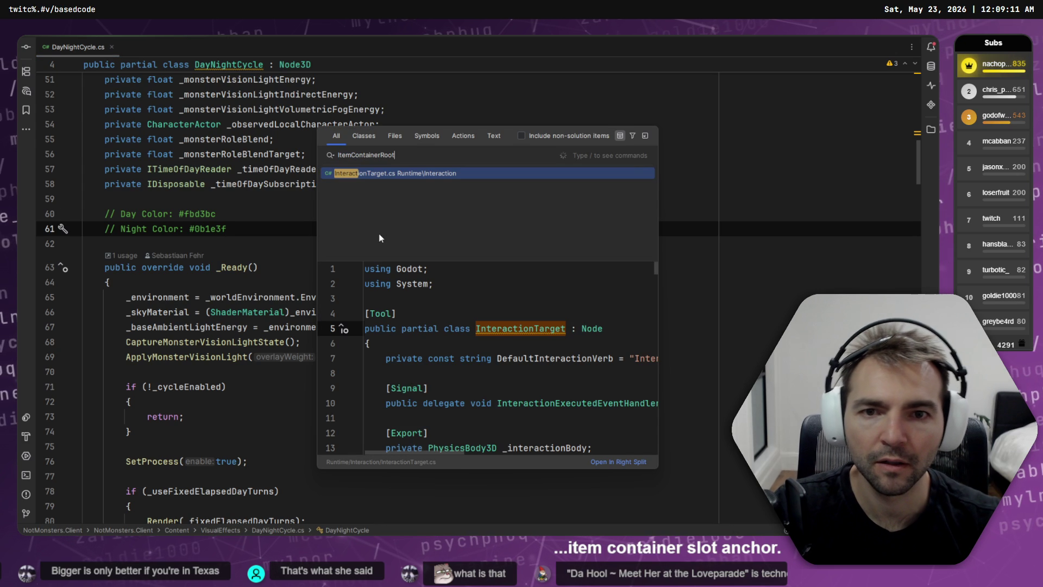
Open InteractionTarget.cs in a tab beside DayNightCycle.cs, close the search and return to Godot
key(Return)
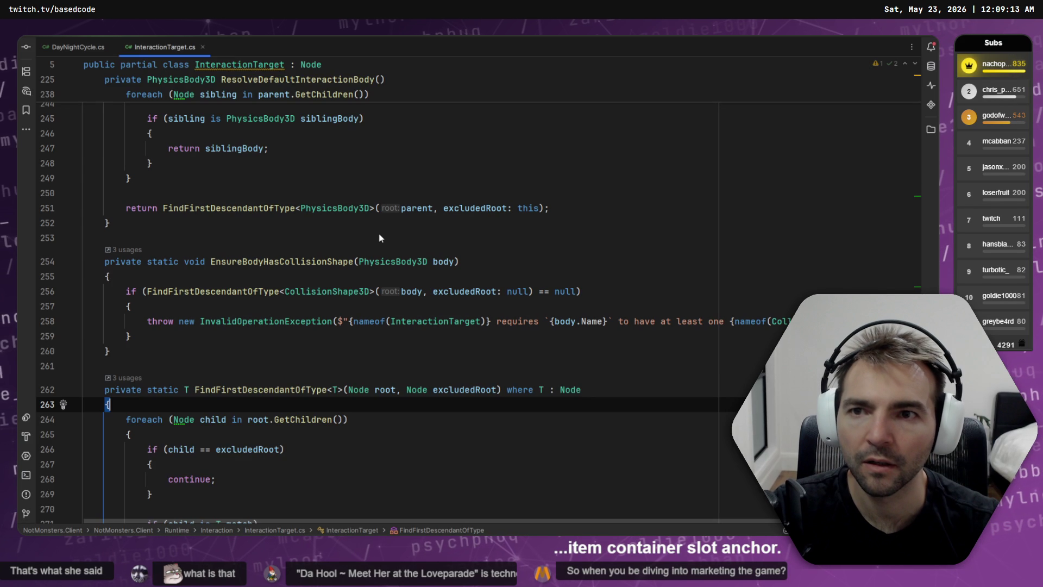
key(ctrl+t)
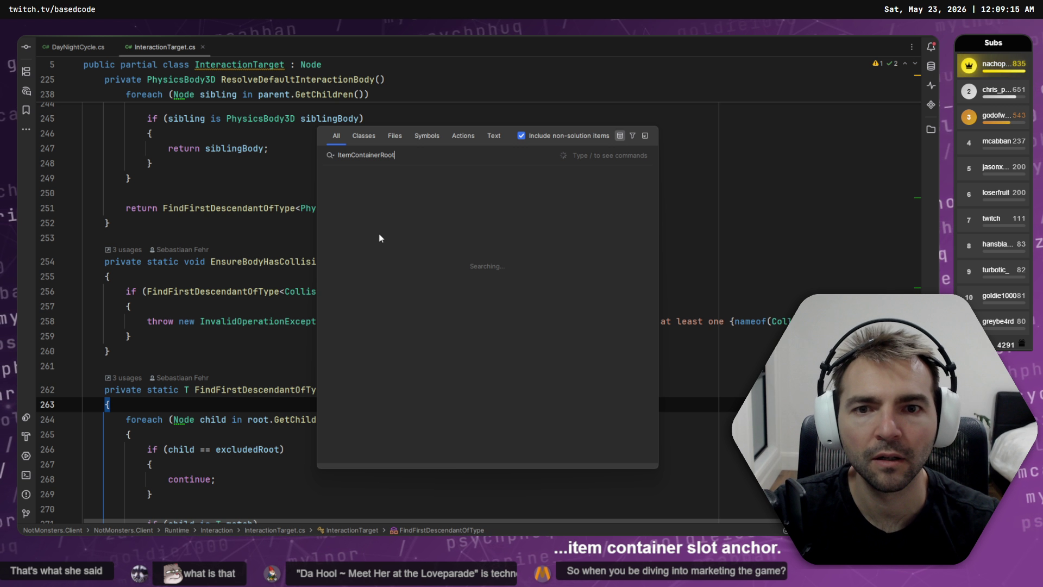
key(BackSpace)
key(Escape)
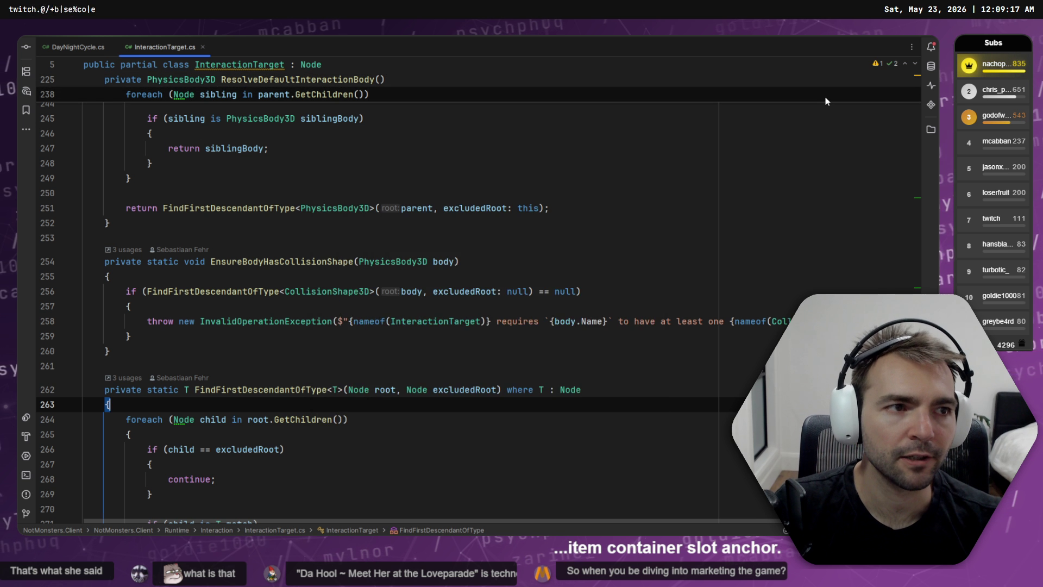
key(alt+Tab)
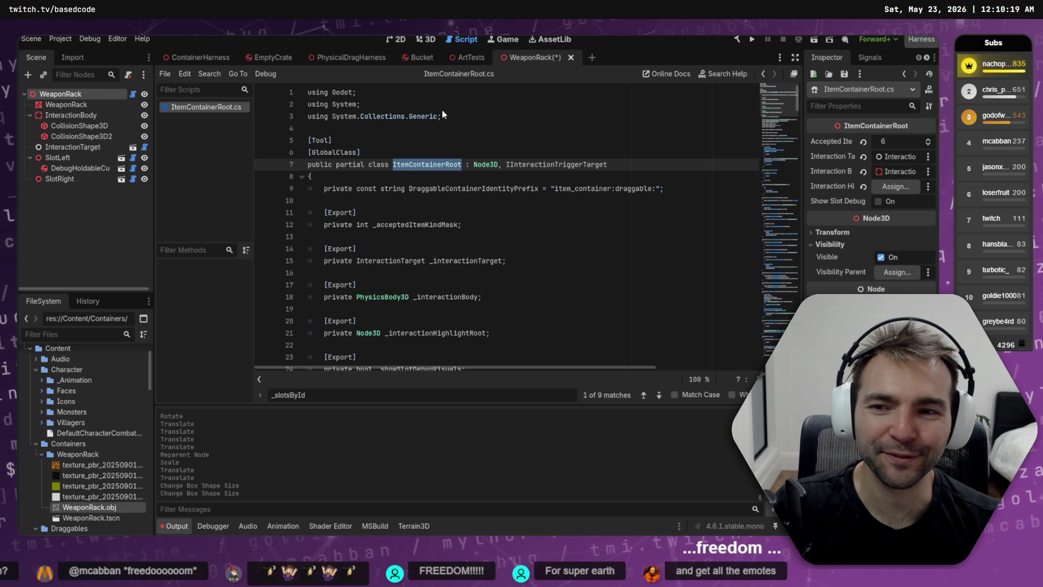
click(532, 133)
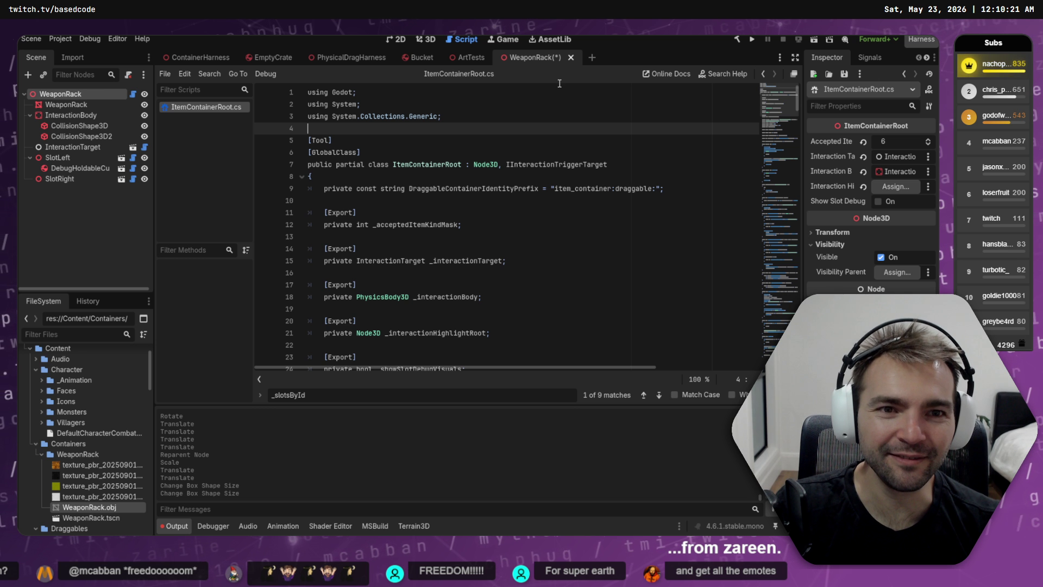
click(416, 40)
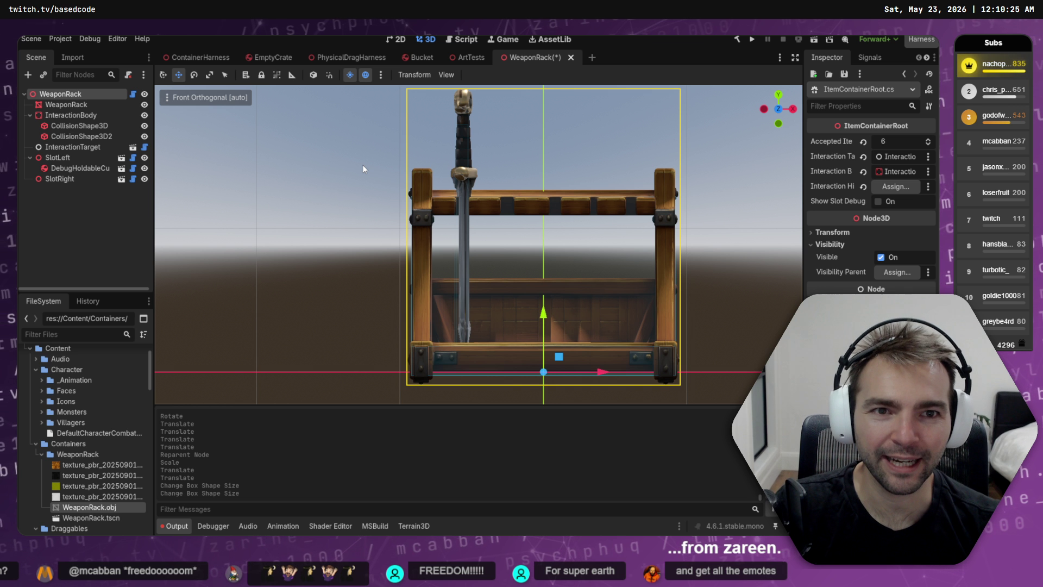
key(ctrl+s)
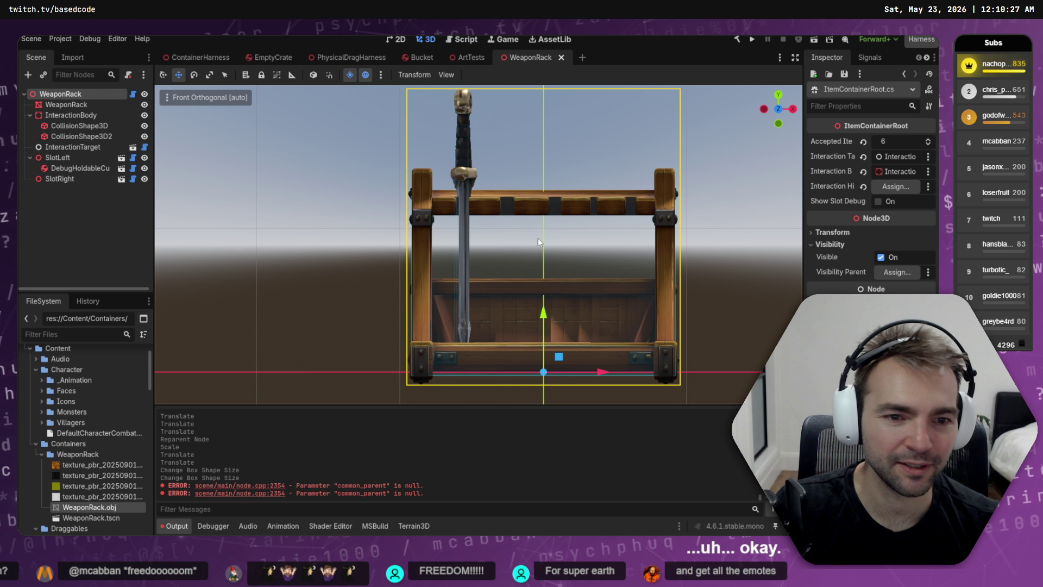
click(57, 158)
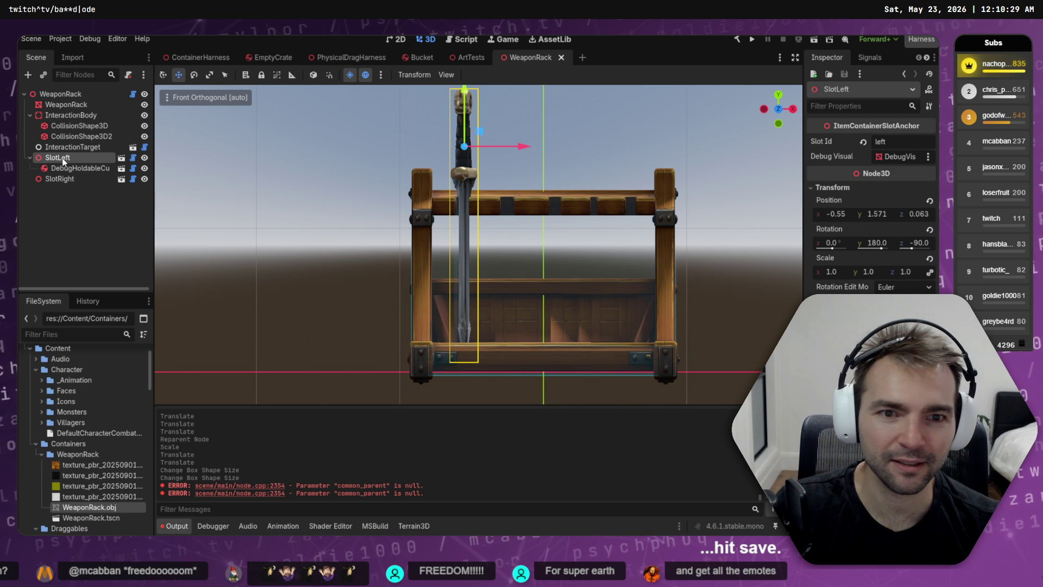
click(68, 180)
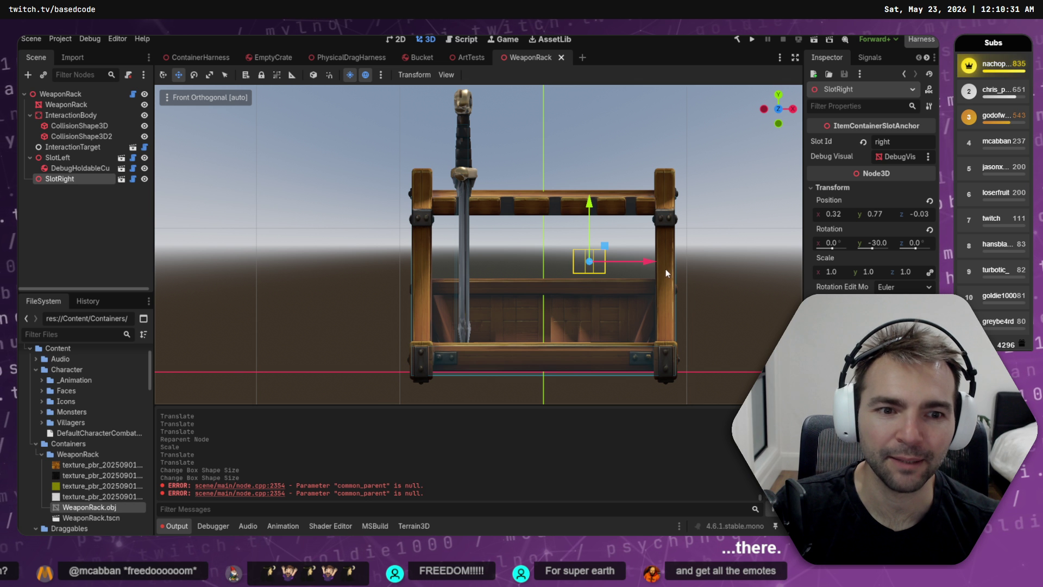
click(84, 158)
click(80, 178)
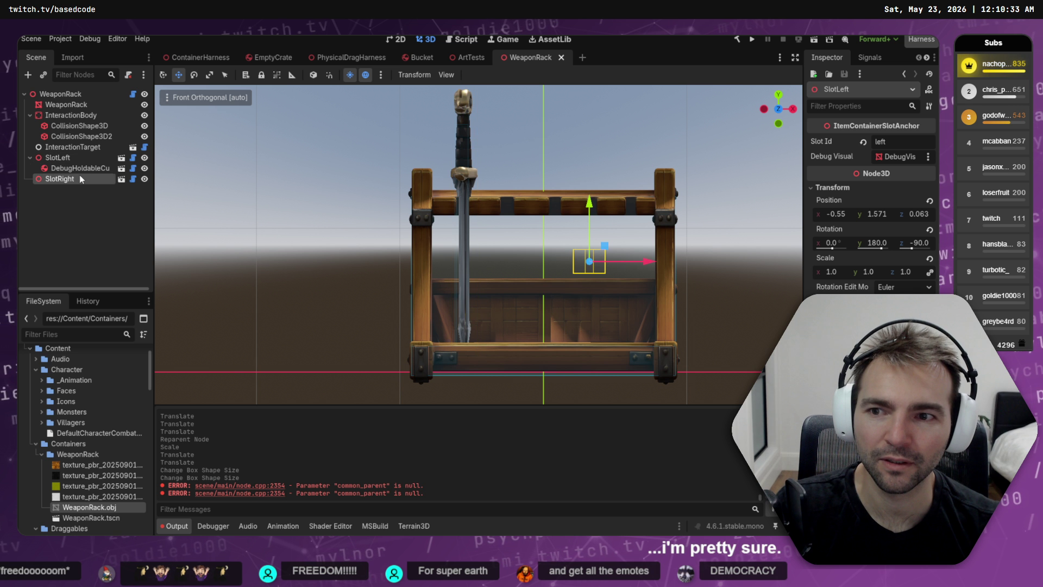
key(Delete)
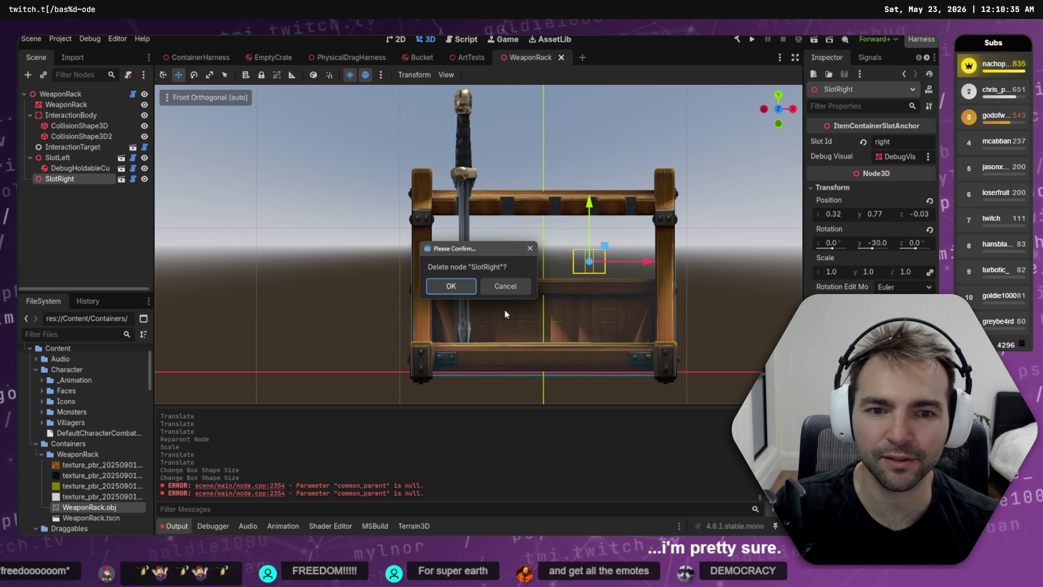
click(455, 288)
key(ctrl+z)
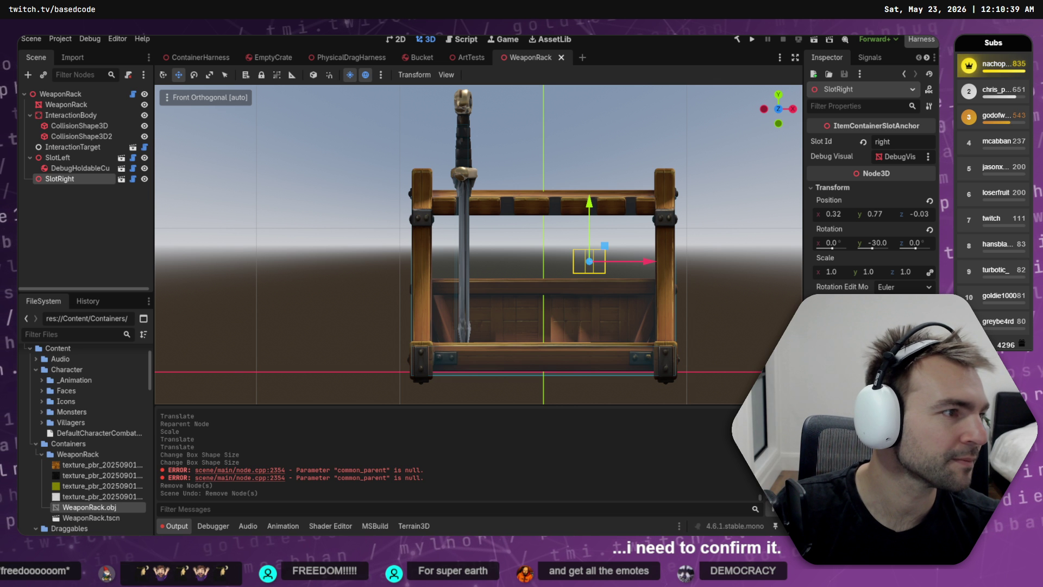
key(alt+Tab)
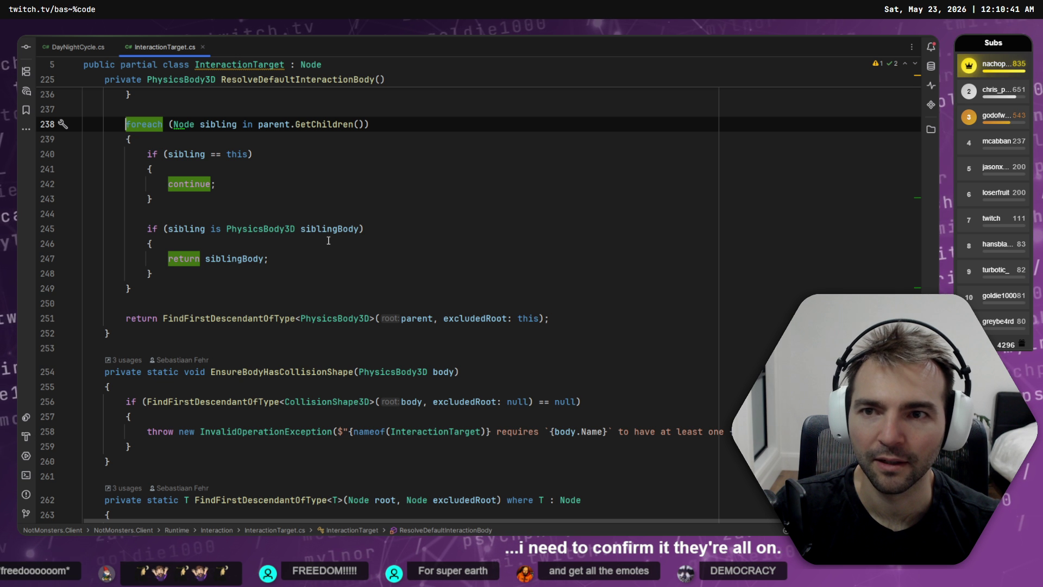
key(alt+Return)
key(Down)
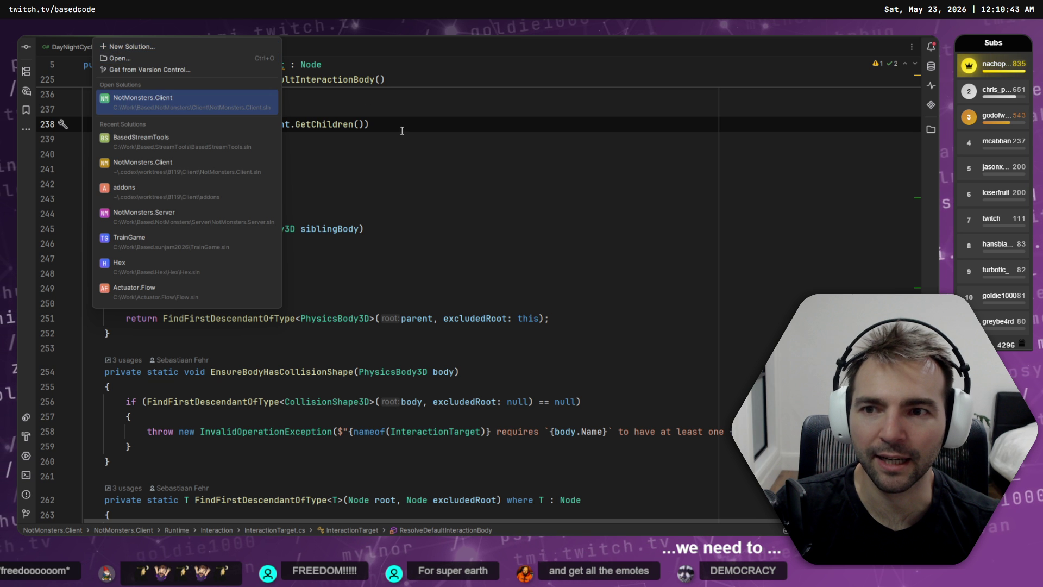
key(Escape)
key(Down)
key(alt+Tab)
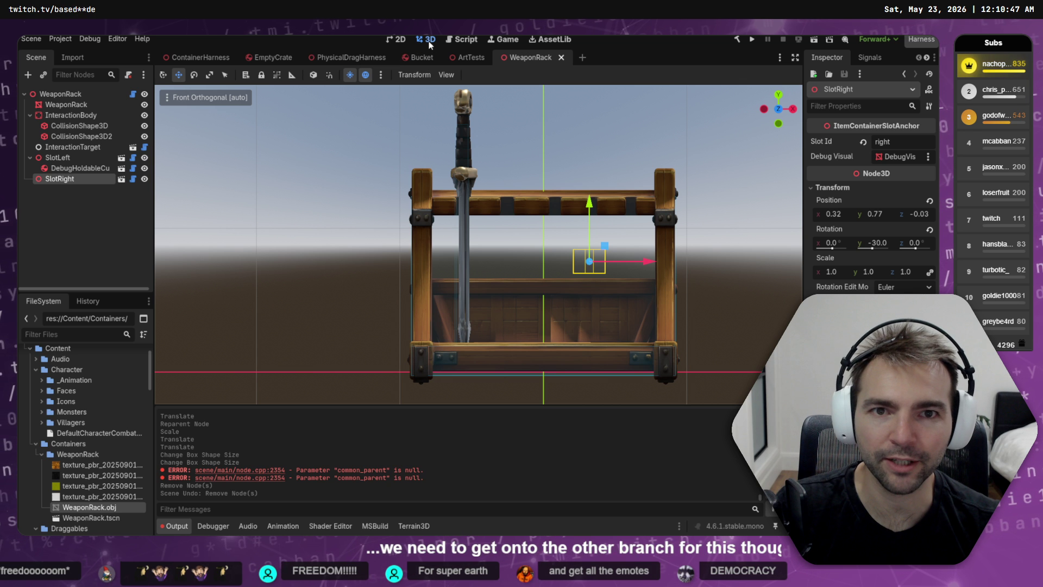
click(460, 44)
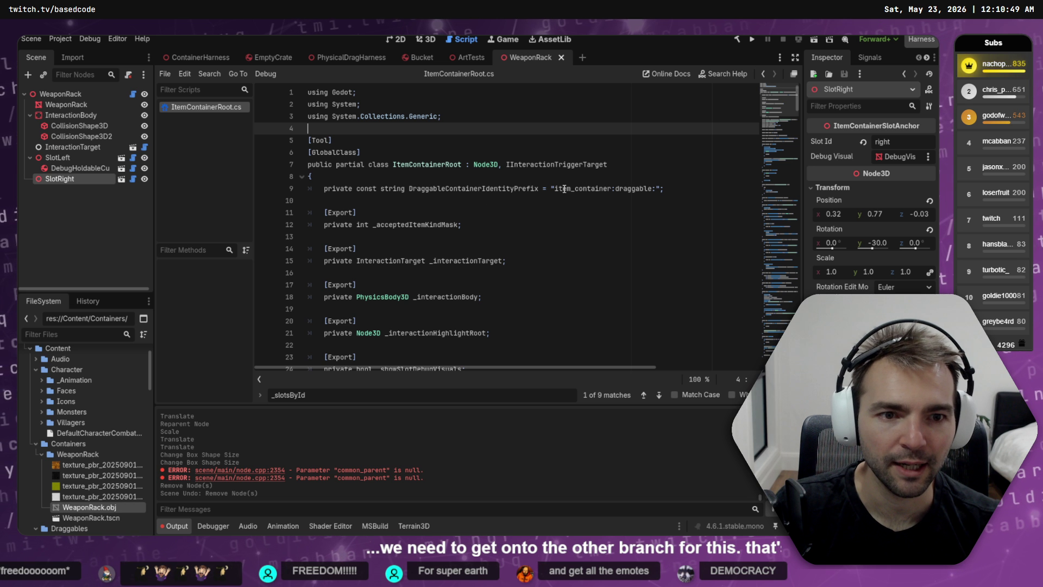
scroll(420, 216, down, 3)
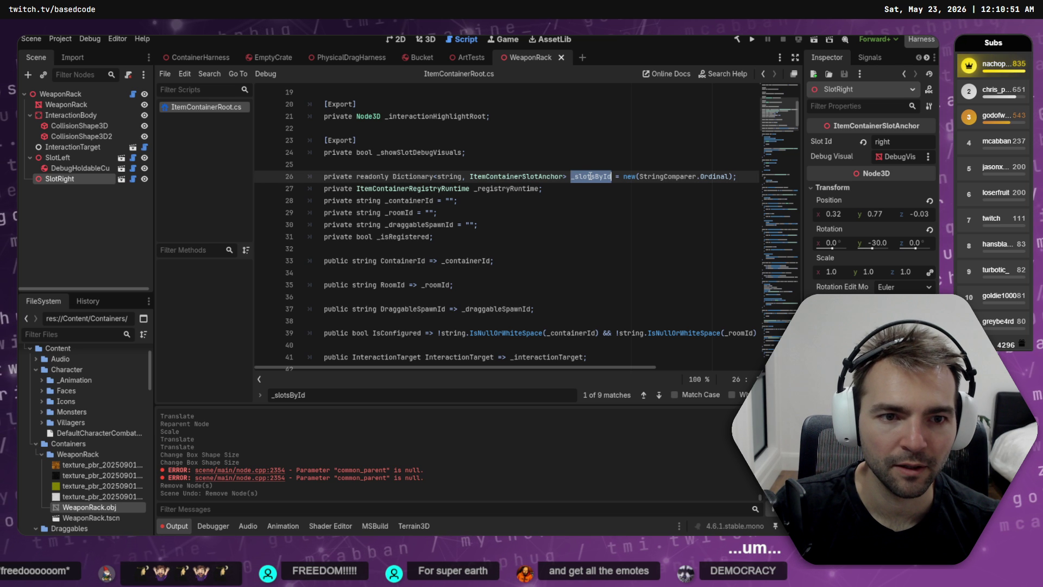
key(ctrl+f)
key(Return)
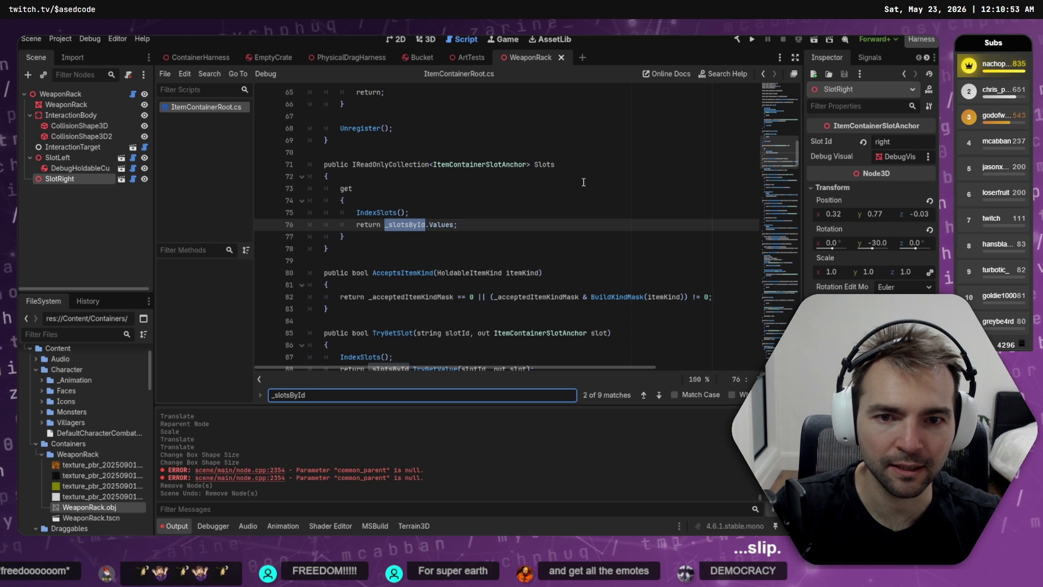
key(Return)
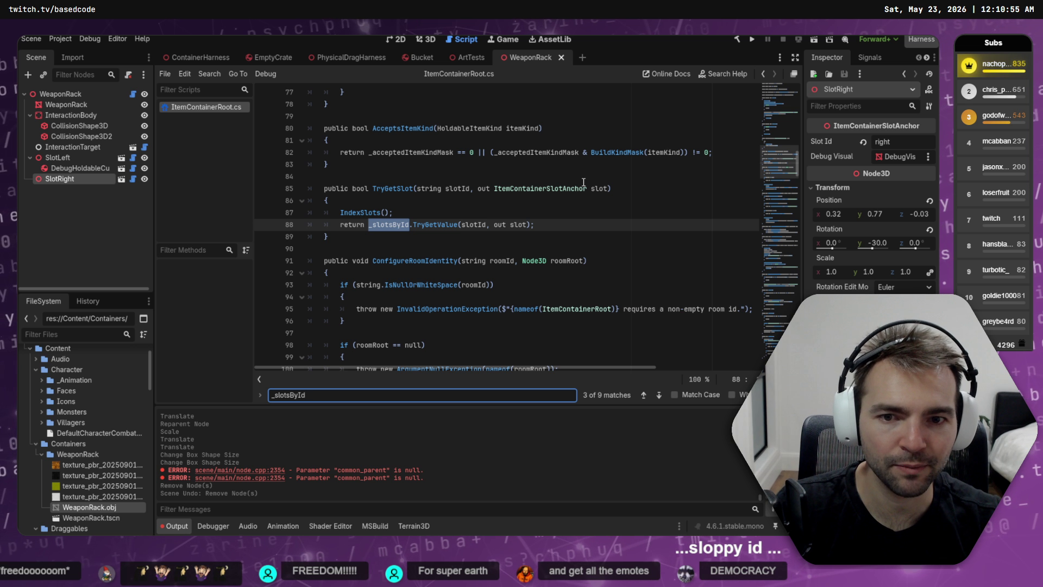
key(Return)
key(Return)
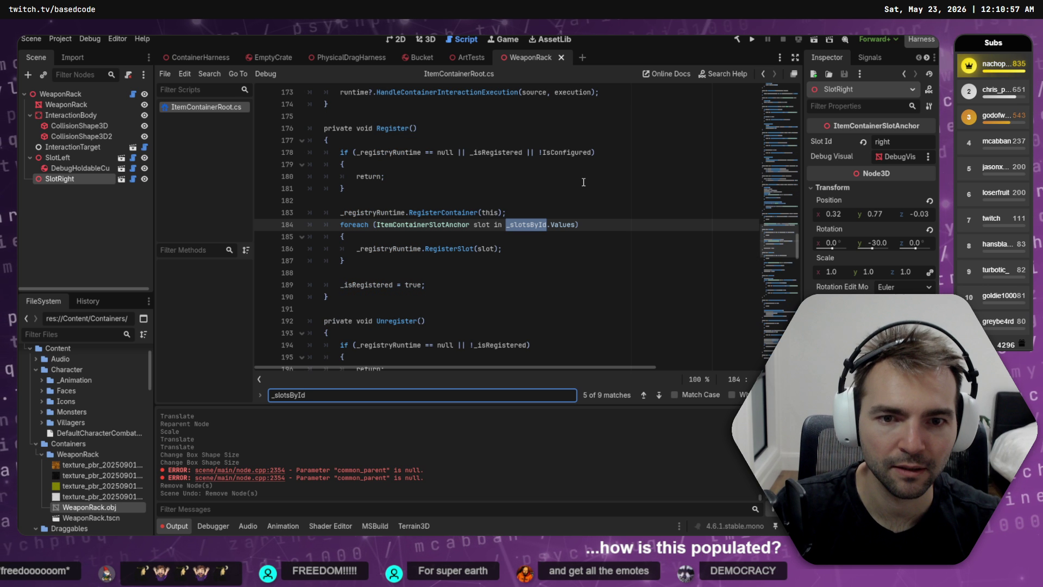
key(Return)
key(Return)
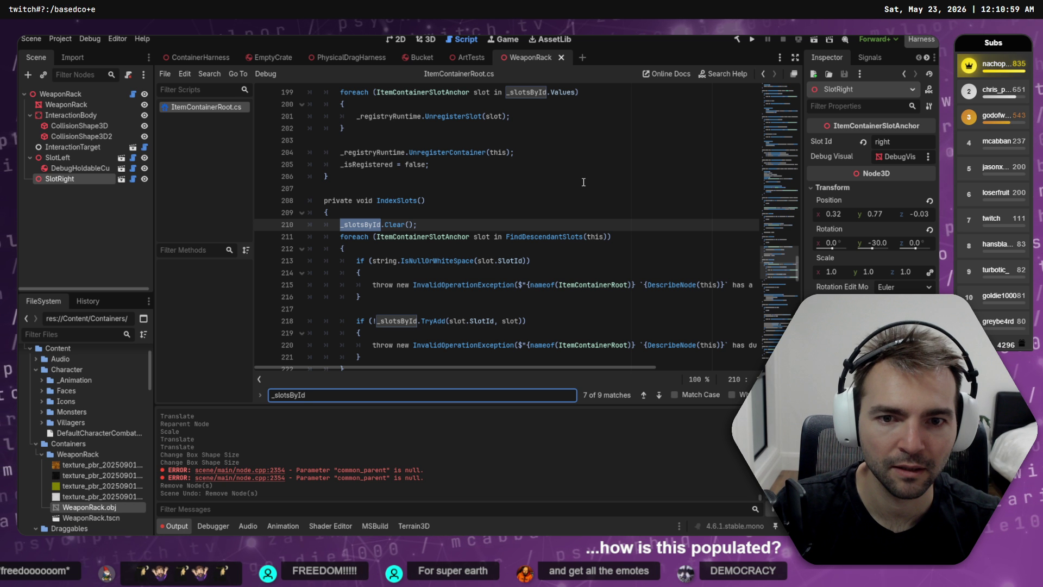
scroll(407, 283, down, 2)
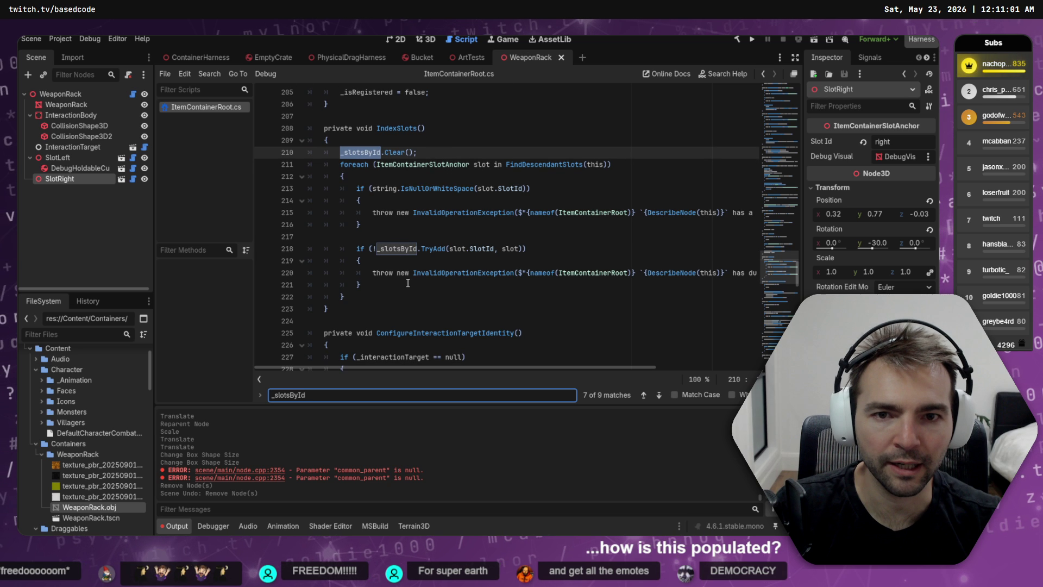
double_click(405, 131)
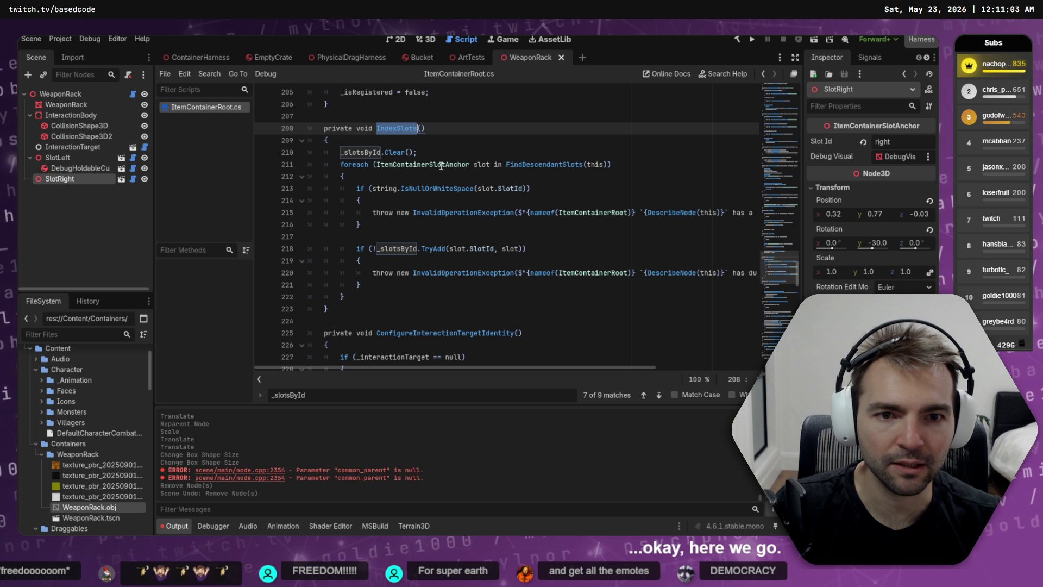
click(461, 164)
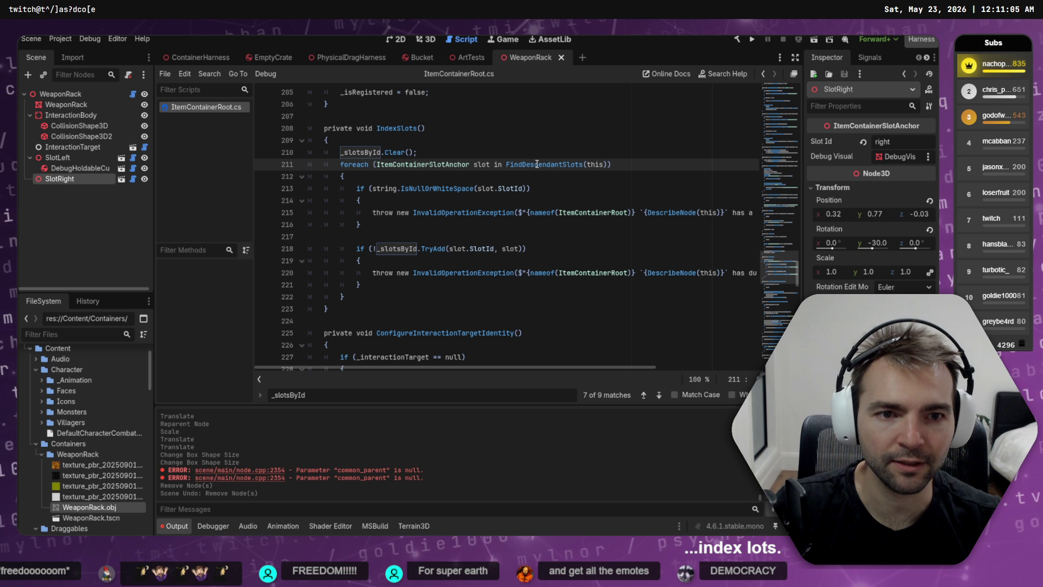
key(alt+Tab)
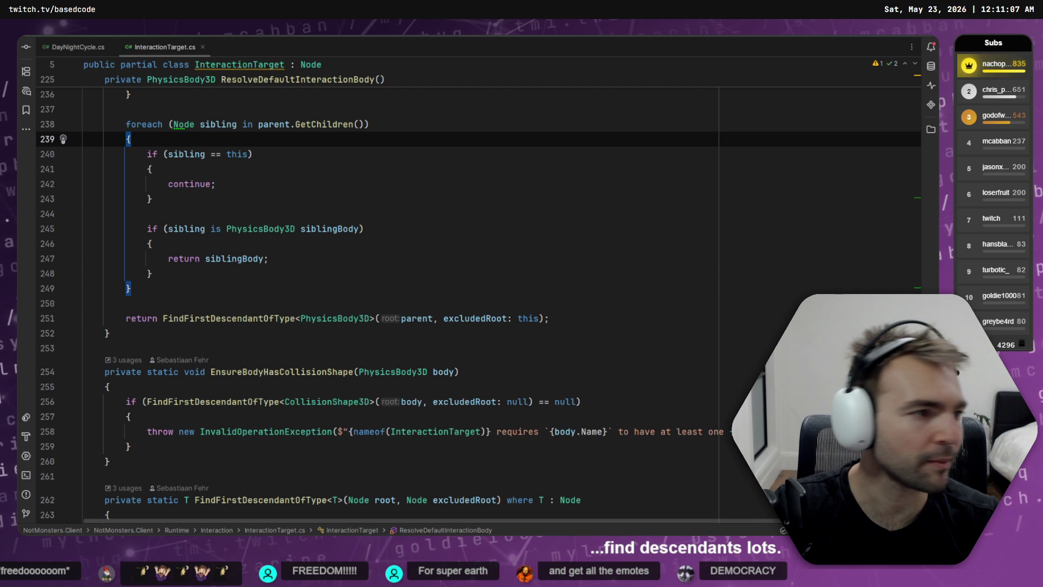
key(alt+Tab)
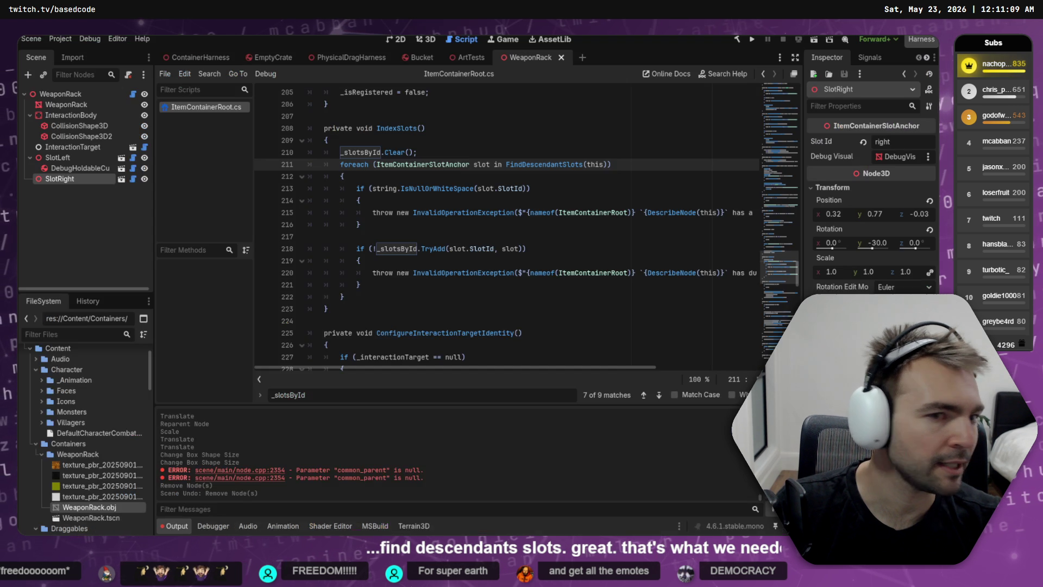
click(424, 40)
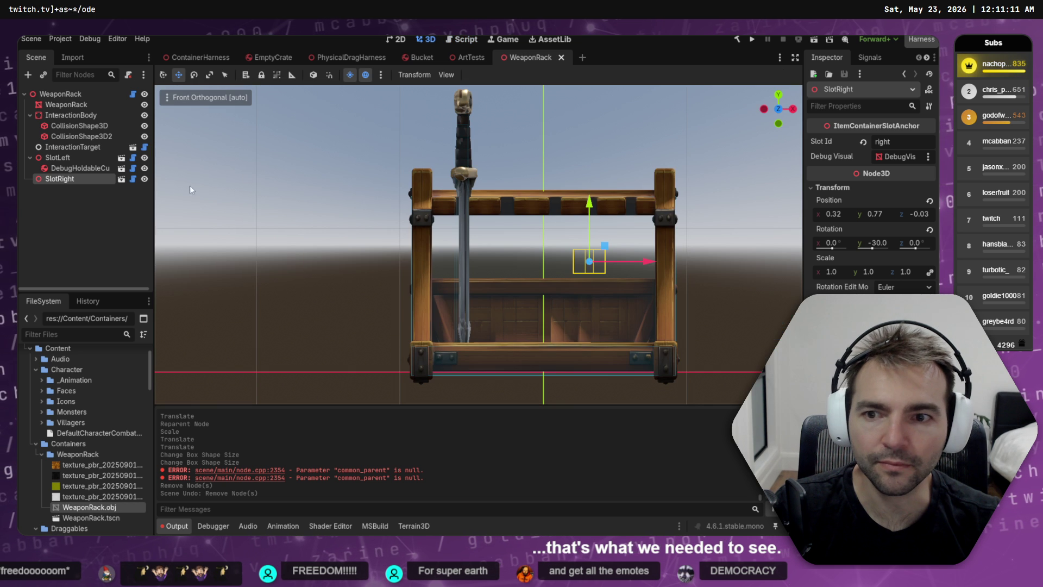
Delete the SlotRight anchor from the WeaponRack scene
click(71, 162)
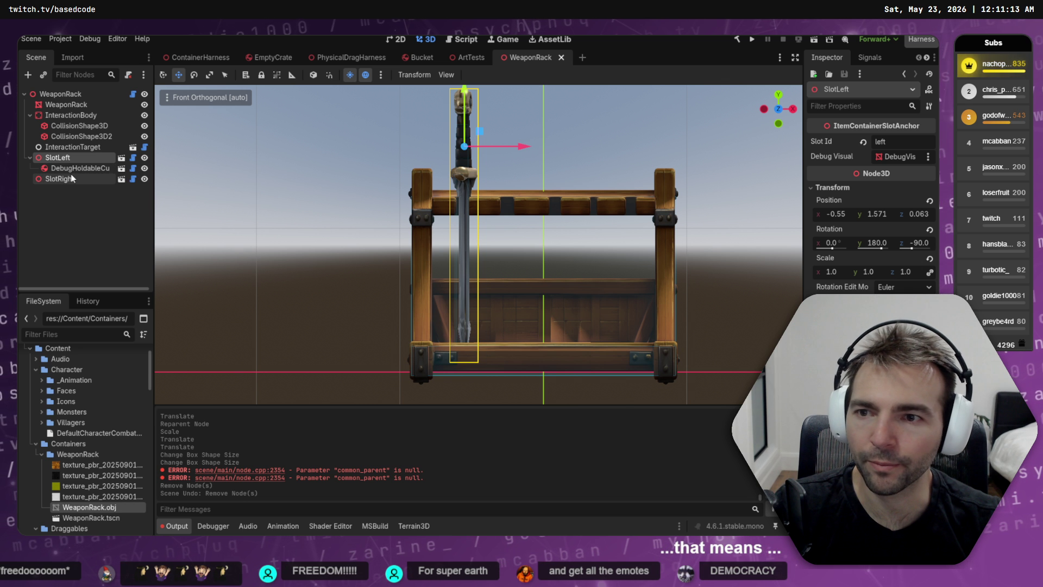
click(72, 179)
key(Delete)
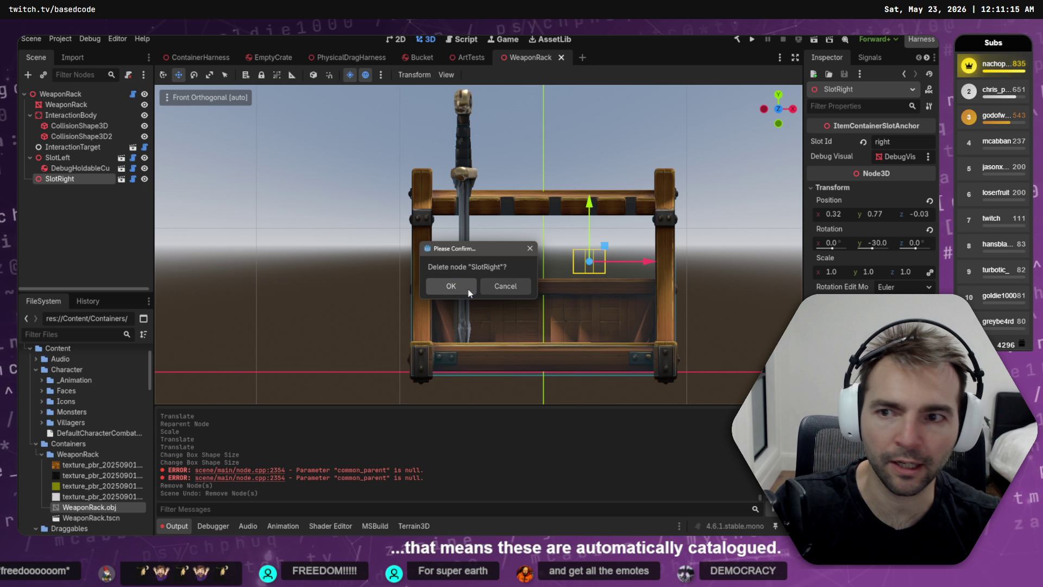
key(Return)
click(84, 156)
key(ctrl+shift+a)
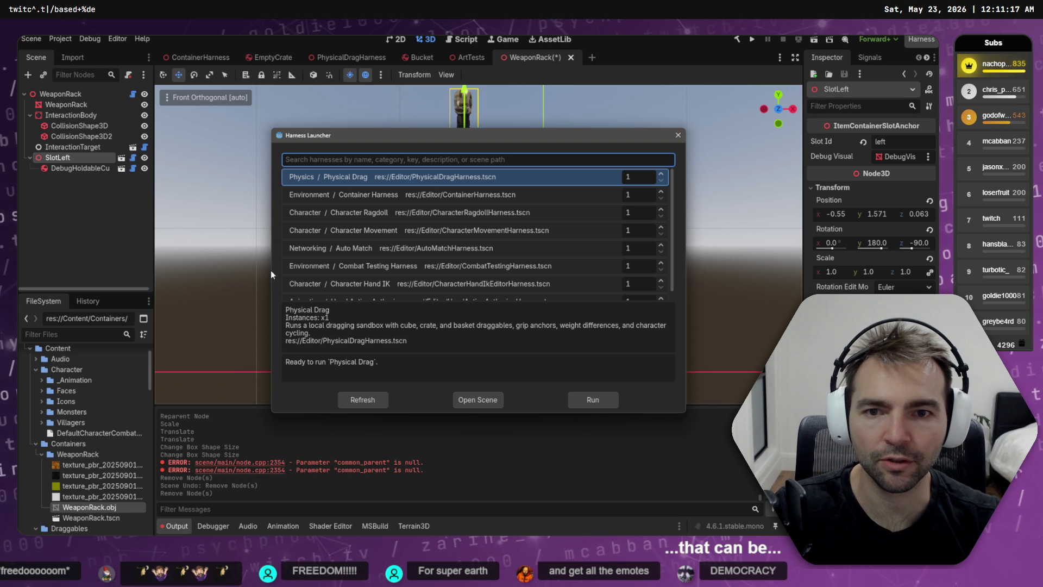
key(Escape)
Rename the SlotLeft anchor to Slot1
right_click(67, 156)
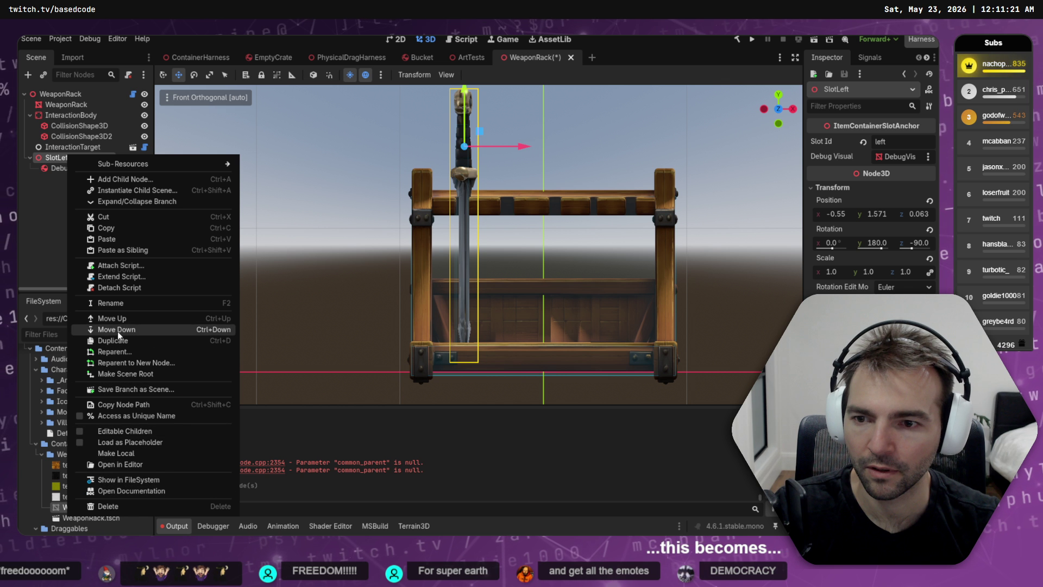
click(132, 303)
text(Slot1)
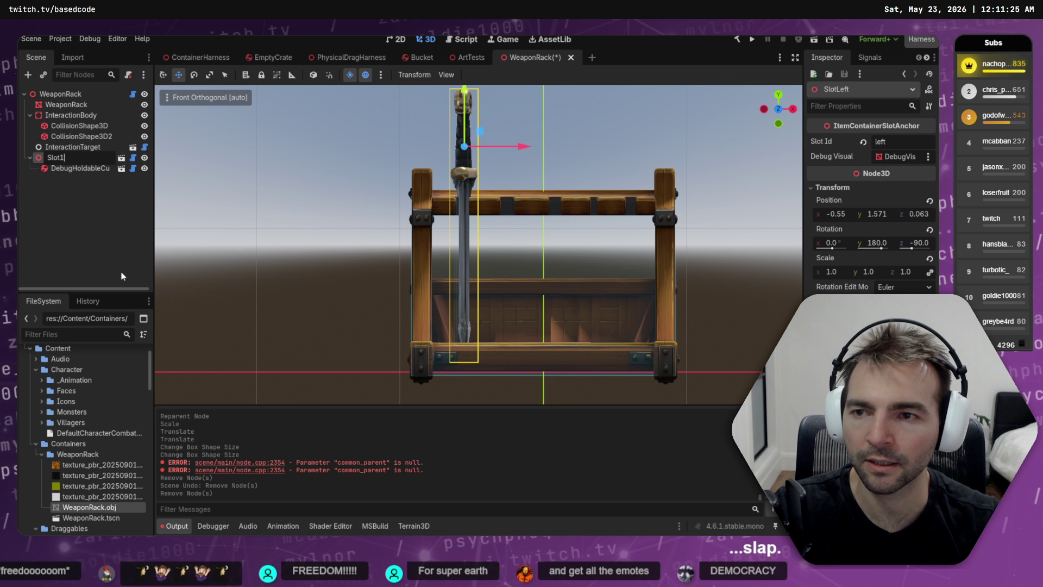
key(Return)
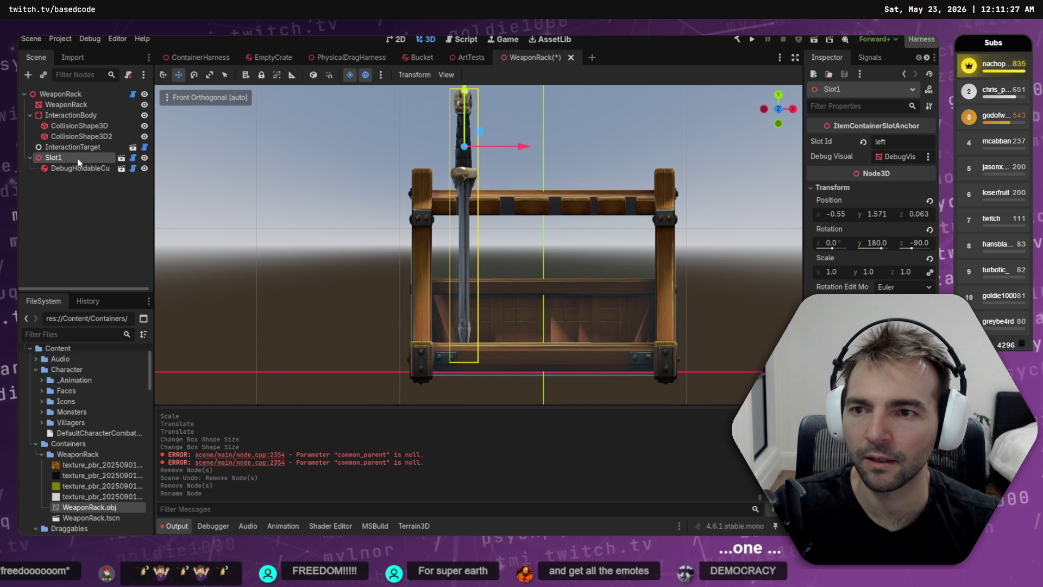
double_click(78, 158)
key(Escape)
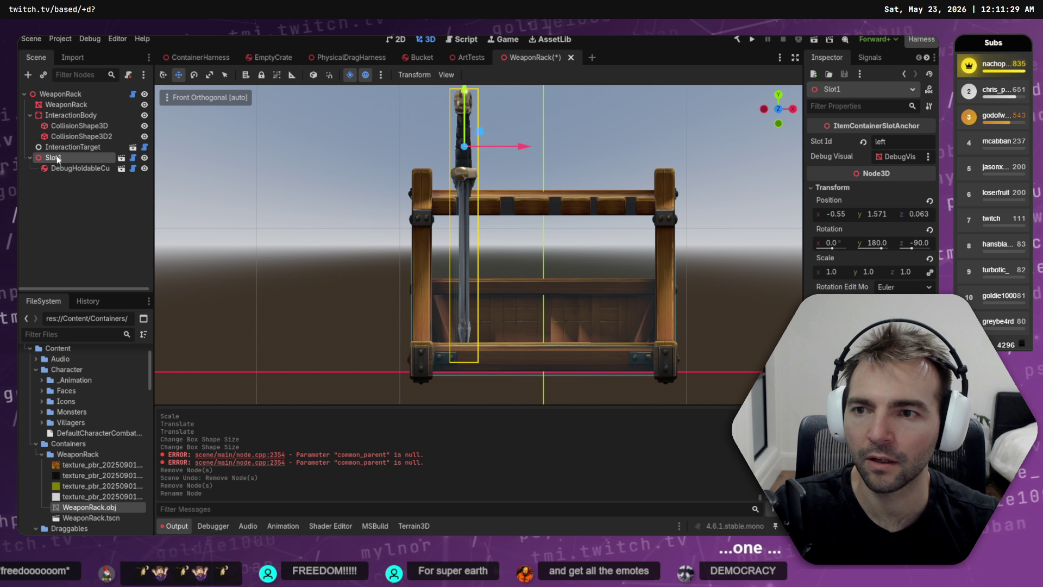
double_click(41, 159)
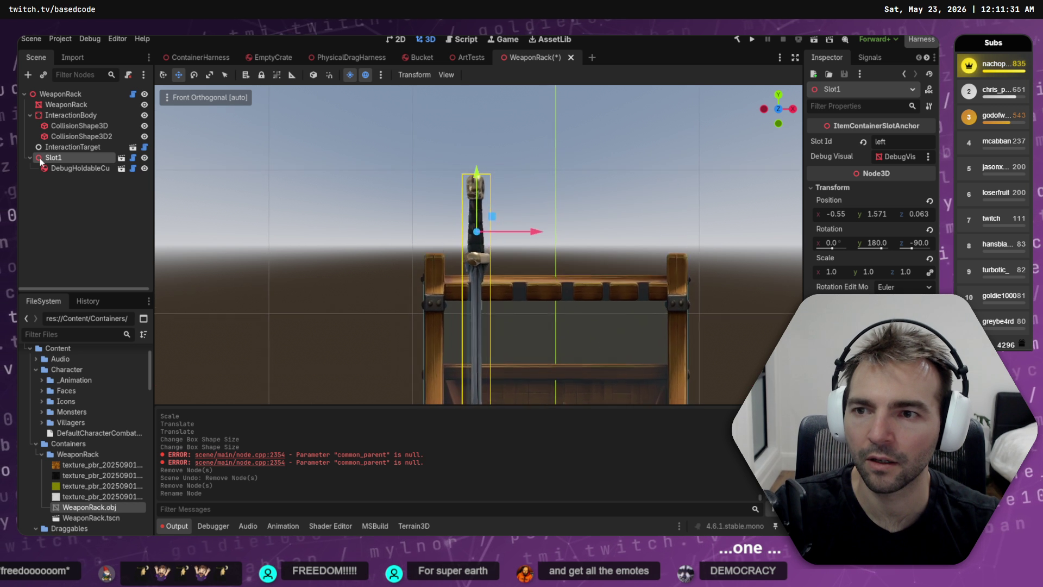
click(60, 94)
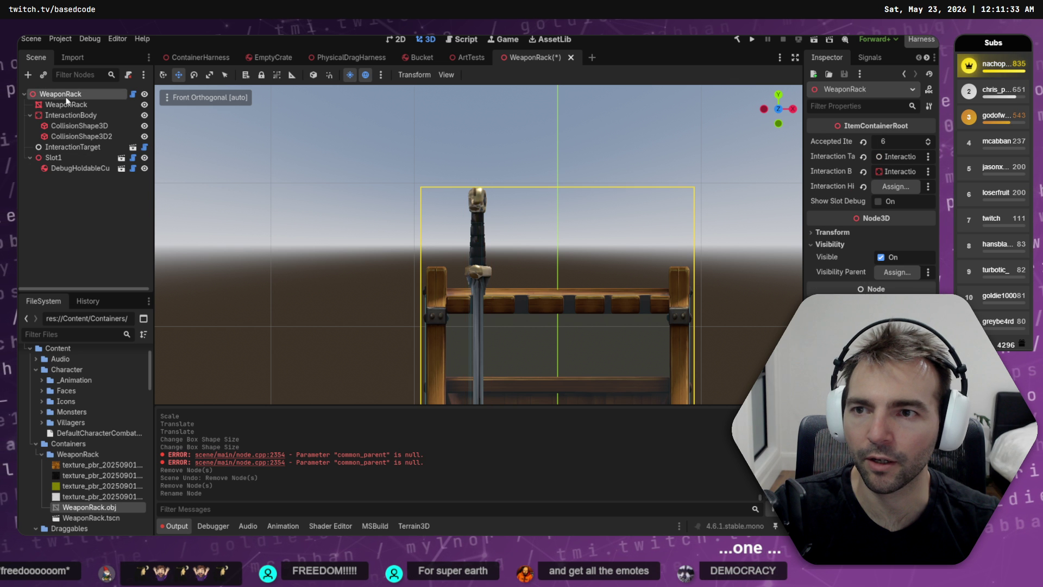
Paste two slot copies, Slot2 and Slot3, and move each further right along the rack
key(ctrl+v)
drag(537, 247, 582, 265)
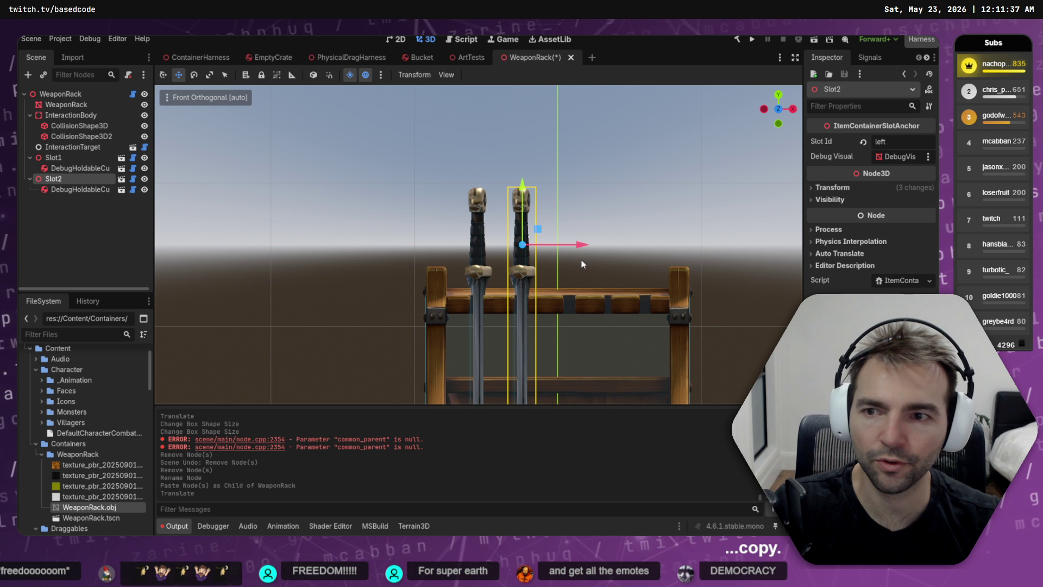
click(56, 93)
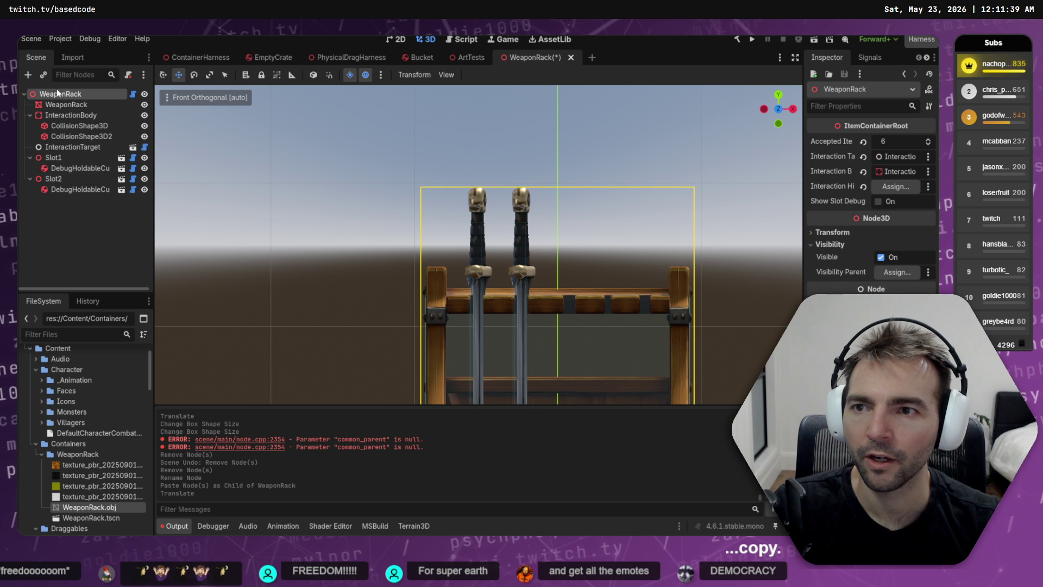
key(ctrl+v)
drag(580, 245, 628, 260)
click(54, 178)
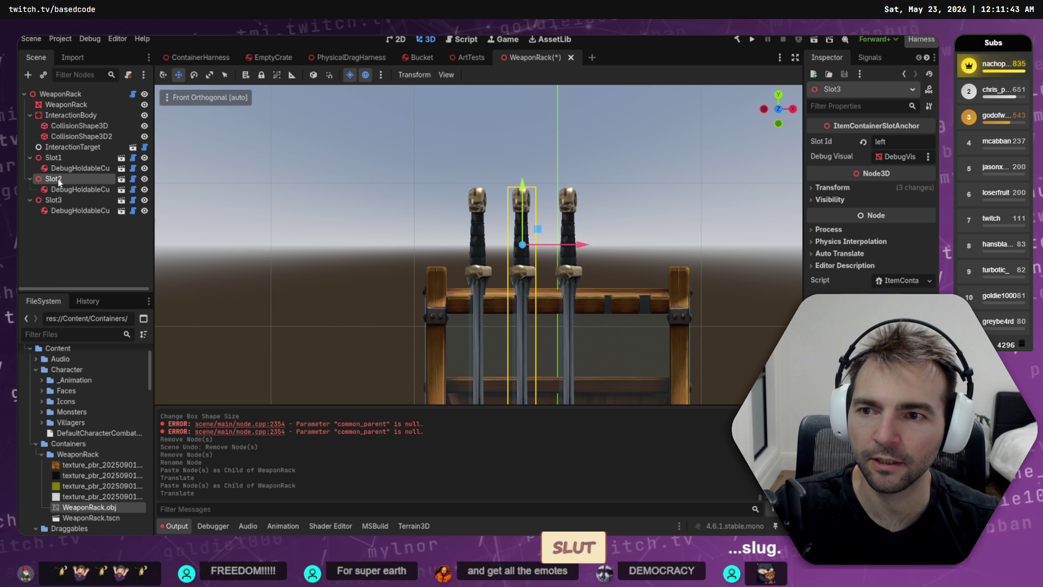
click(54, 199)
Add Slot4 and Slot5 at the fourth and fifth rack positions and save the scene
click(57, 96)
key(ctrl+v)
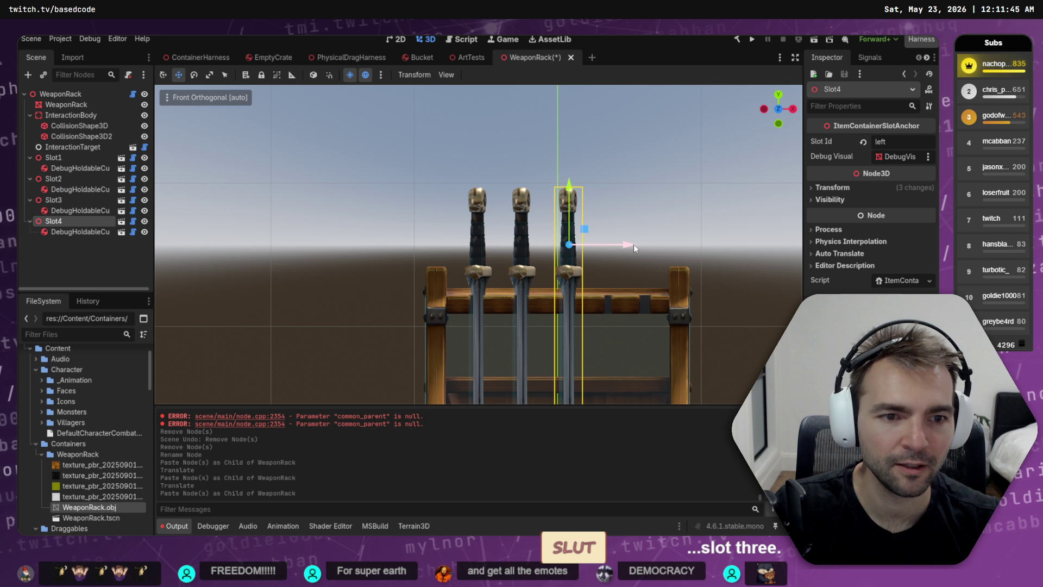
drag(633, 243, 674, 255)
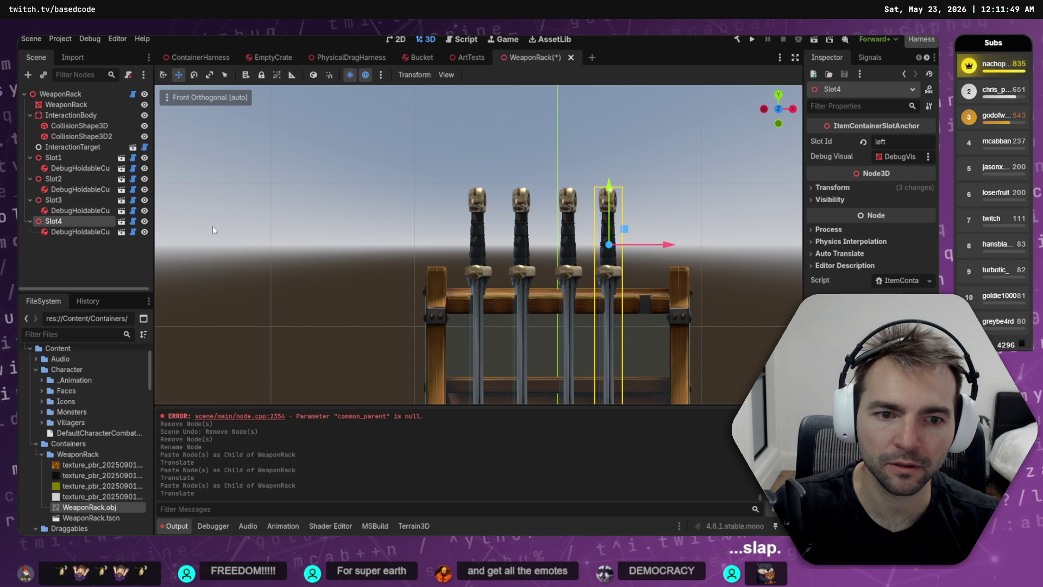
click(74, 94)
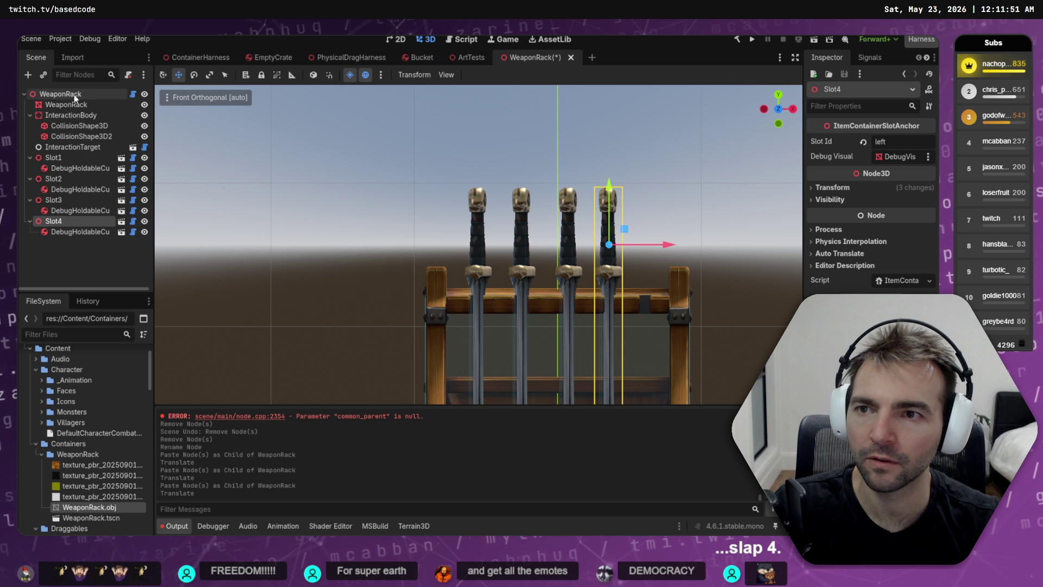
key(ctrl+v)
drag(672, 246, 708, 250)
click(703, 197)
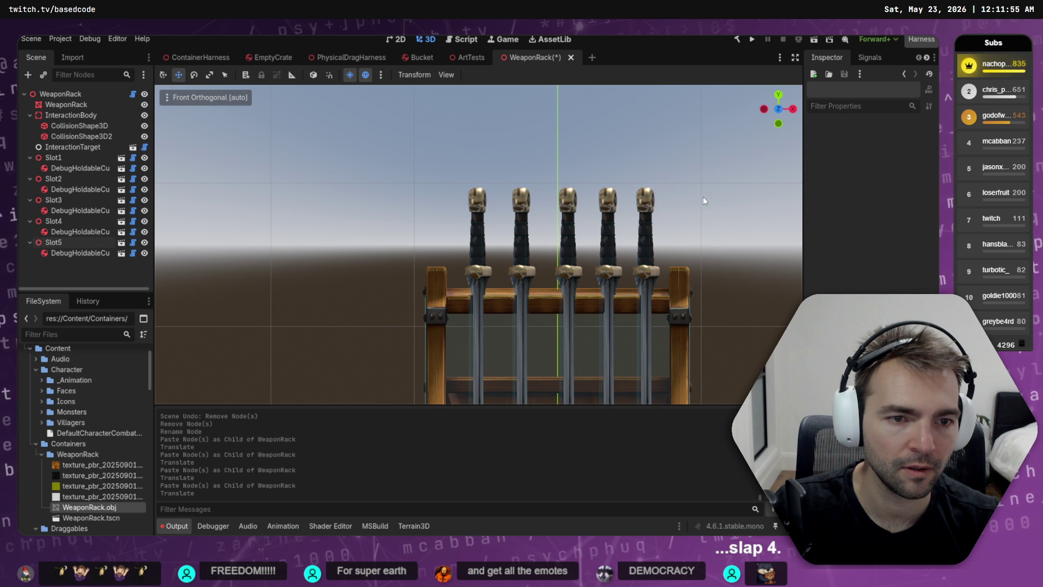
mouse_move(703, 196)
mouse_down()
mouse_move(741, 246)
mouse_move(673, 268)
mouse_move(677, 289)
mouse_move(623, 253)
mouse_move(754, 242)
mouse_up()
key(ctrl+s)
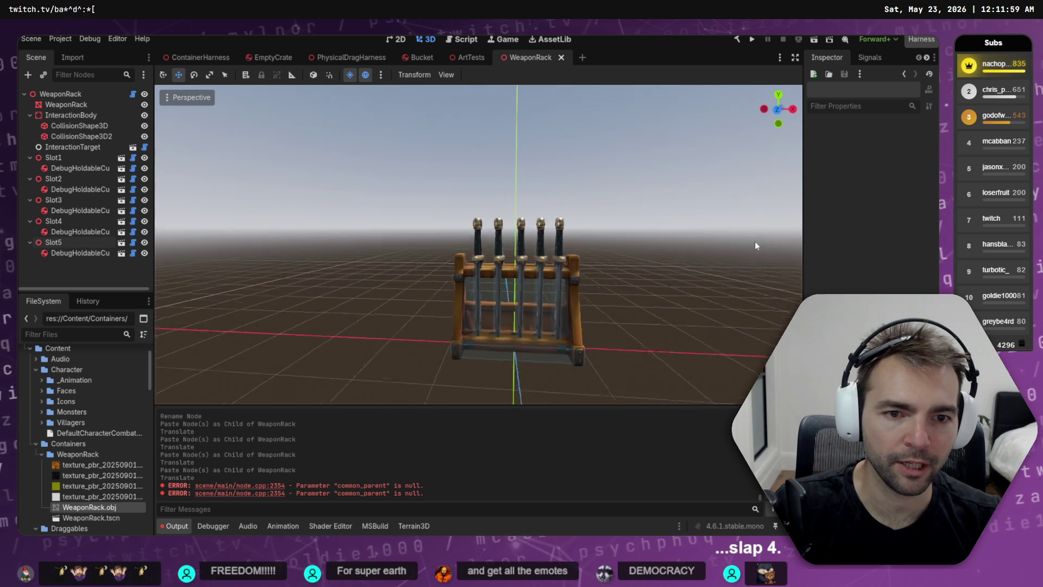
Delete the five DebugHoldableCube swords from Slot1–Slot5 and filter the FileSystem for 'Longsword'
ctrl+click(64, 222)
click(92, 231)
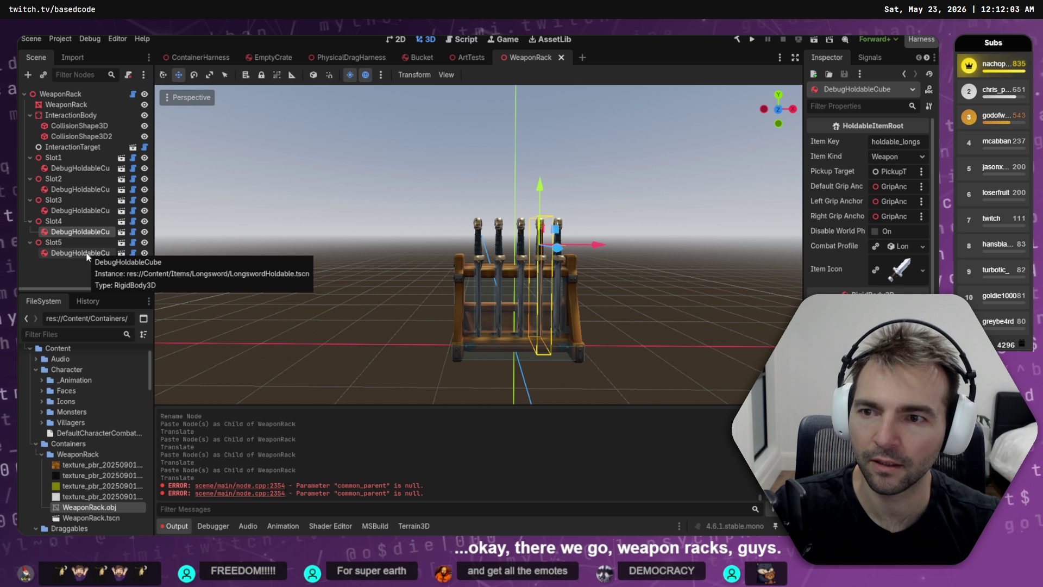
ctrl+click(87, 253)
ctrl+click(90, 210)
ctrl+click(82, 189)
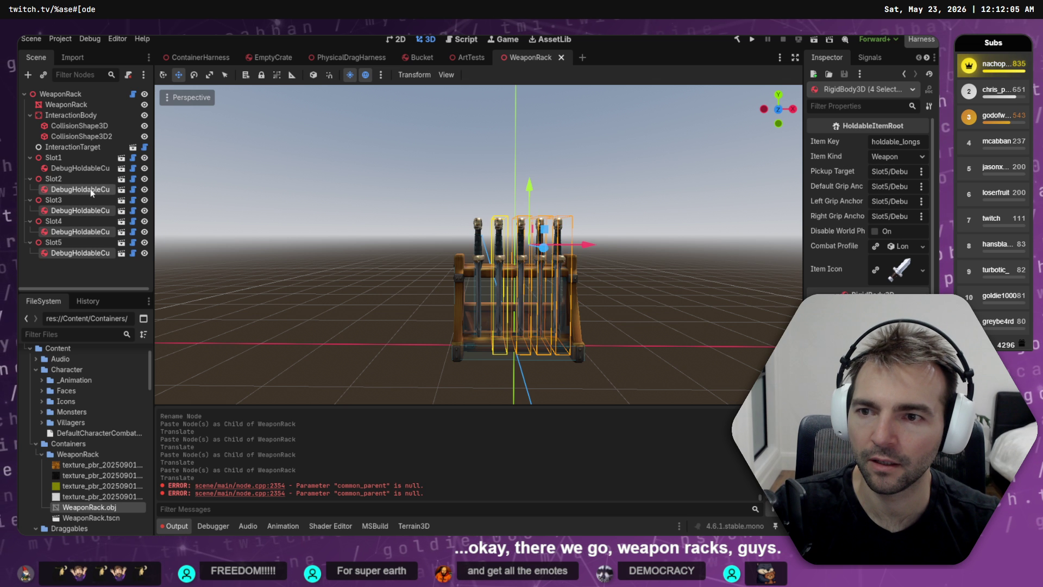
ctrl+click(82, 168)
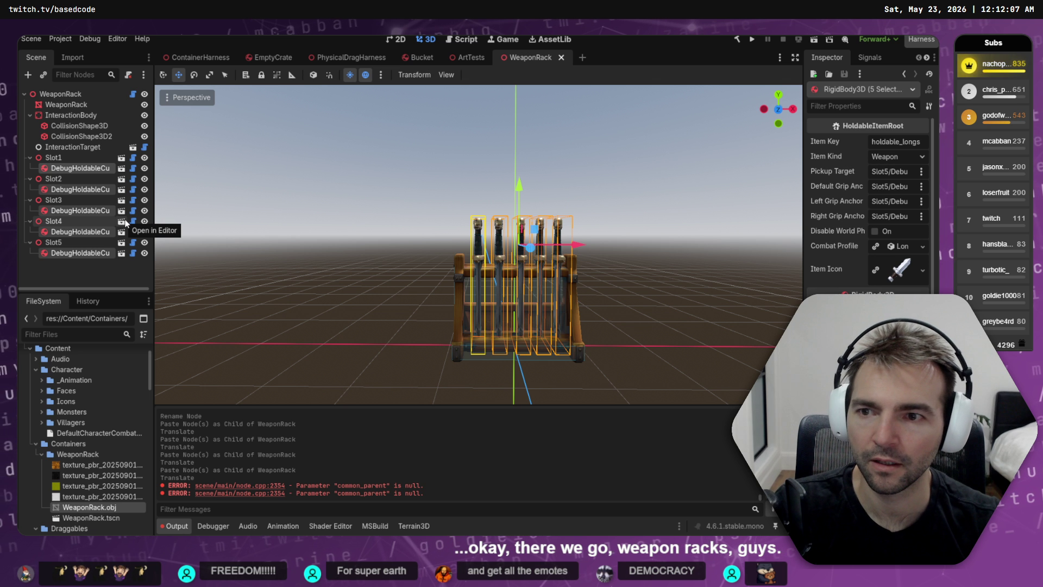
key(Delete)
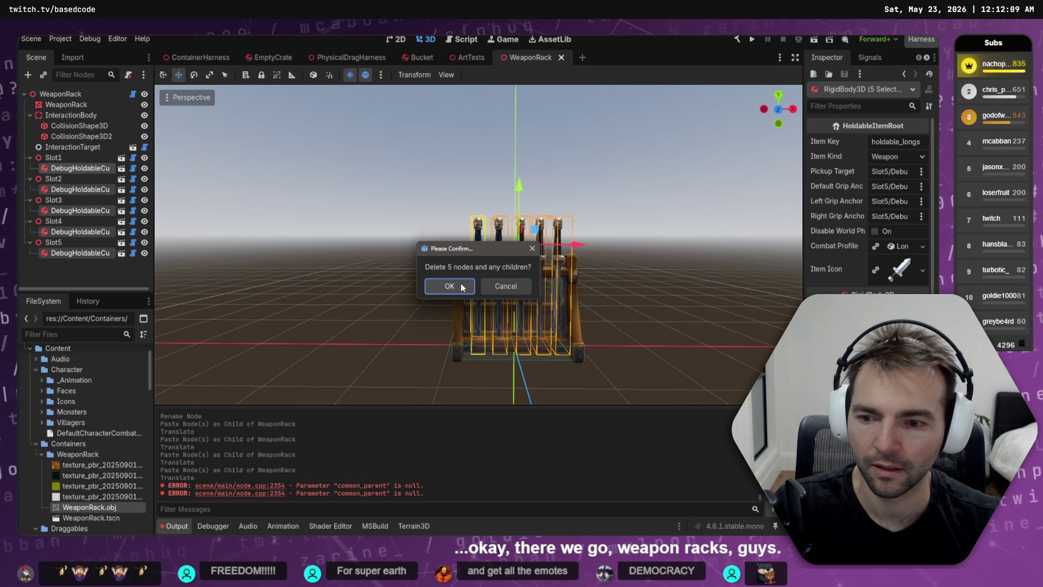
click(463, 286)
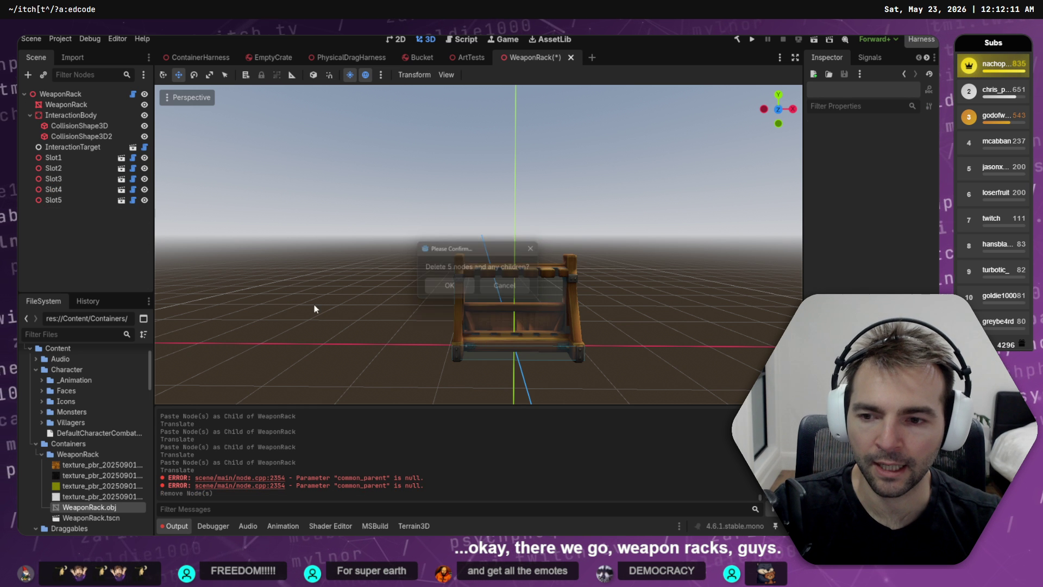
click(79, 335)
text(Longsword)
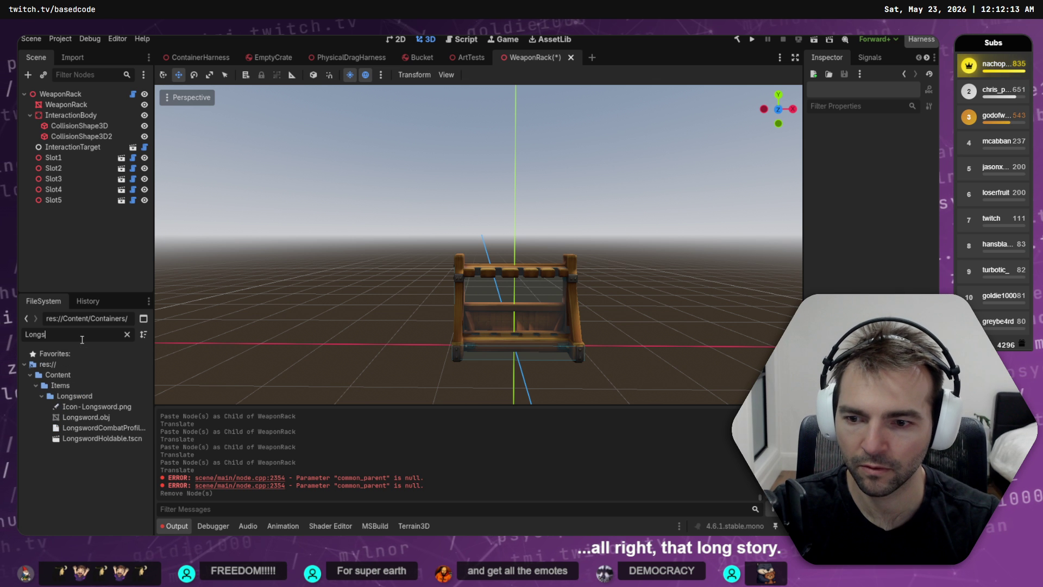
Open LongswordHoldable.tscn and rename its root node to Longsword
click(105, 440)
click(127, 334)
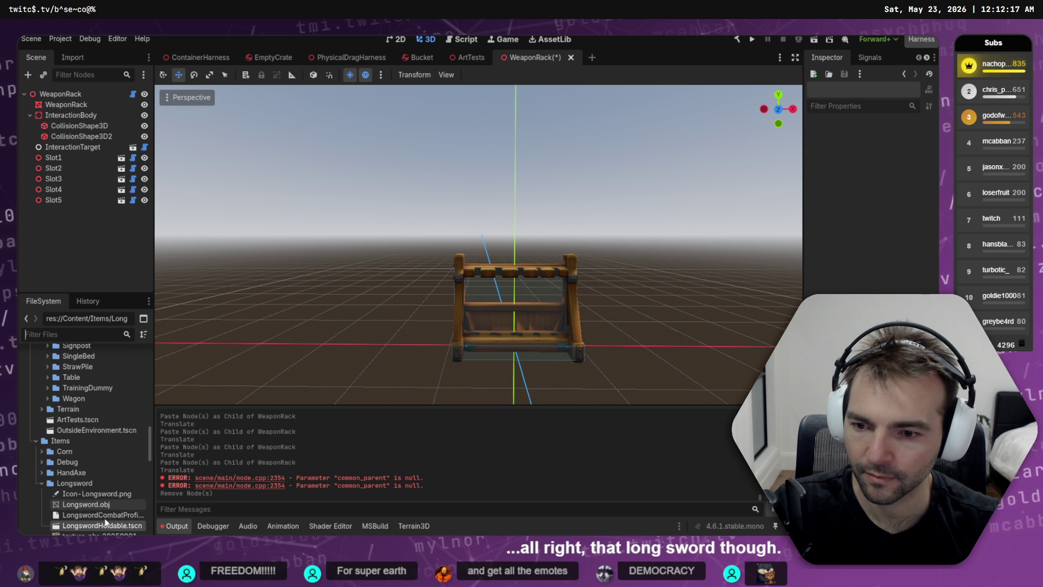
double_click(109, 525)
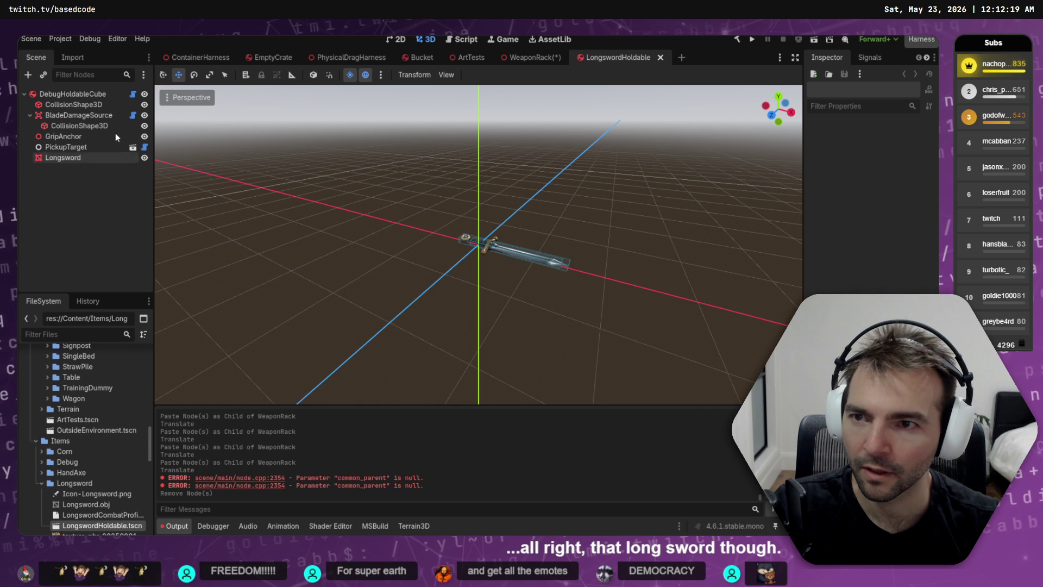
click(81, 94)
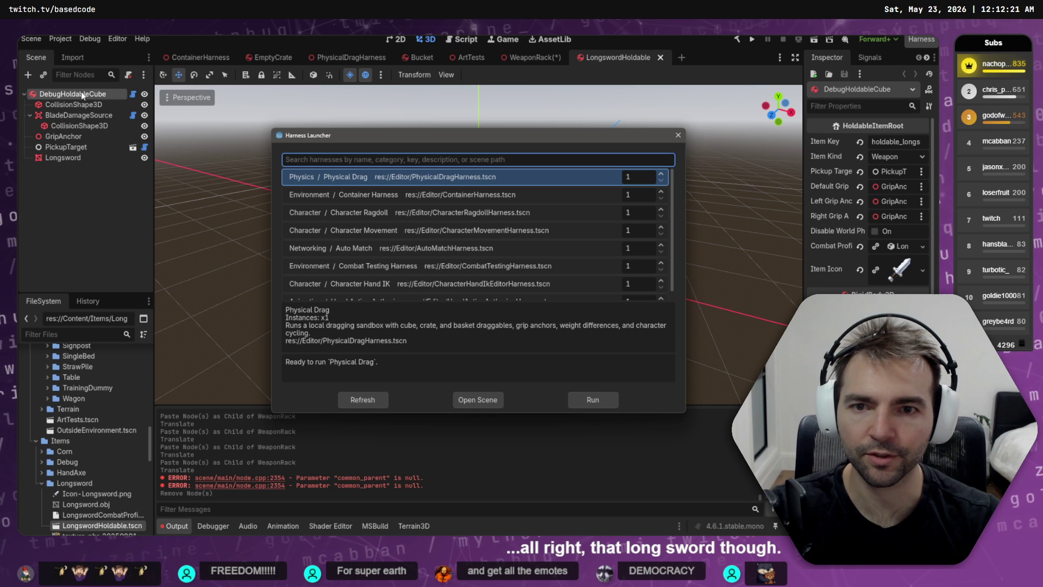
double_click(80, 93)
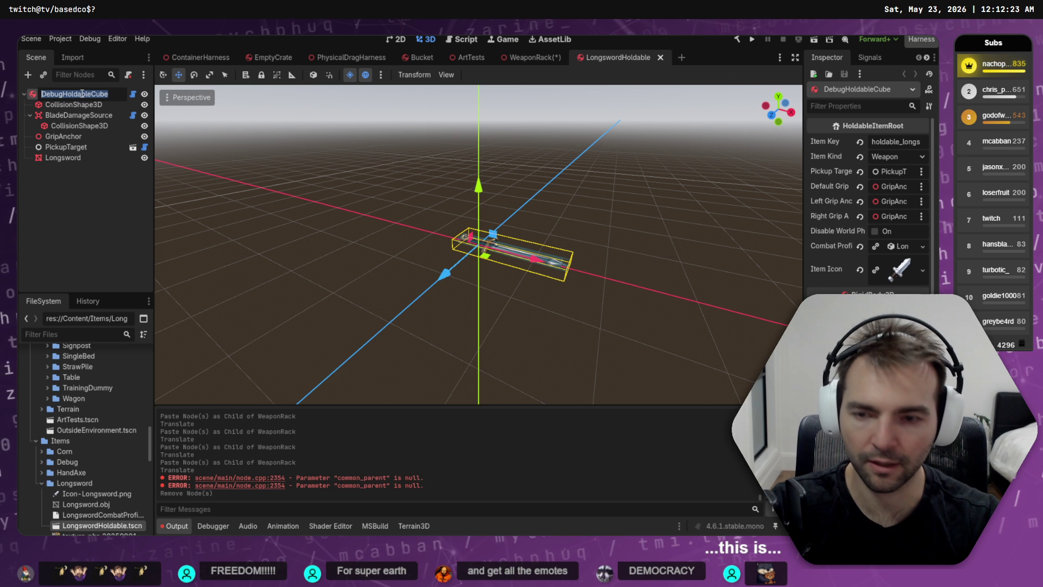
text(Longsw)
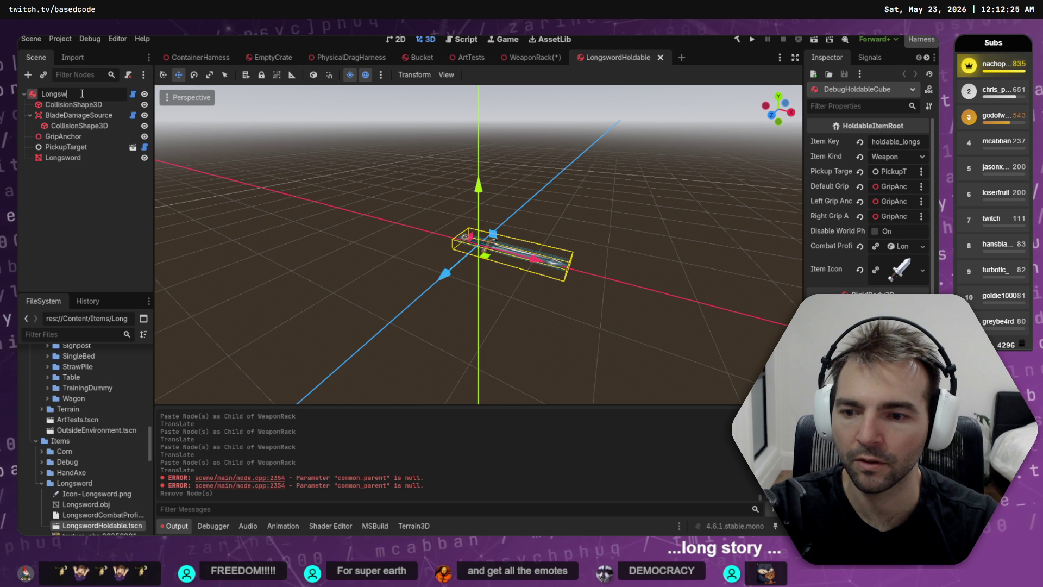
text(ord)
key(Return)
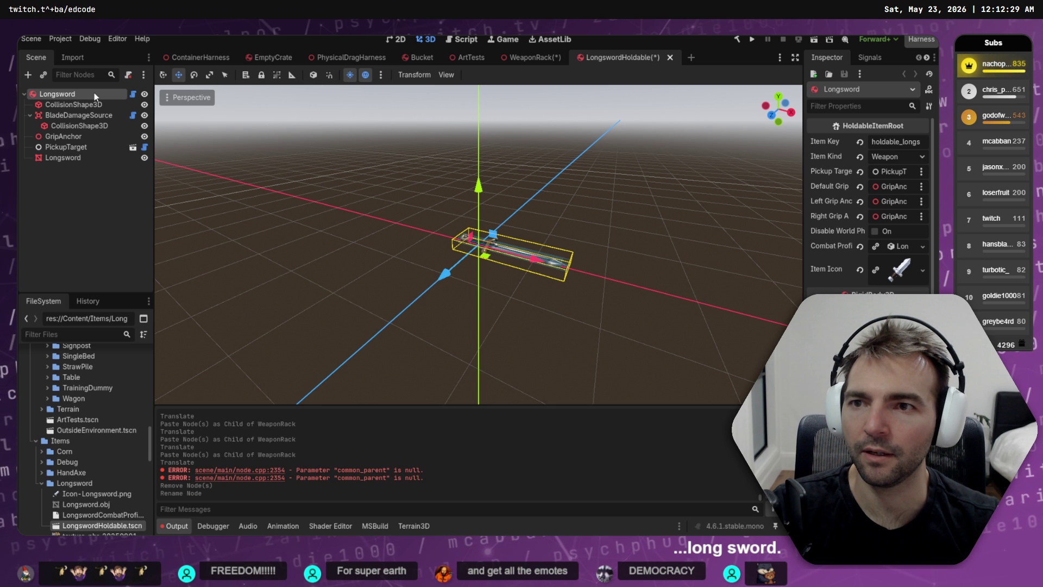
Extend the root name to LongswordHoldable, save the scene, and return to WeaponRack
double_click(94, 92)
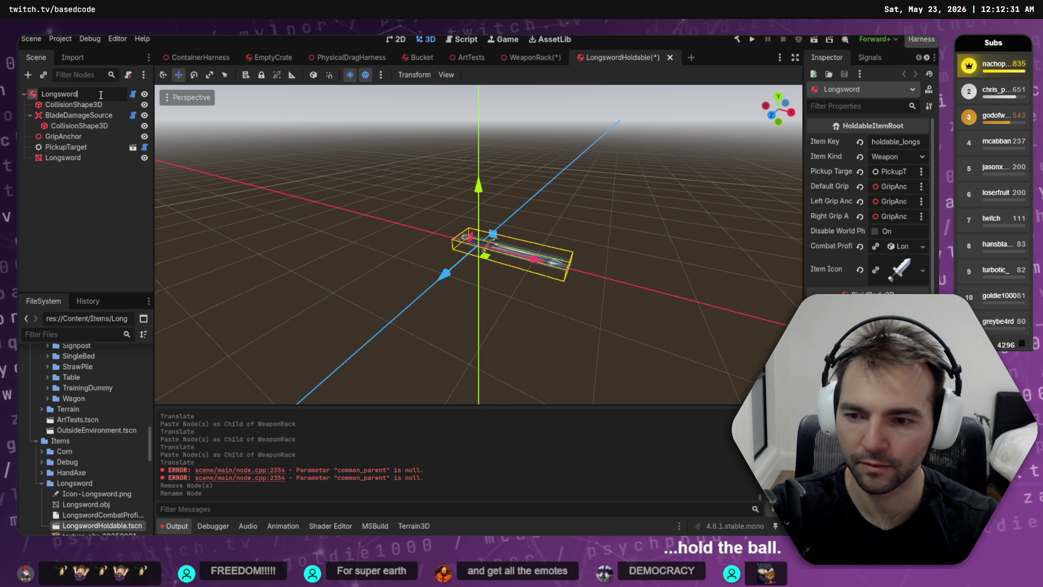
key(Escape)
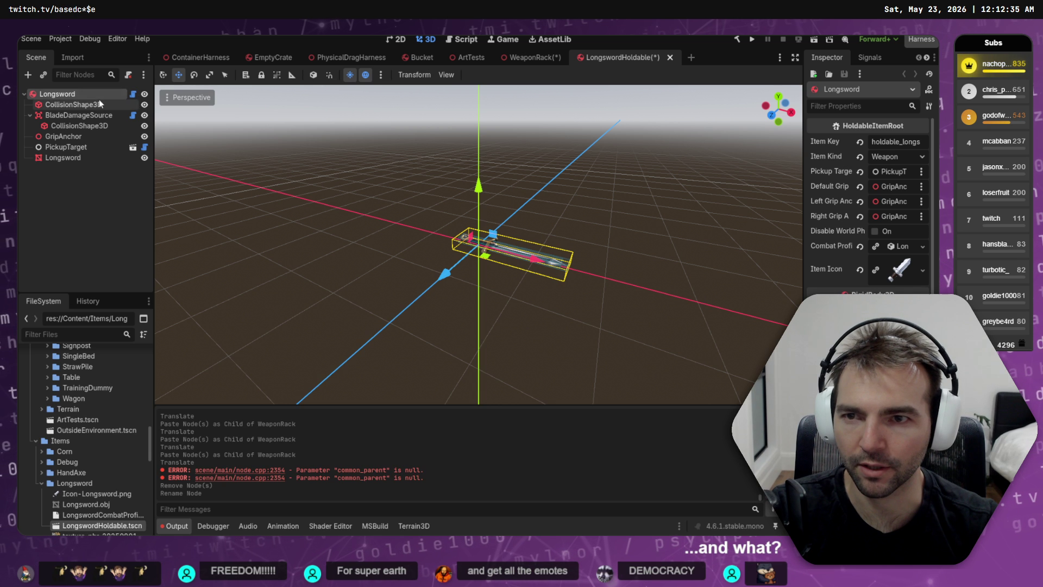
click(100, 94)
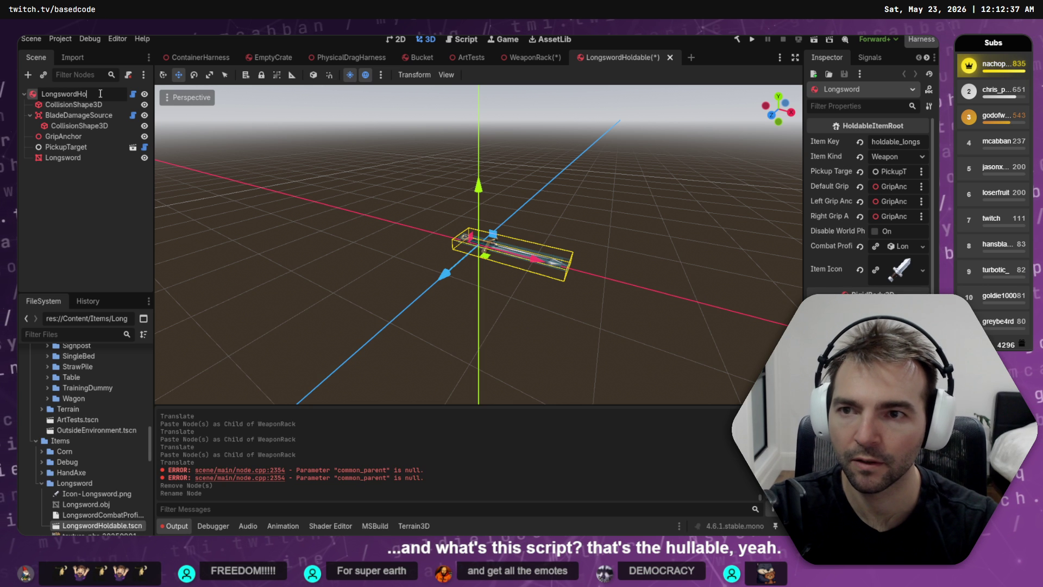
text(le)
key(Return)
key(ctrl+s)
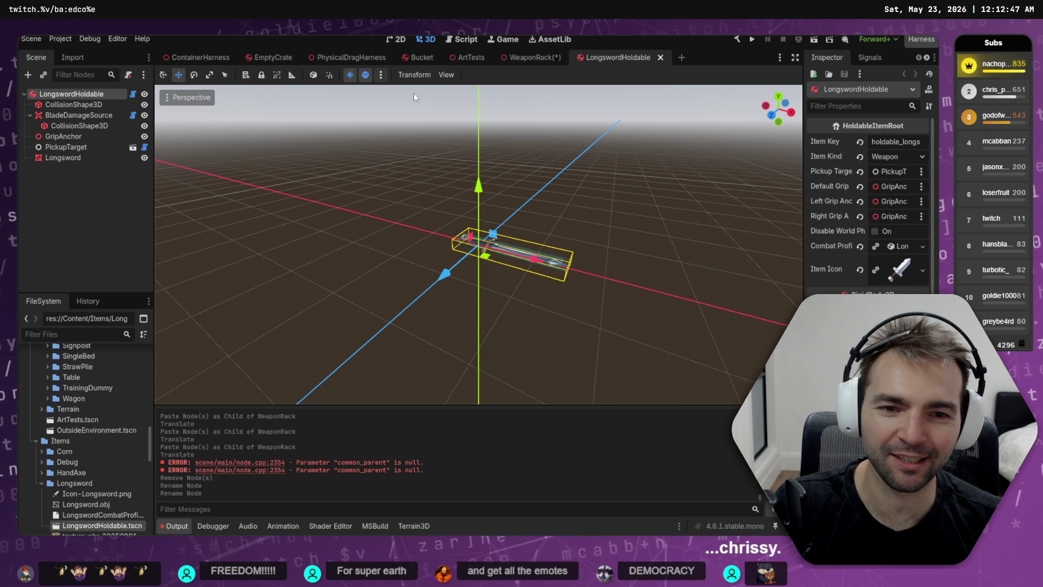
click(757, 202)
click(517, 65)
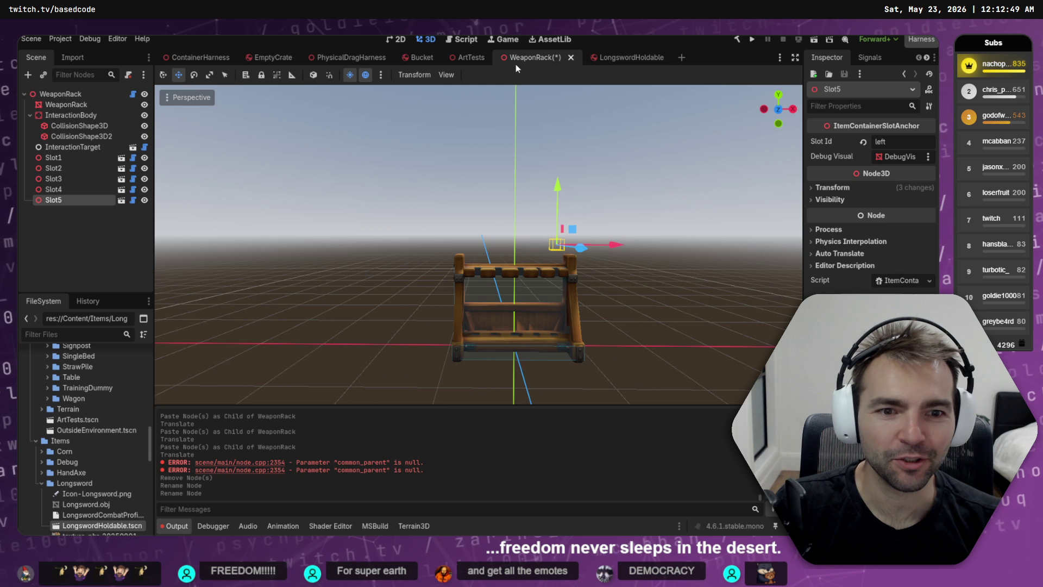
Save WeaponRack, check Slot1's transform, and bring up the ContainerHarness scene
key(ctrl+s)
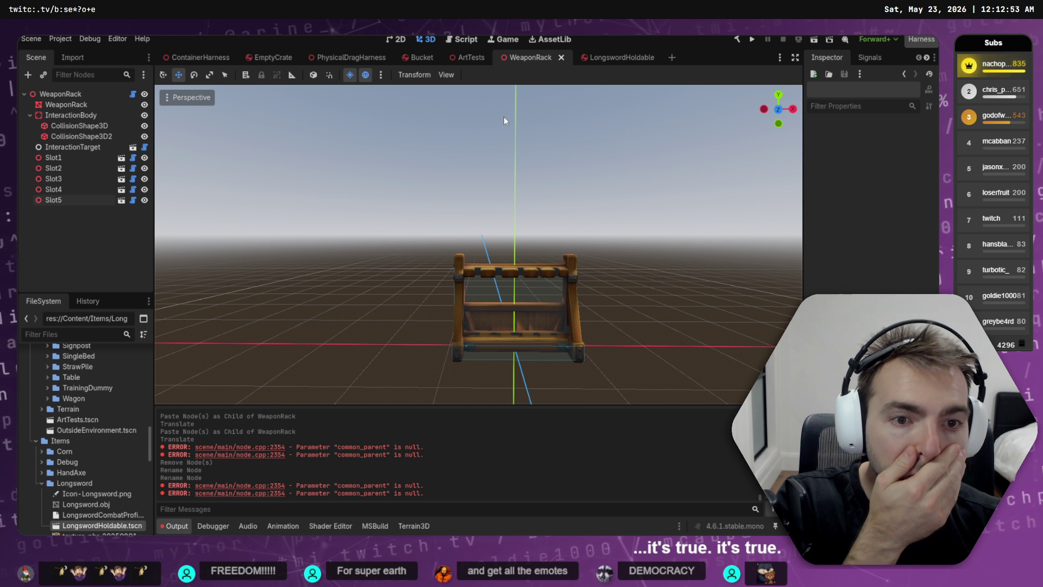
click(63, 161)
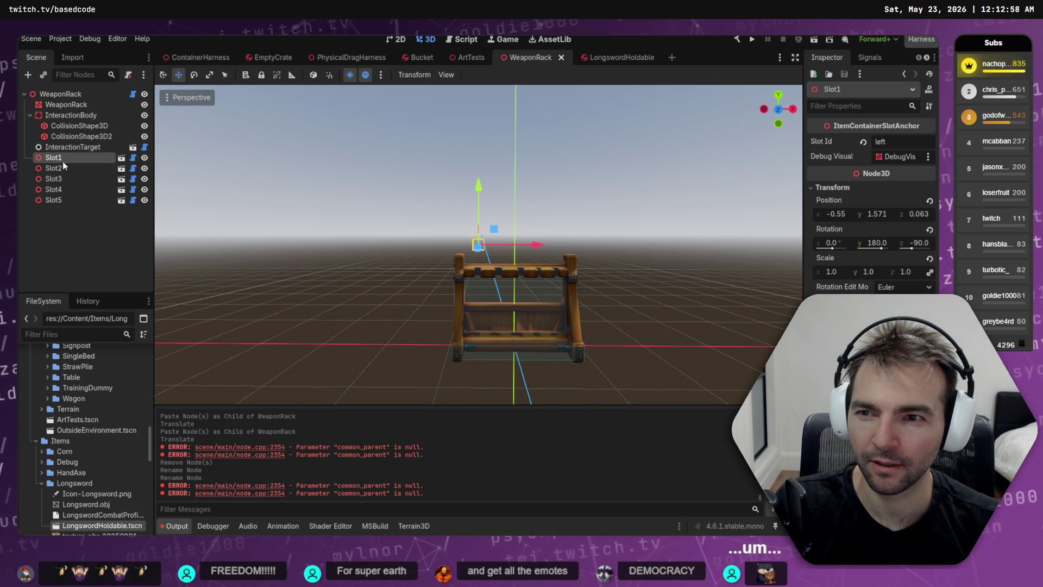
click(430, 141)
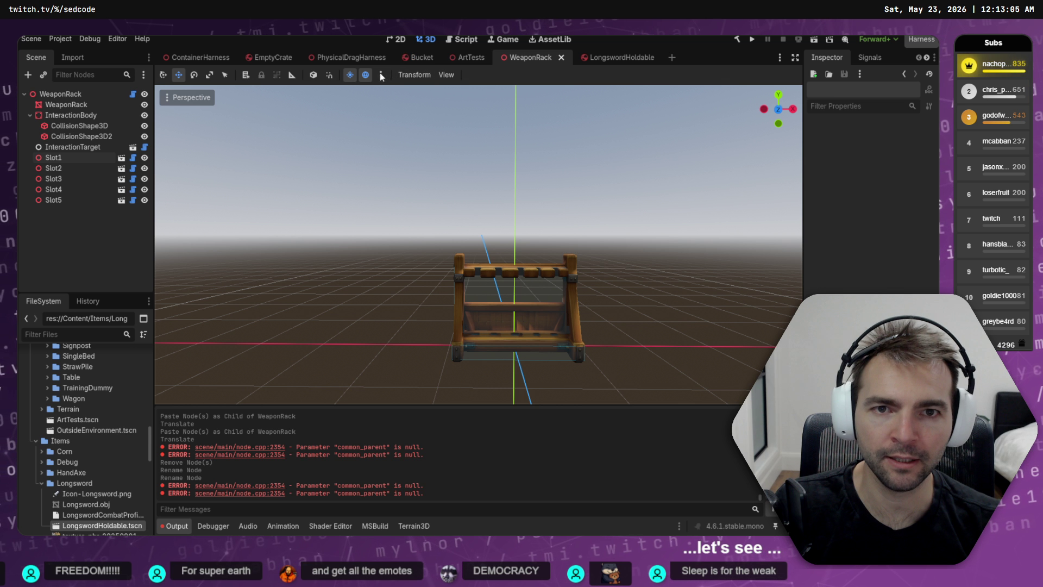
click(199, 58)
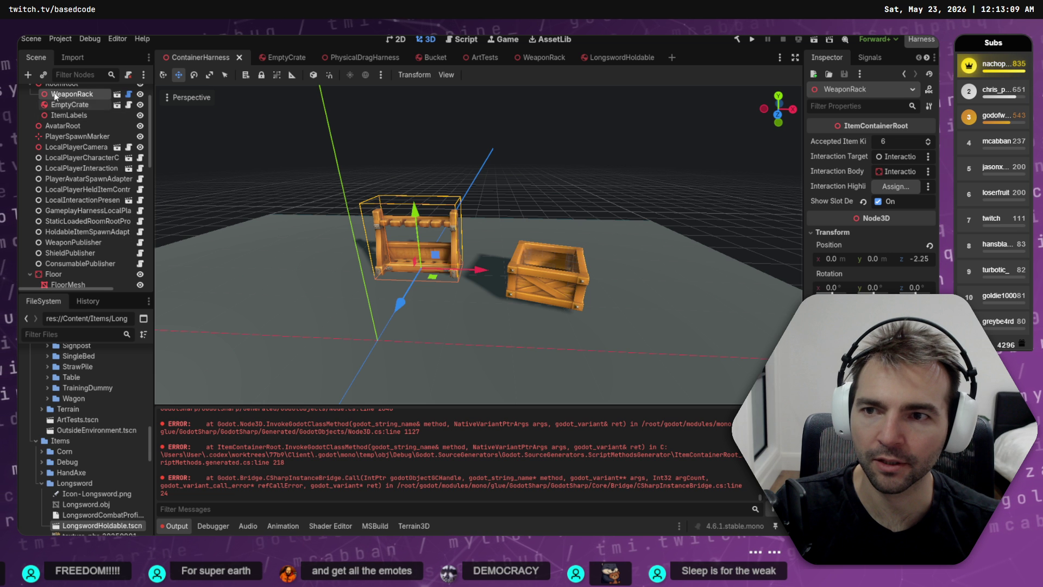
click(561, 148)
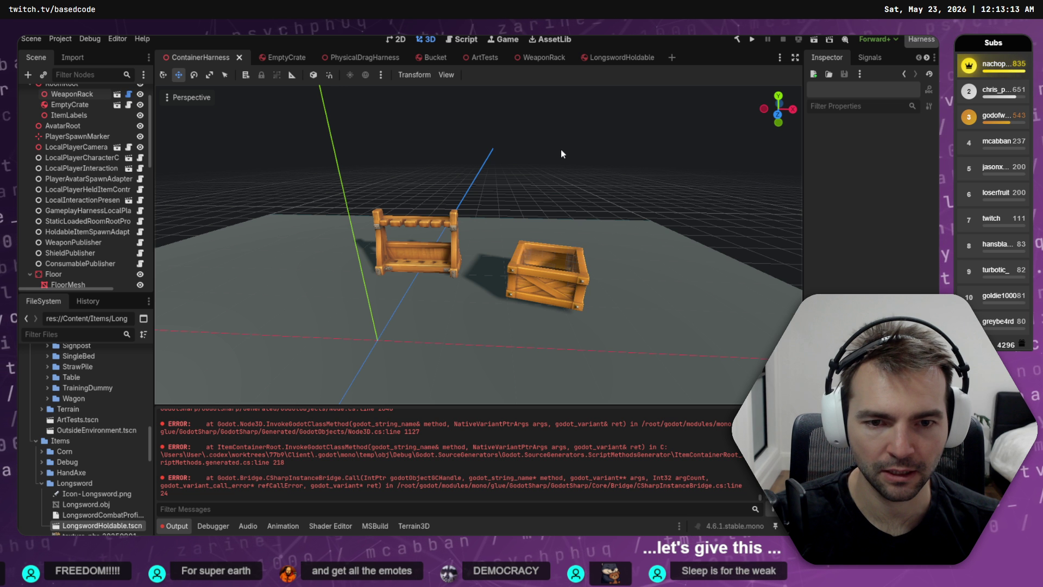
Run and stop the Container Harness, then view its two duplicate slot id 'left' errors
key(ctrl+shift+h)
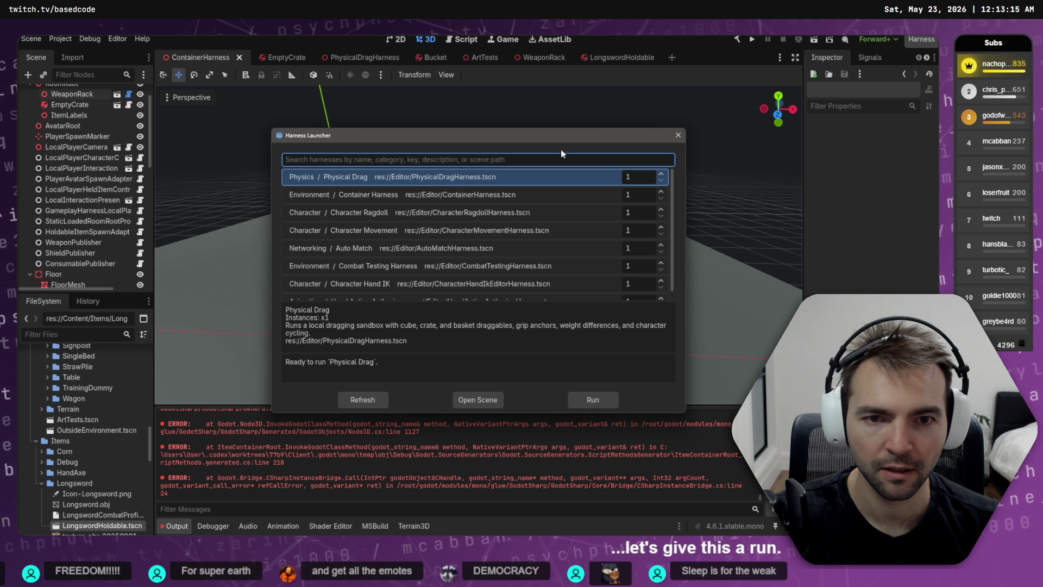
key(Down)
key(Return)
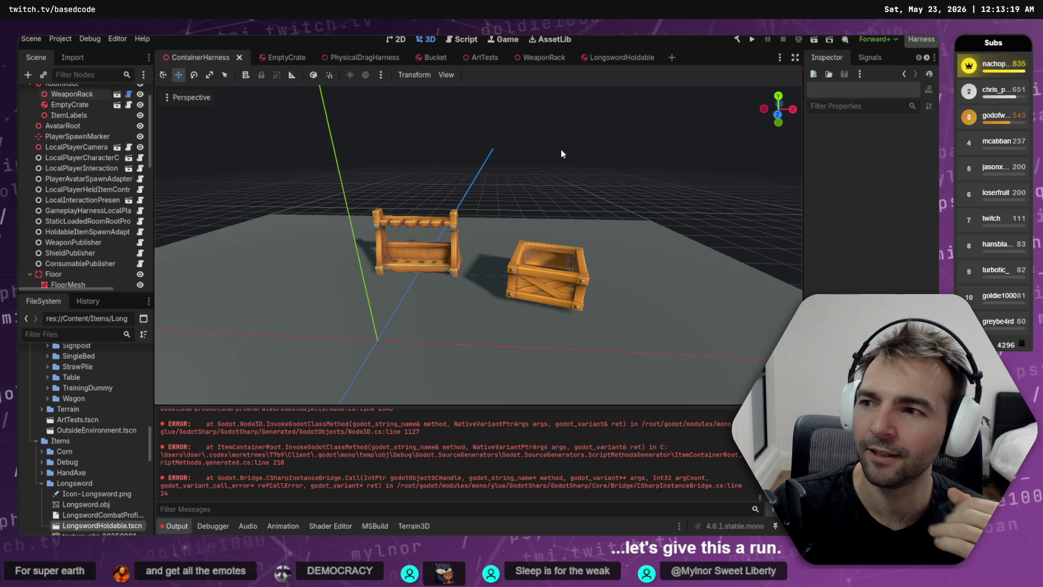
key(F6)
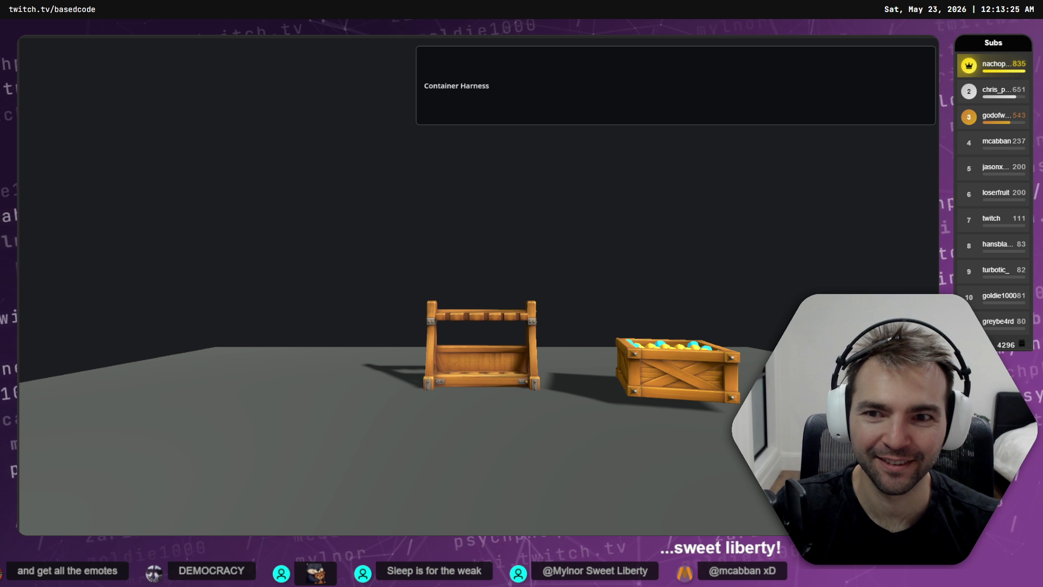
key(F8)
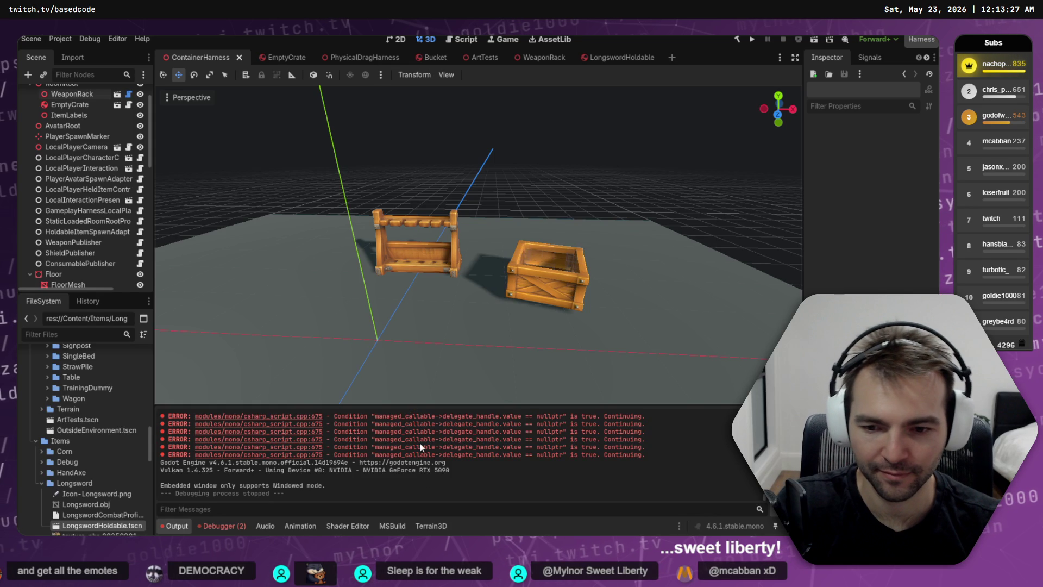
scroll(491, 461, up, 2)
scroll(491, 462, down, 2)
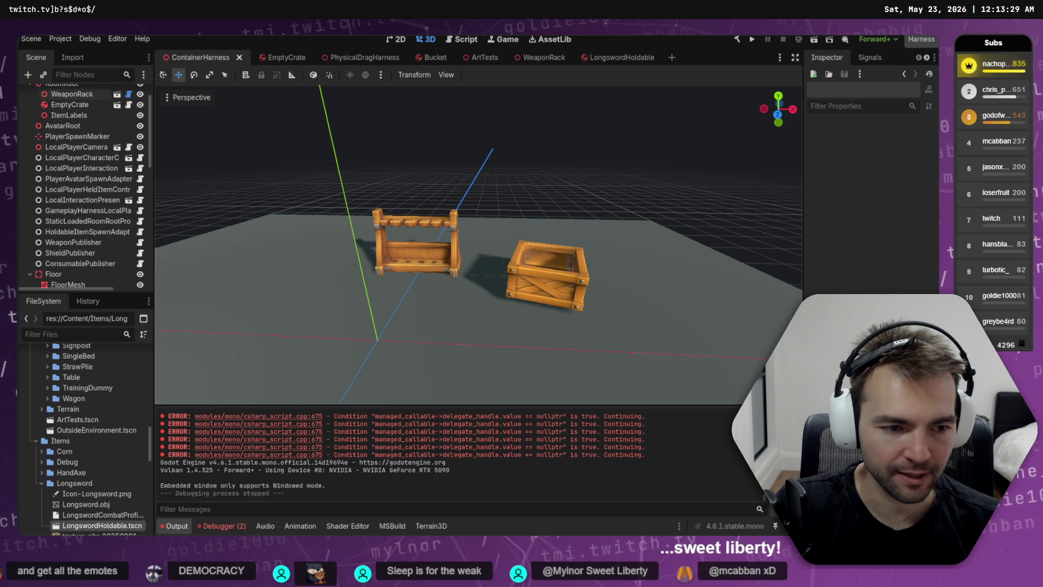
click(218, 525)
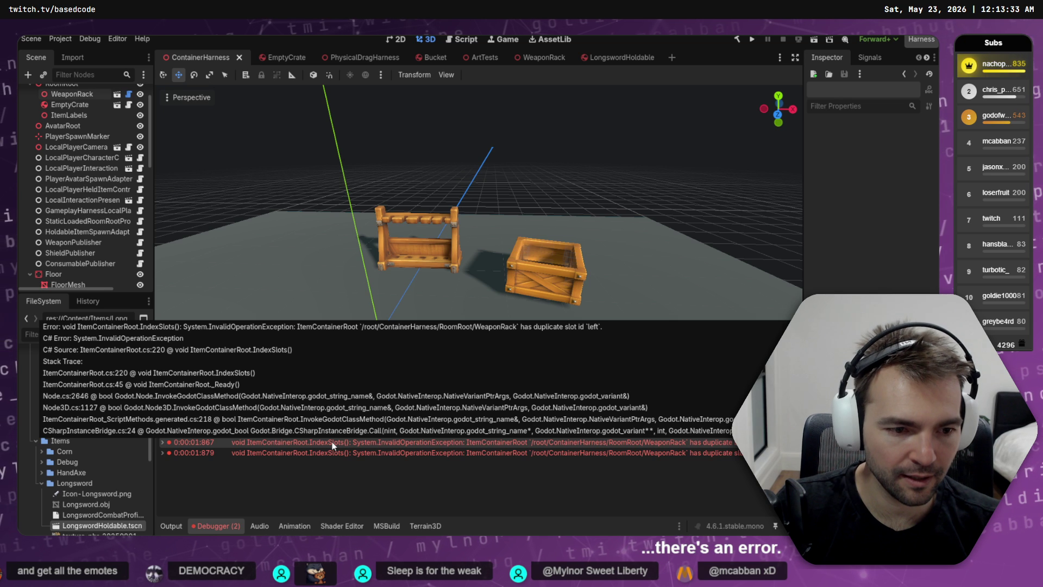
Jump to the duplicate slot id check at line 220 of ItemContainerRoot.cs, then return to WeaponRack
double_click(332, 442)
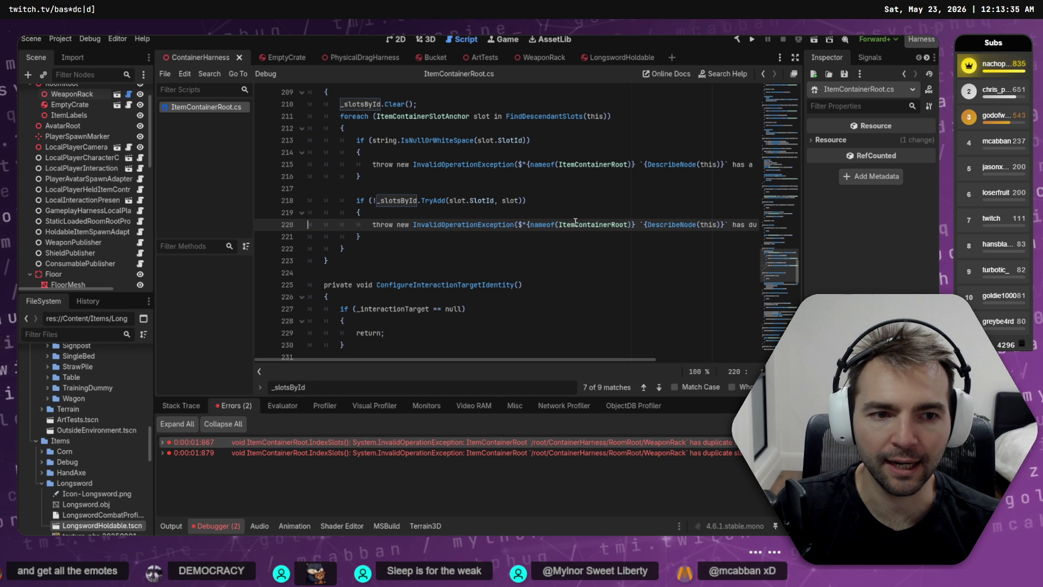
scroll(489, 253, up, 1)
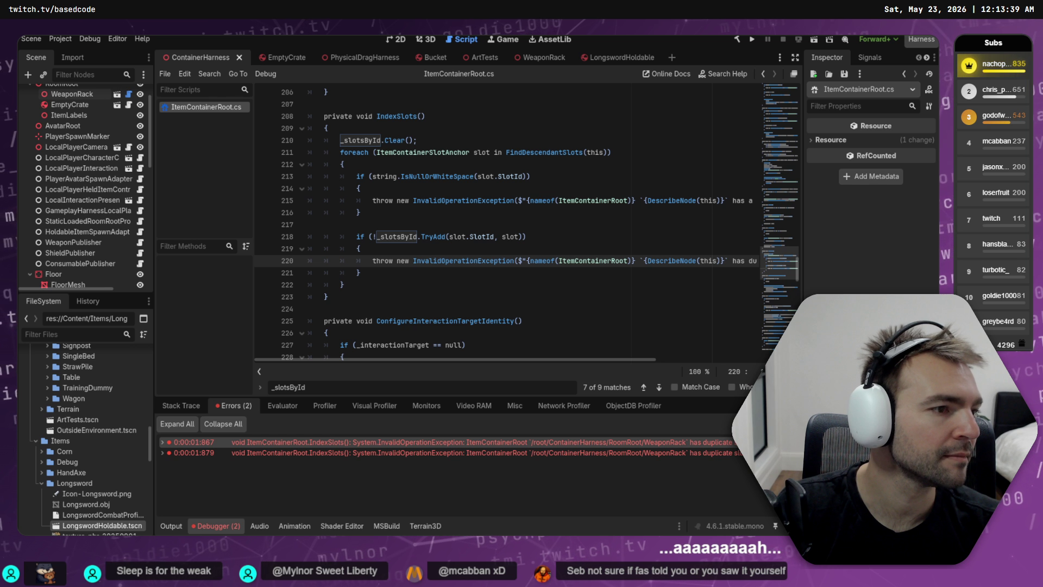
click(616, 58)
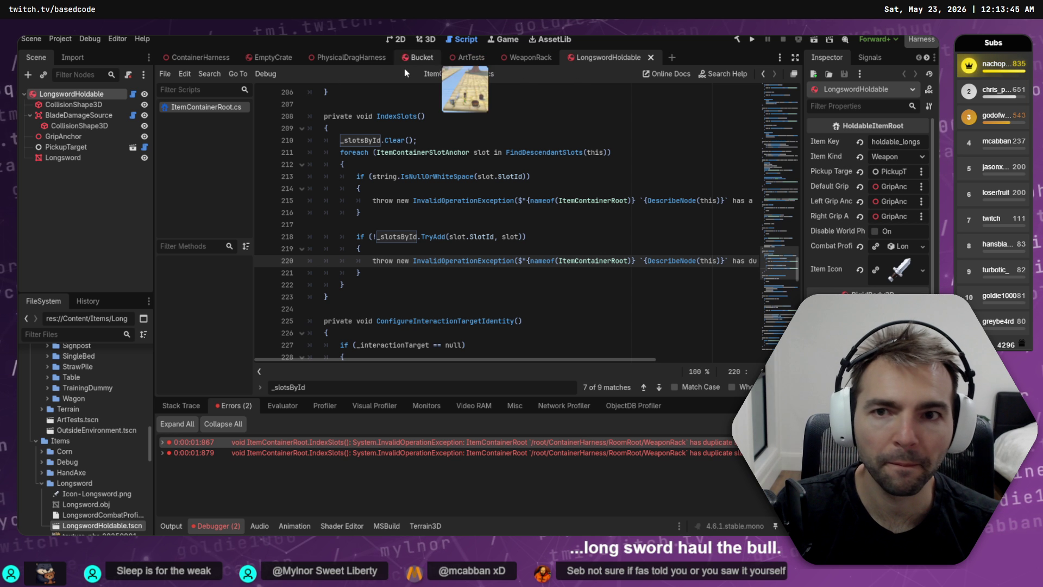
click(525, 57)
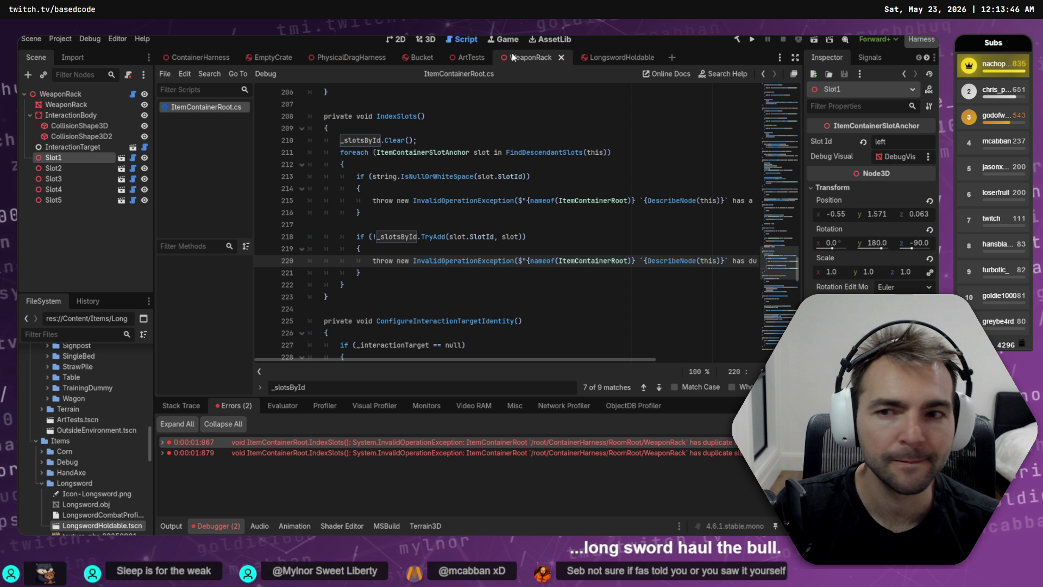
Give Slot2 and Slot1 the slot ids two and one
click(71, 168)
click(916, 140)
text(T)
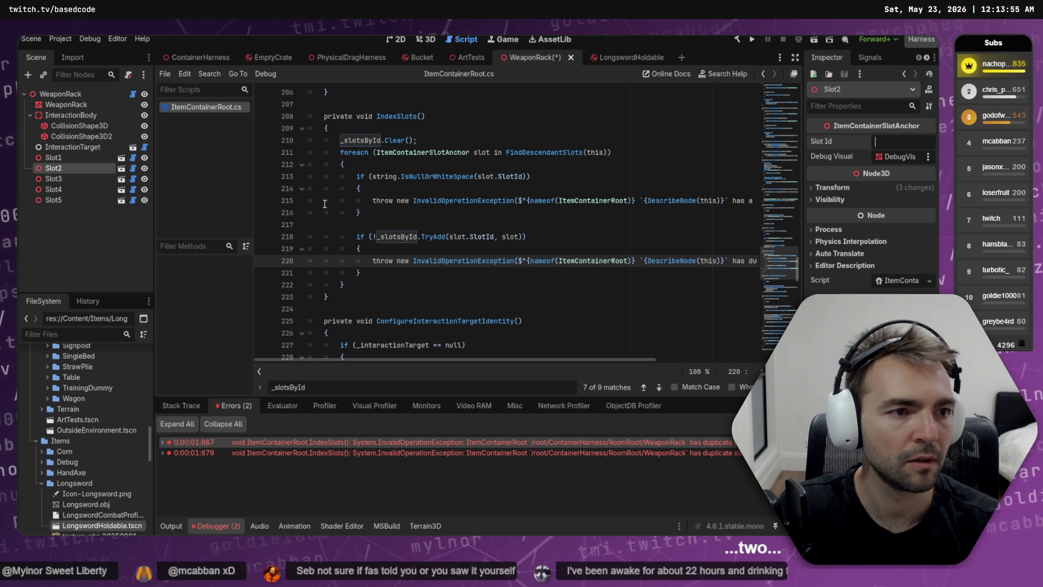
click(53, 157)
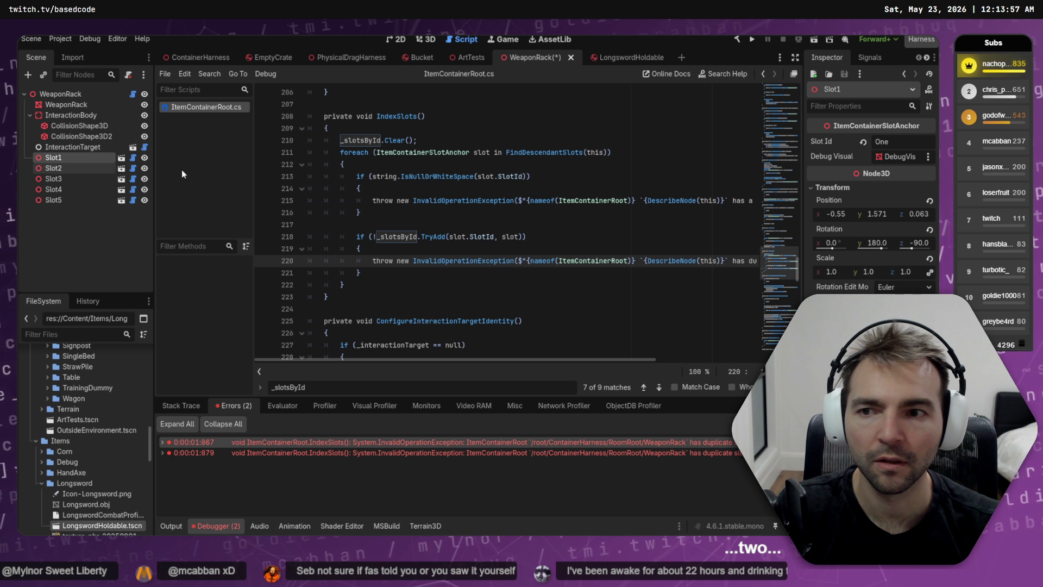
click(915, 142)
text(on)
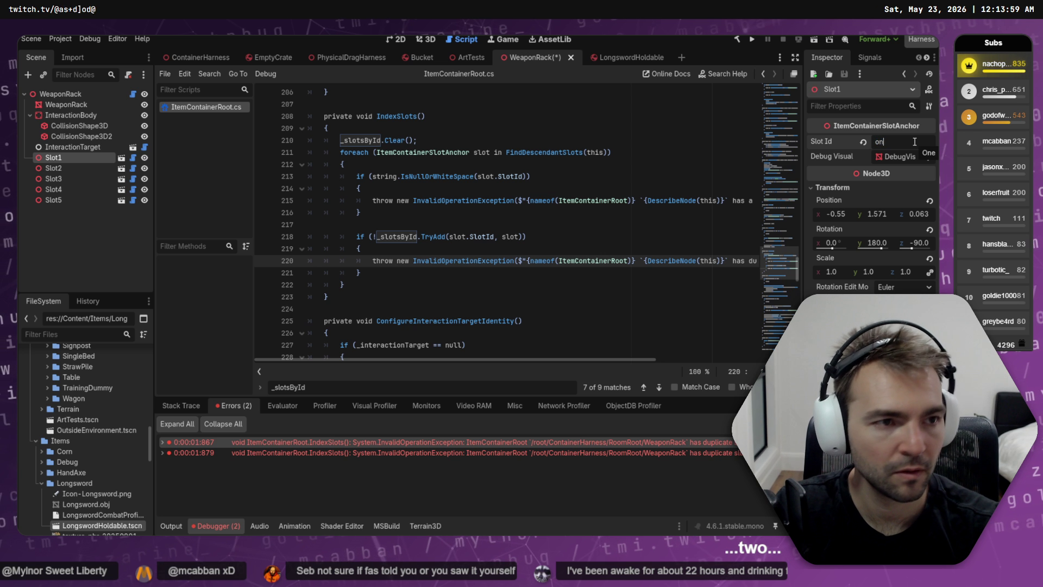
click(51, 169)
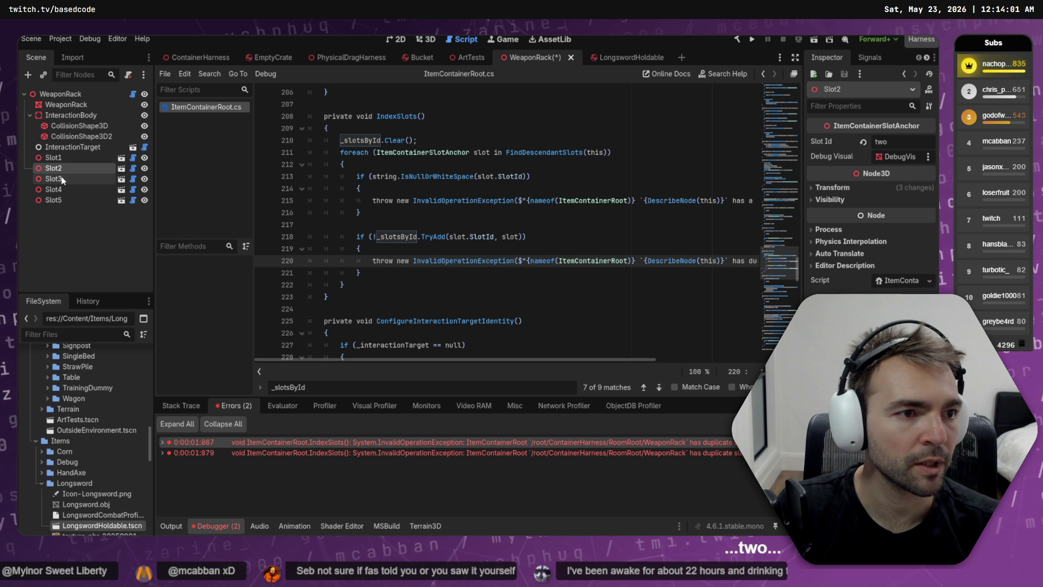
Set the Slot3, Slot4 and Slot5 ids to three, four and five, and save the scene
click(54, 179)
click(911, 140)
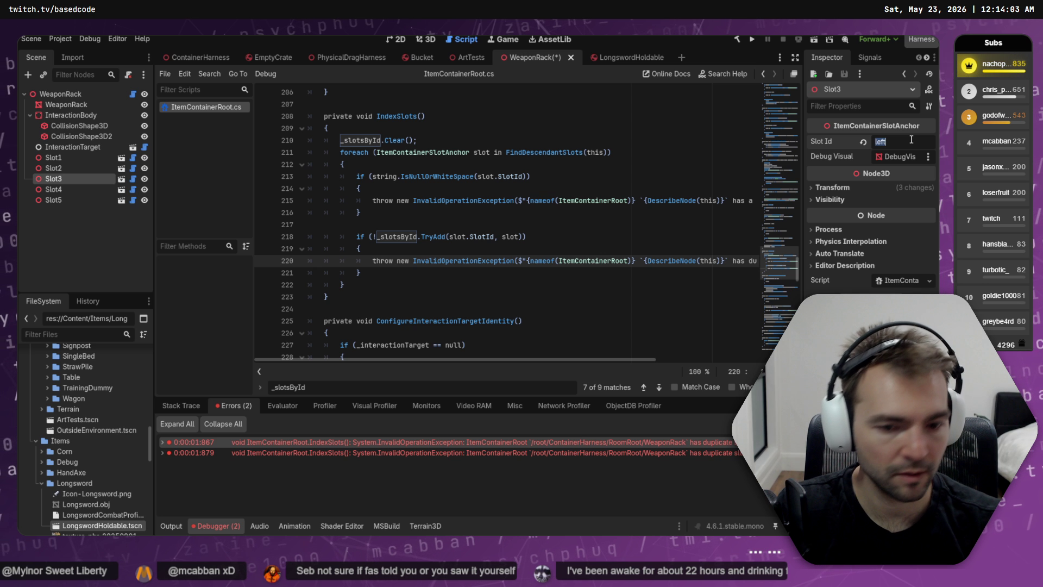
click(54, 189)
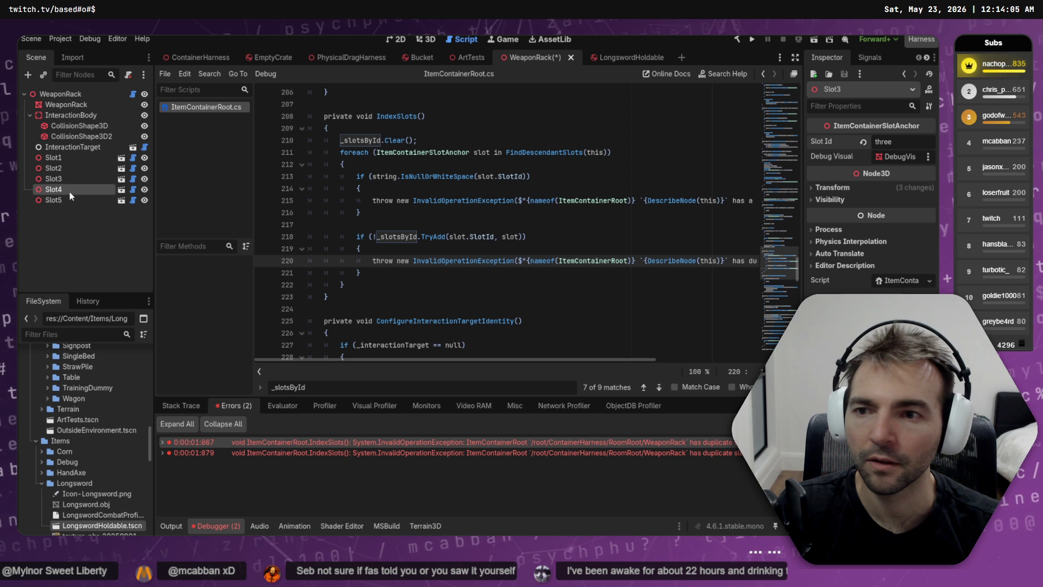
click(910, 145)
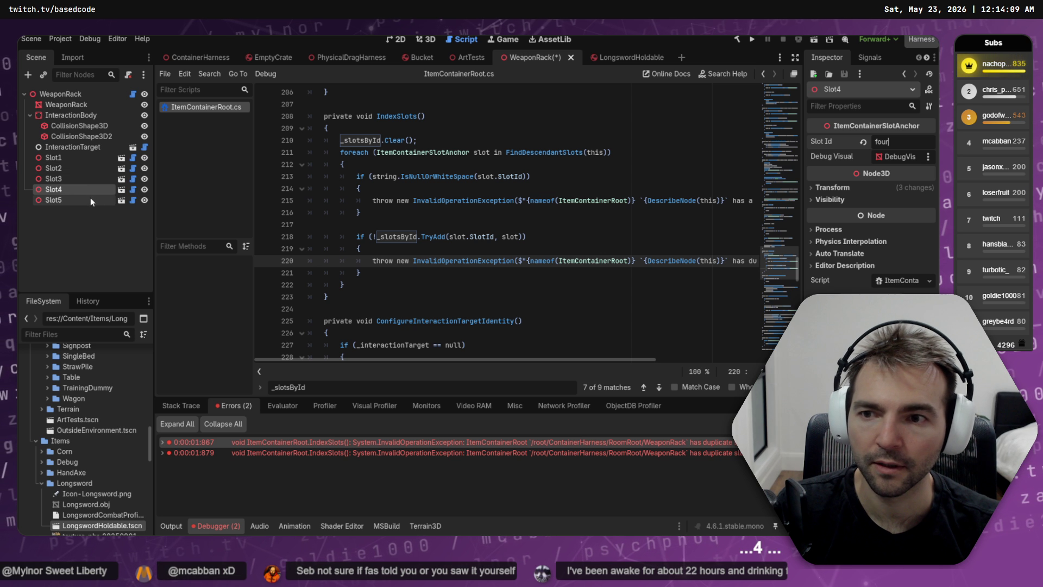
click(90, 198)
click(909, 139)
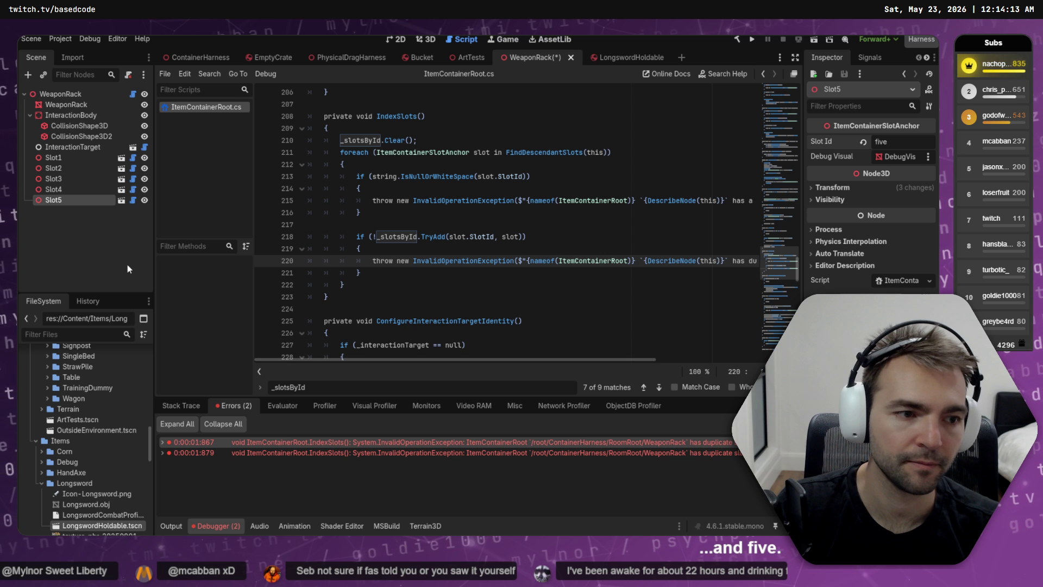
click(60, 241)
key(ctrl+s)
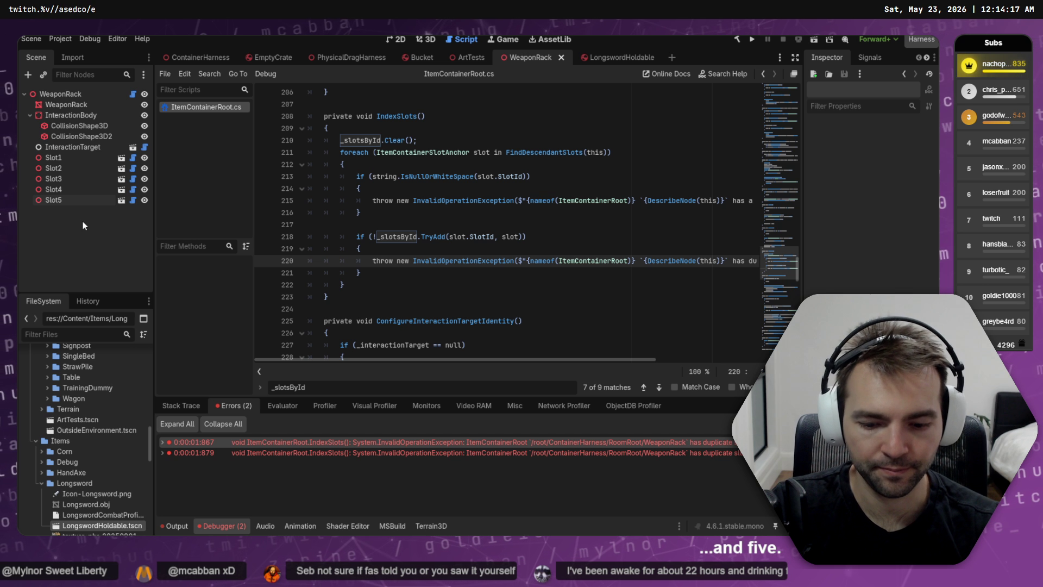
key(ctrl+shift+h)
Run the container harness and store the hand axe in the weapon rack
key(Escape)
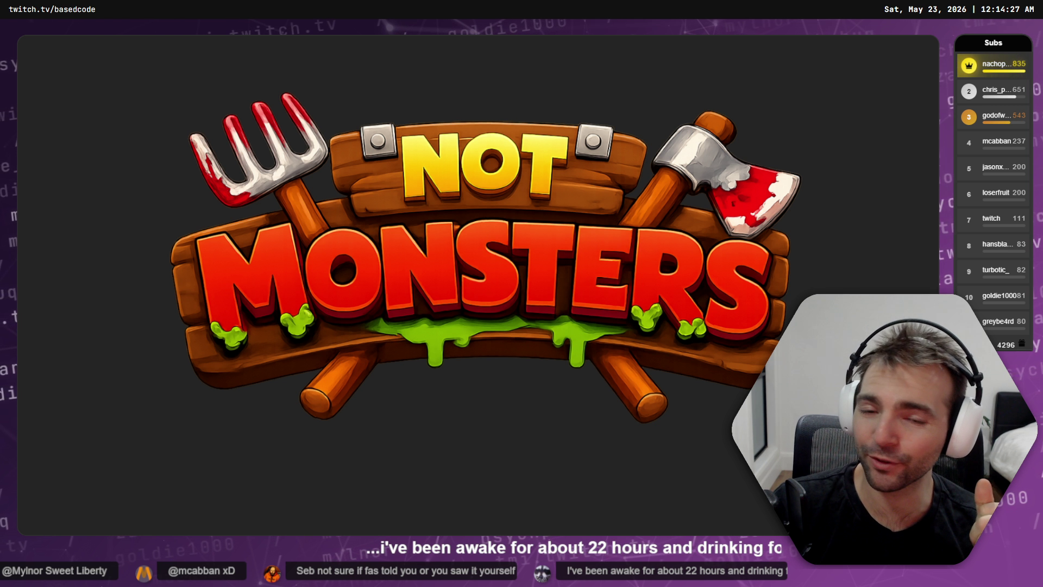
key(w)
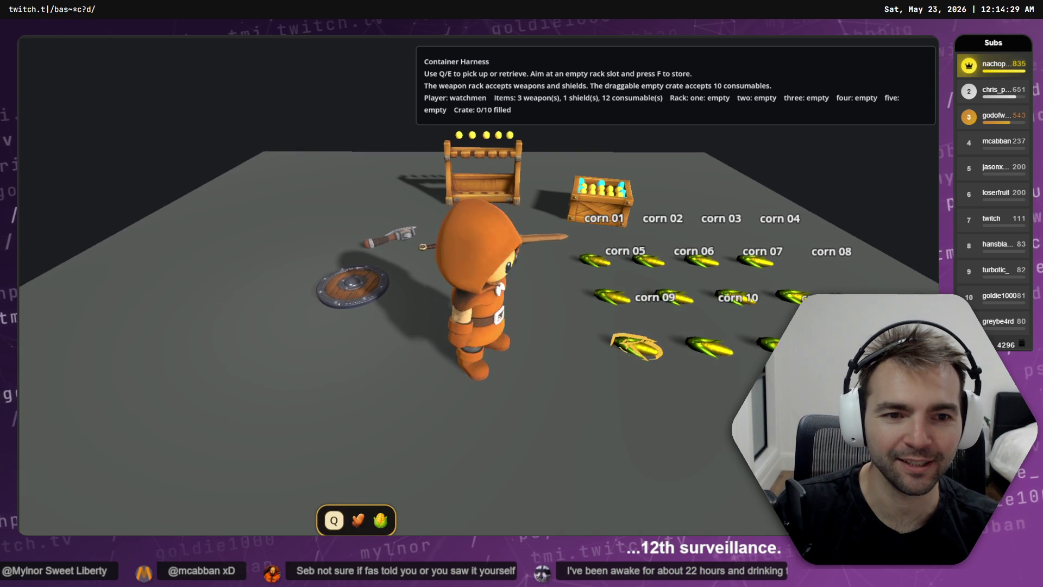
key(w)
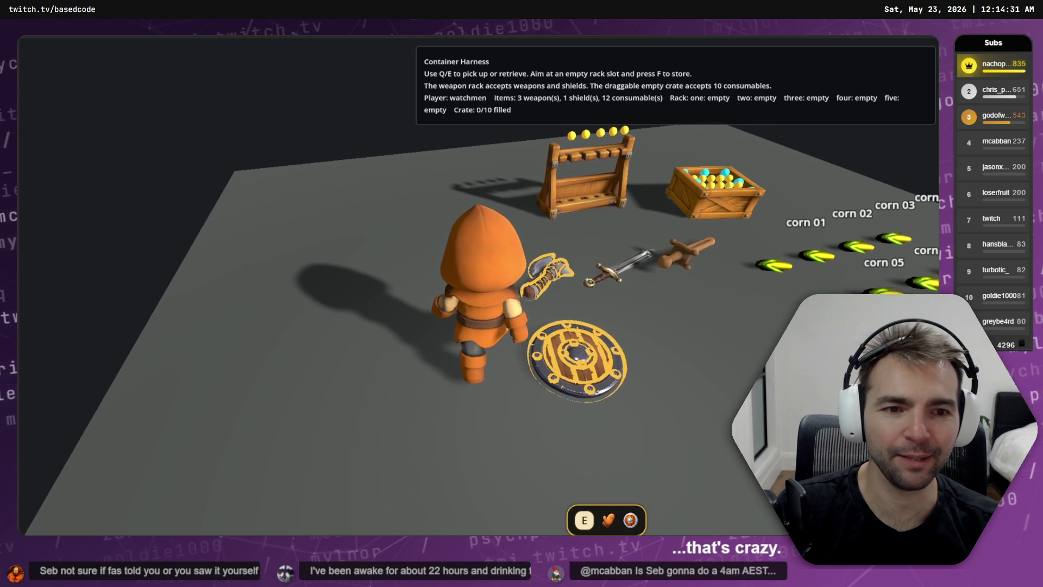
key(e)
key(w)
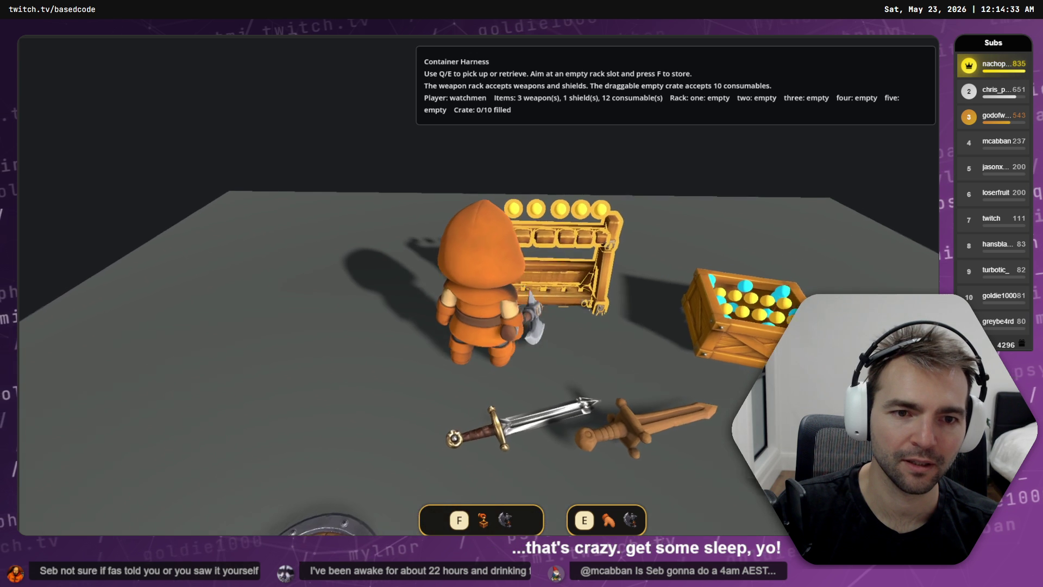
key(f)
Store the longsword in rack slot two and the wooden sword in slot four
key(s)
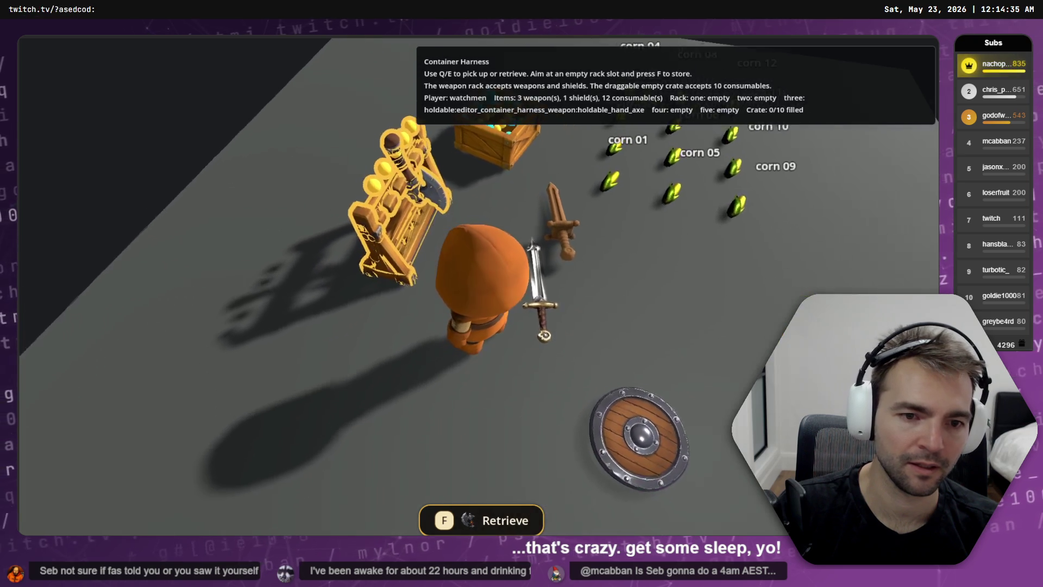
key(e)
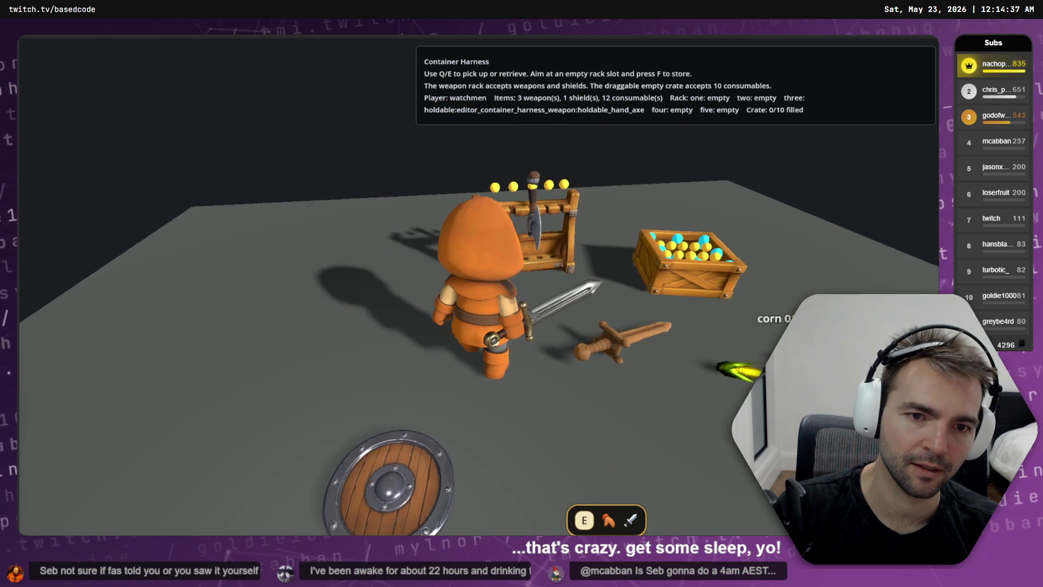
key(w)
key(f)
key(e)
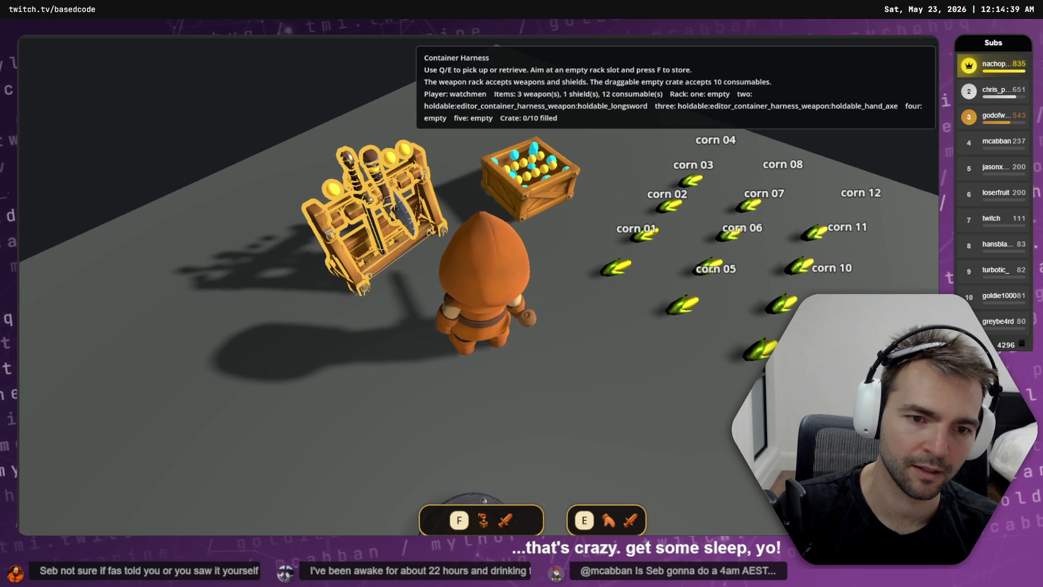
key(w)
key(f)
Pick up the shield and store it in the rack's first slot
key(s)
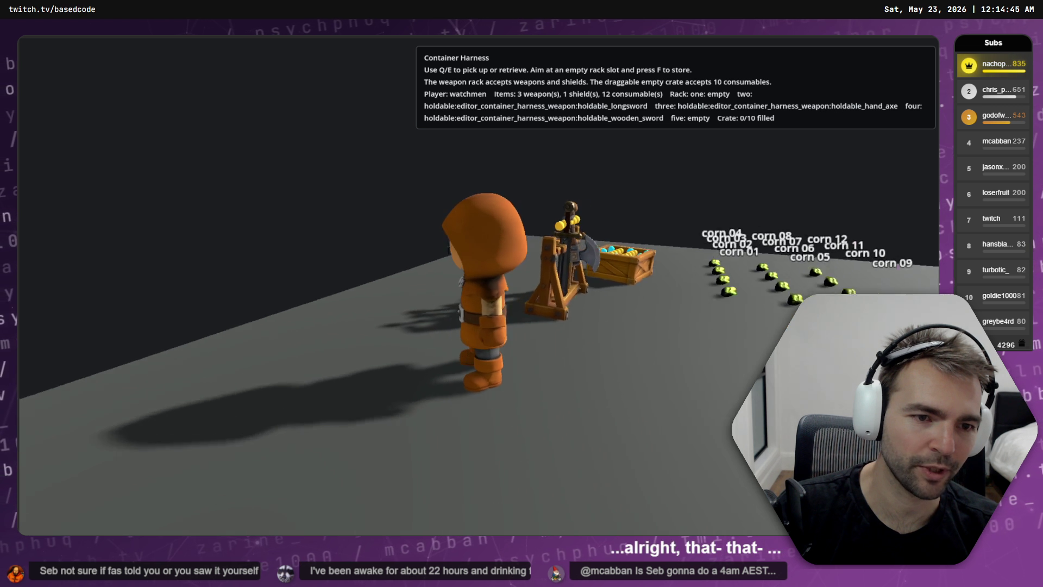
key(w)
key(s)
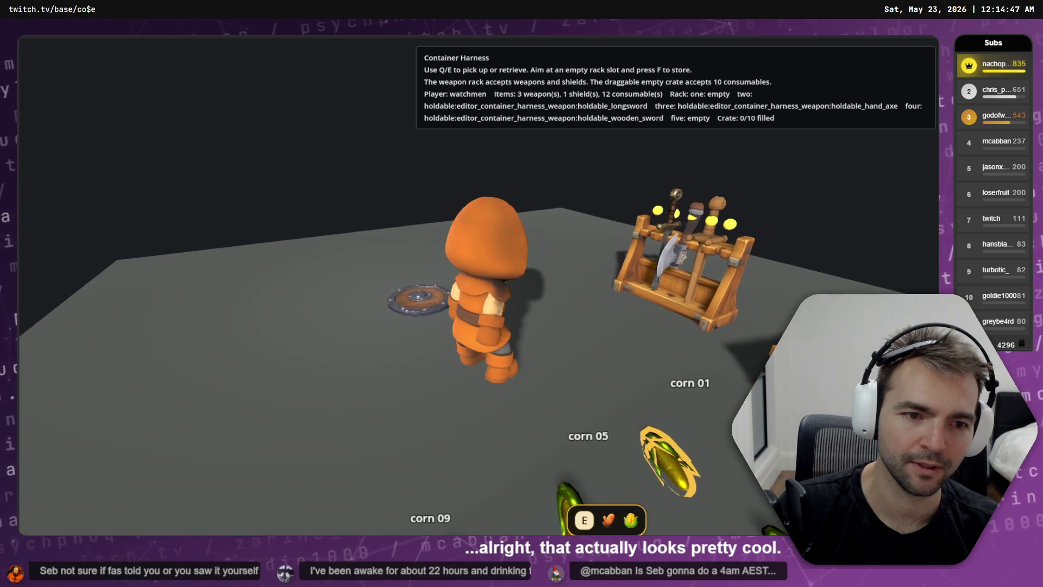
key(q)
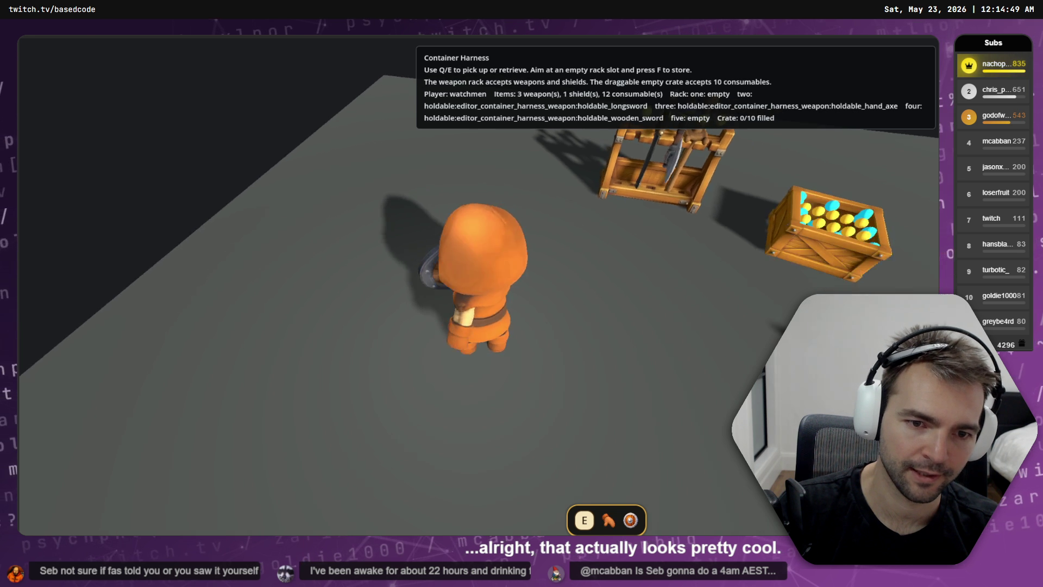
key(w)
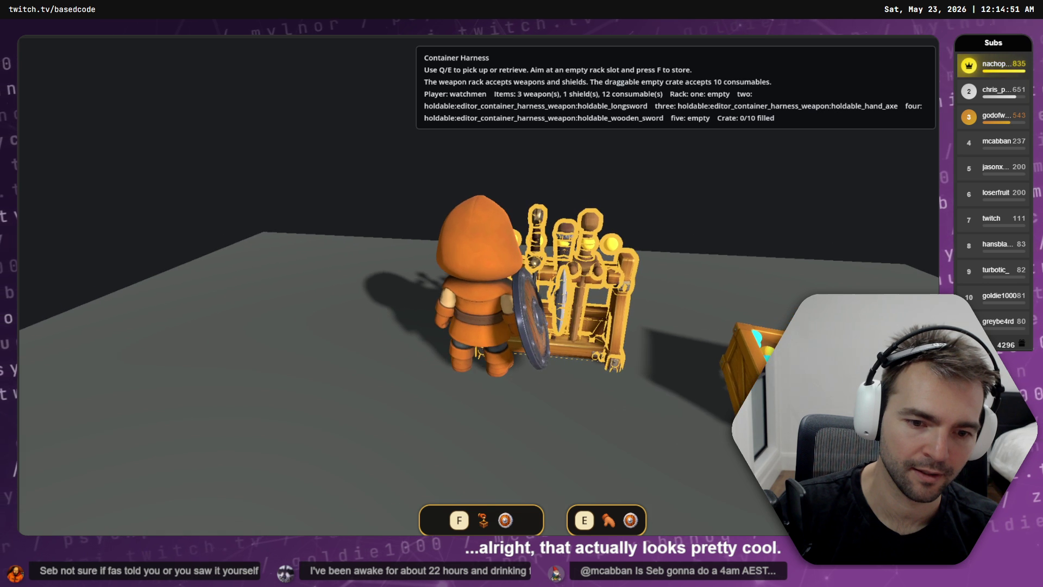
key(f)
Walk around the weapon rack and crate, ending in front of the rack
key(a)
key(s)
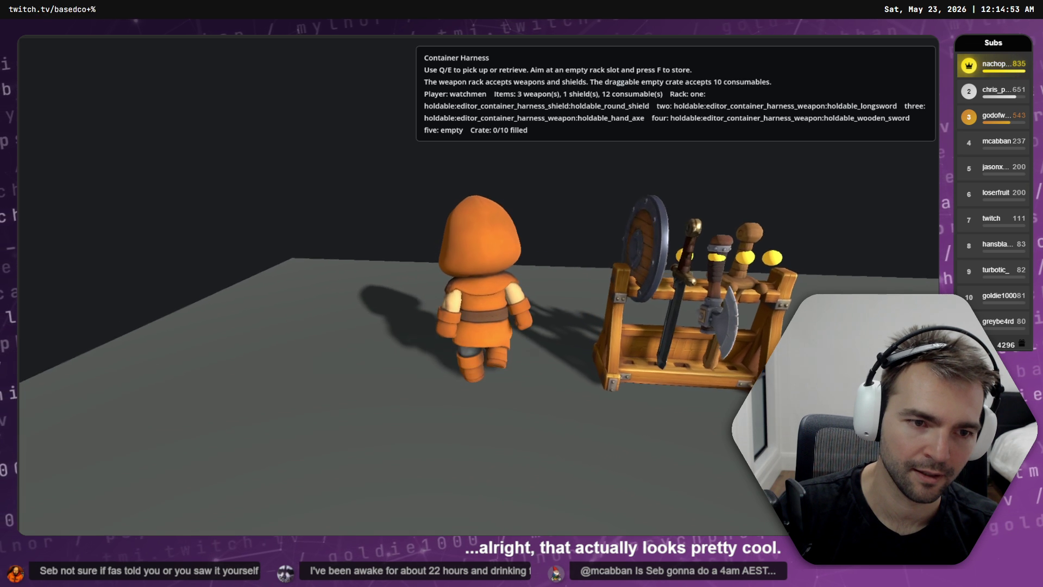
key(d)
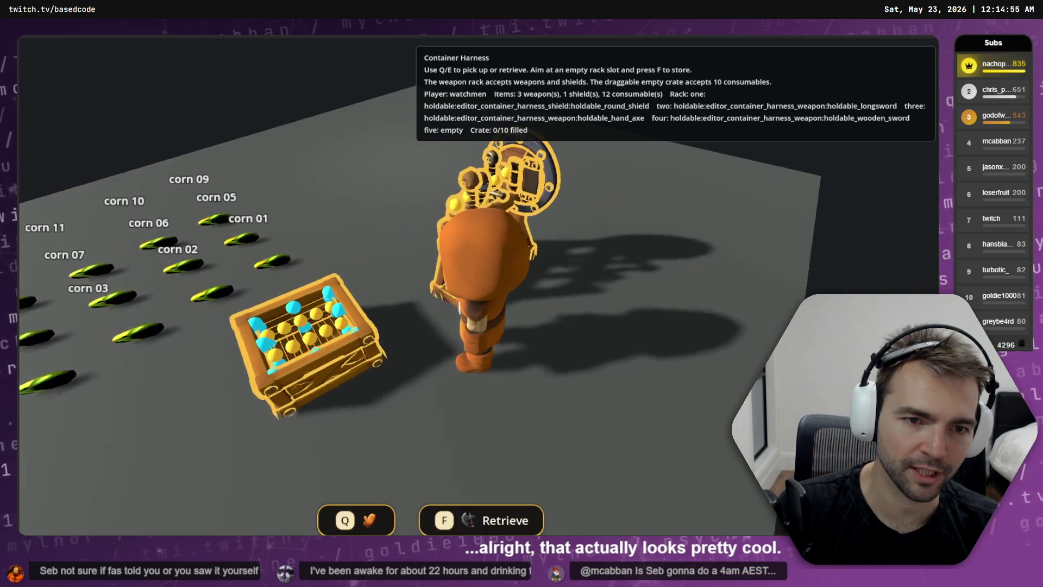
key(a)
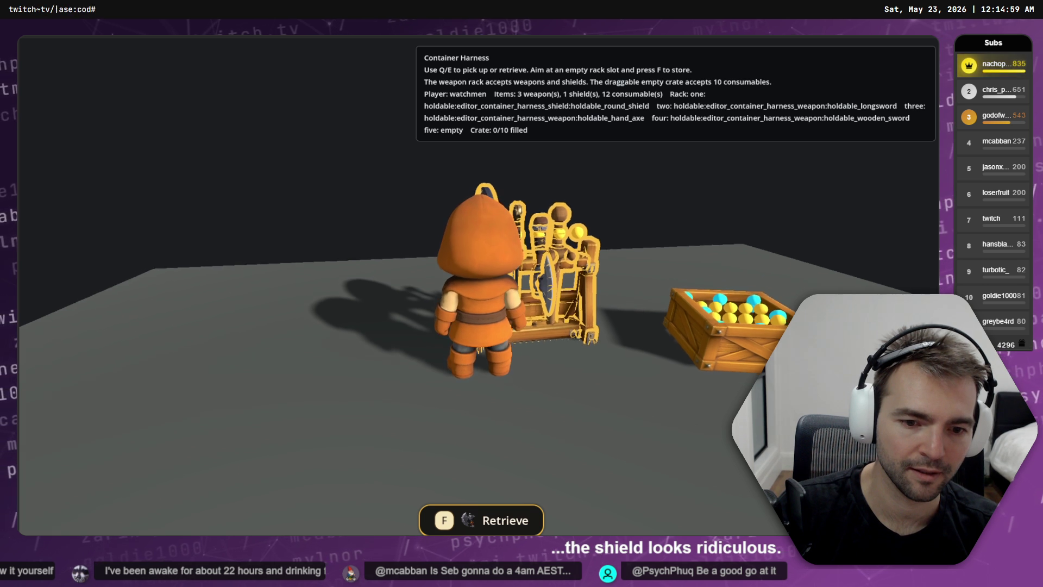
key(d)
key(a)
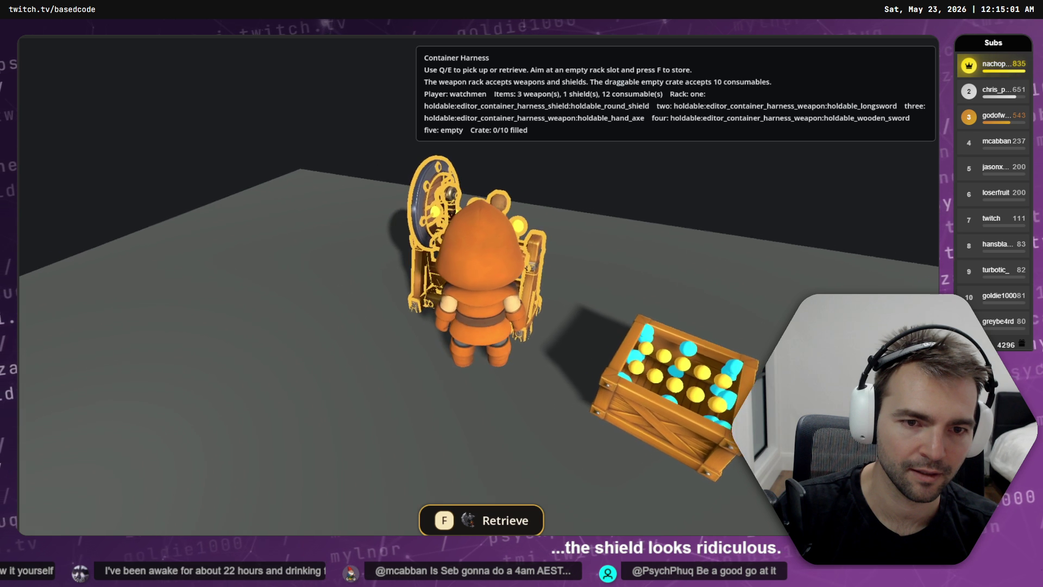
key(a)
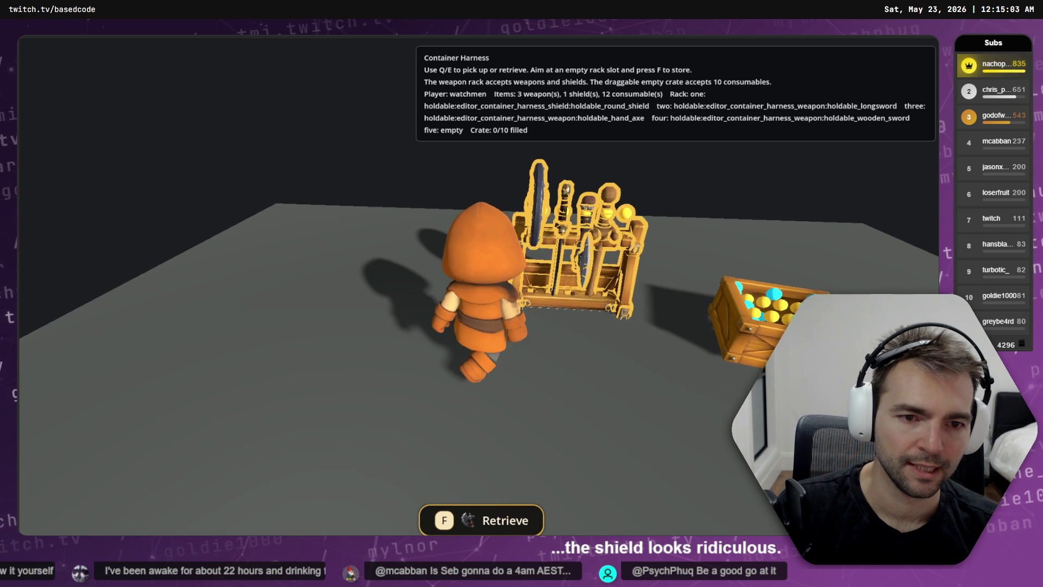
key(a)
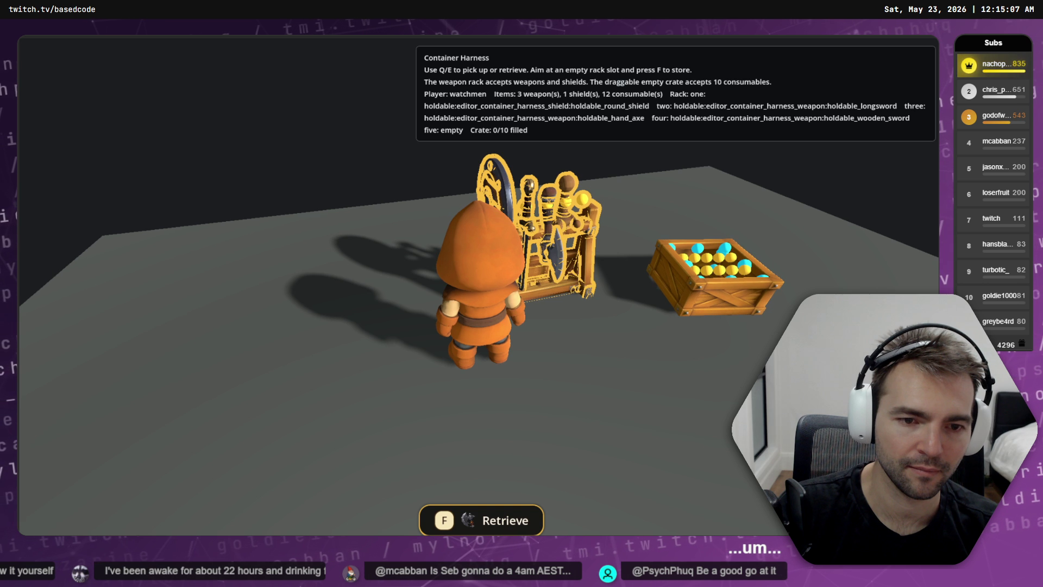
Repeatedly take the hand axe out of rack slot three and put it back
key(f)
key(a)
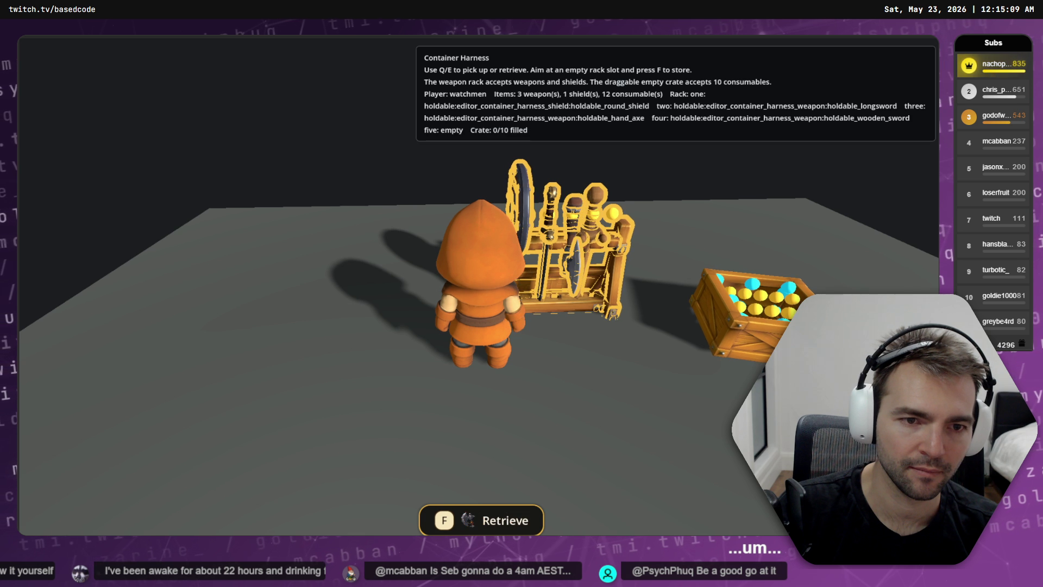
key(f)
key(f)
key(f)
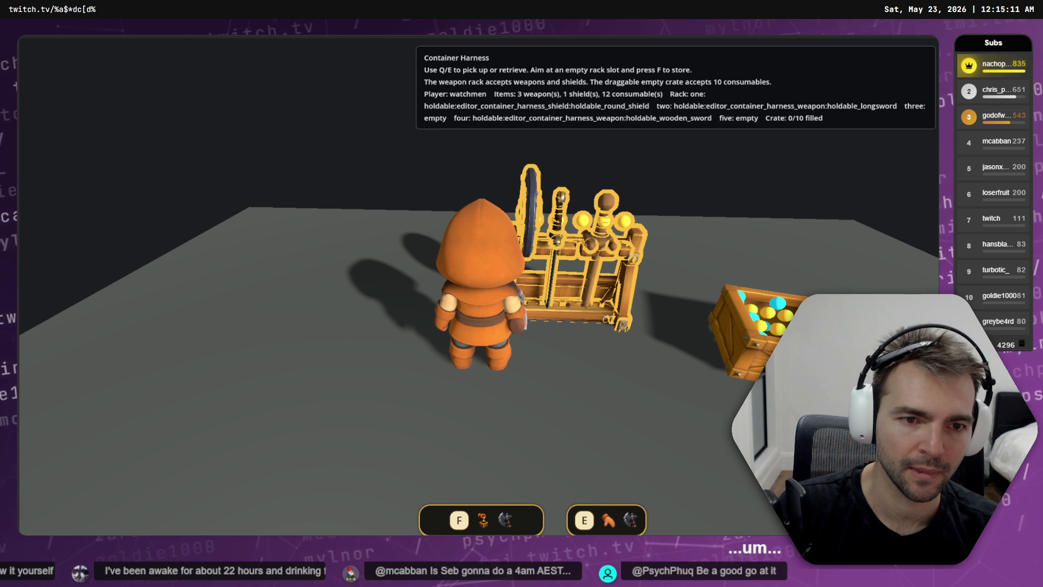
key(f)
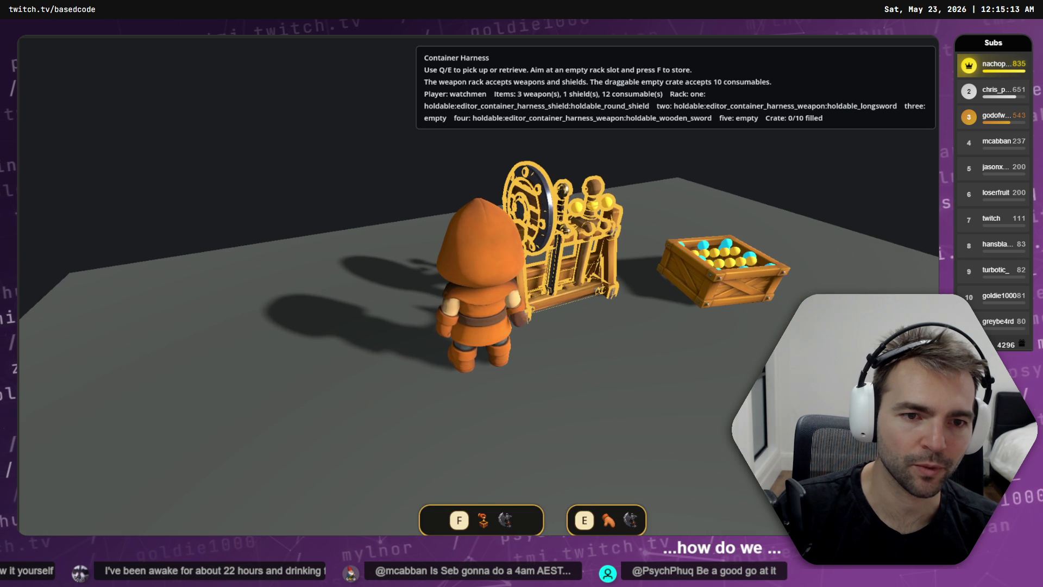
key(f)
key(a)
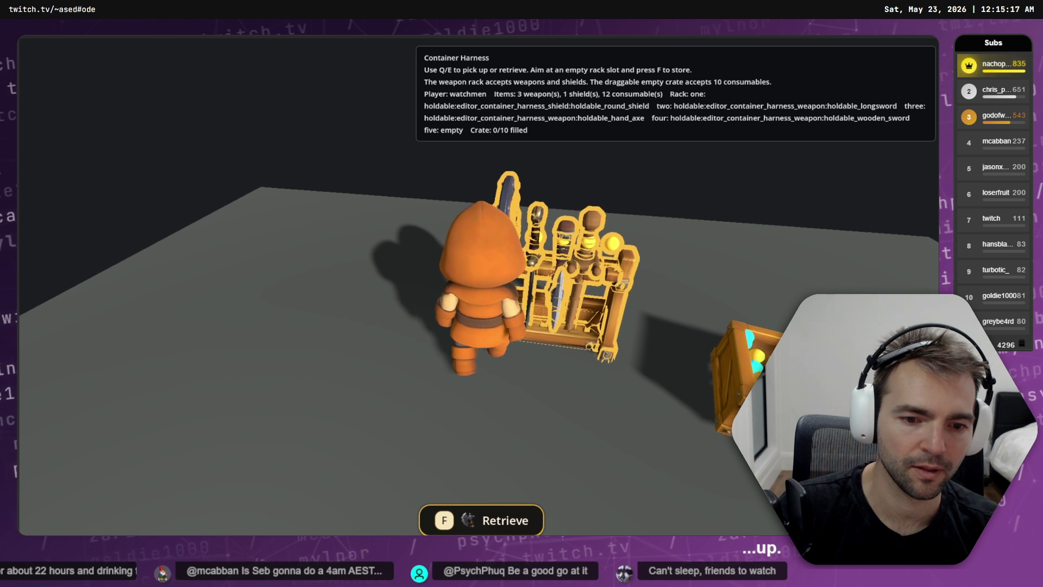
key(f)
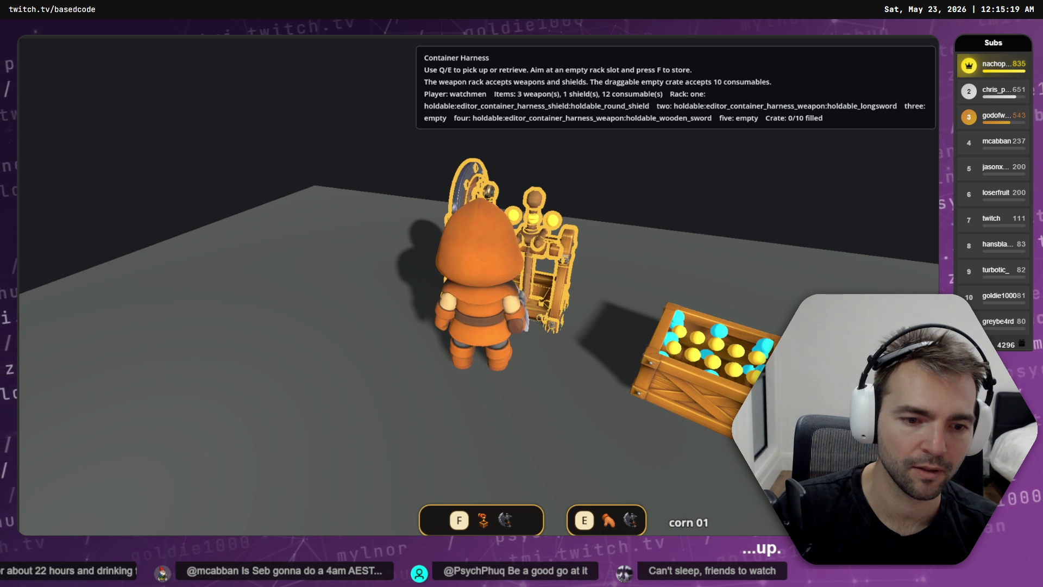
key(f)
key(s)
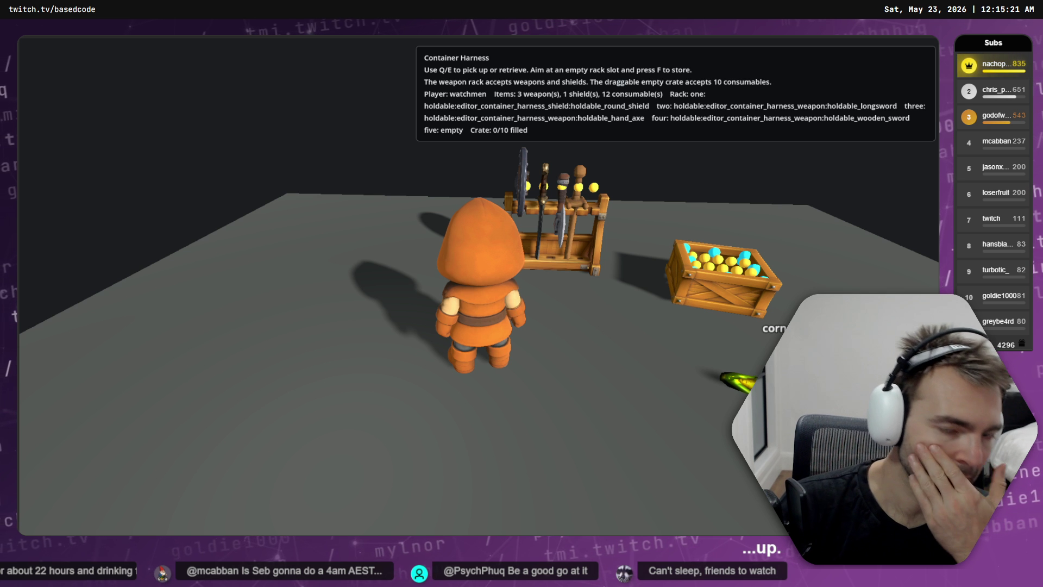
Walk the character away from the rack toward the corn
key(d)
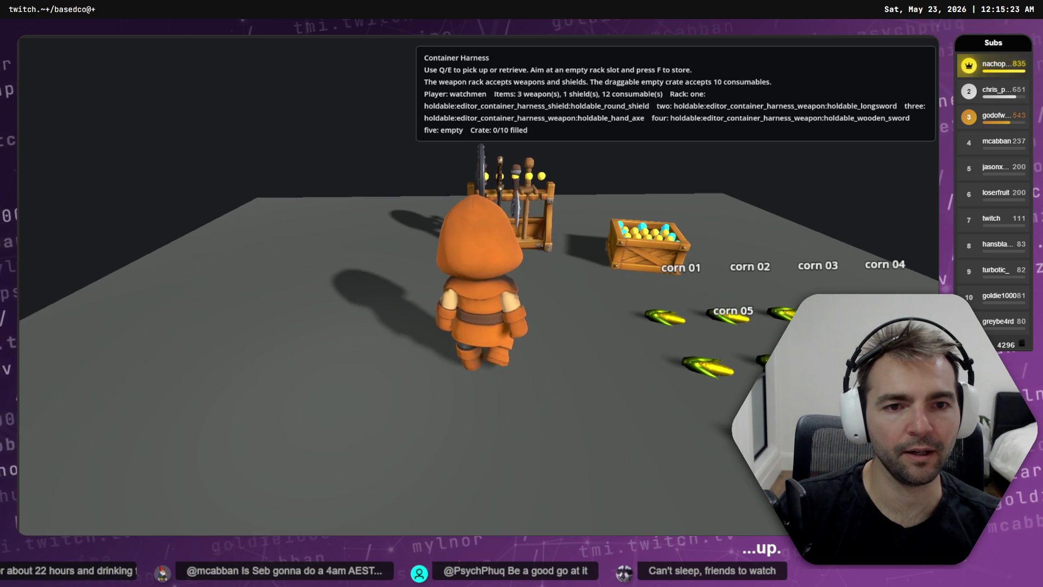
key(w)
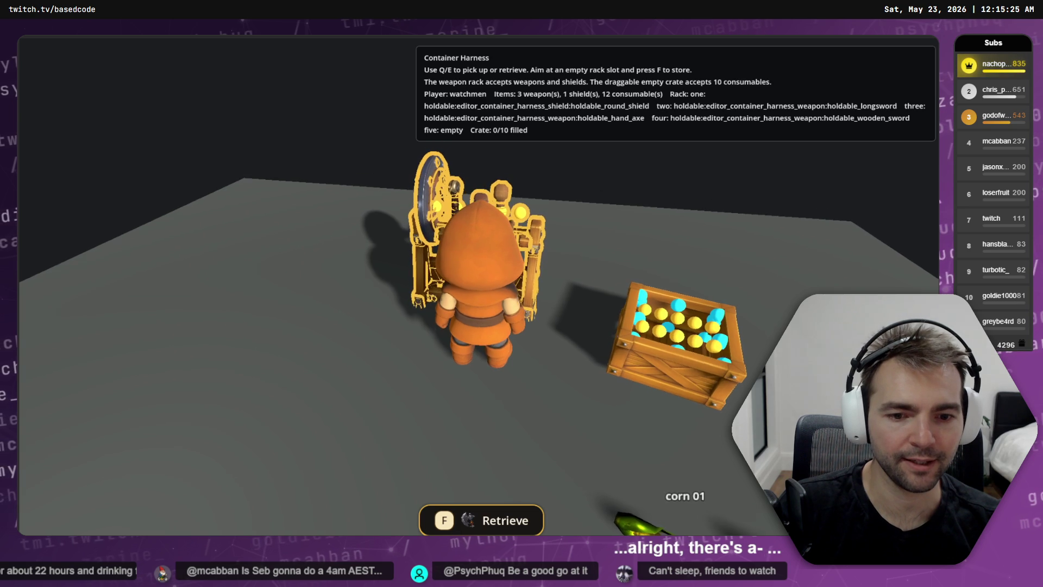
key(d)
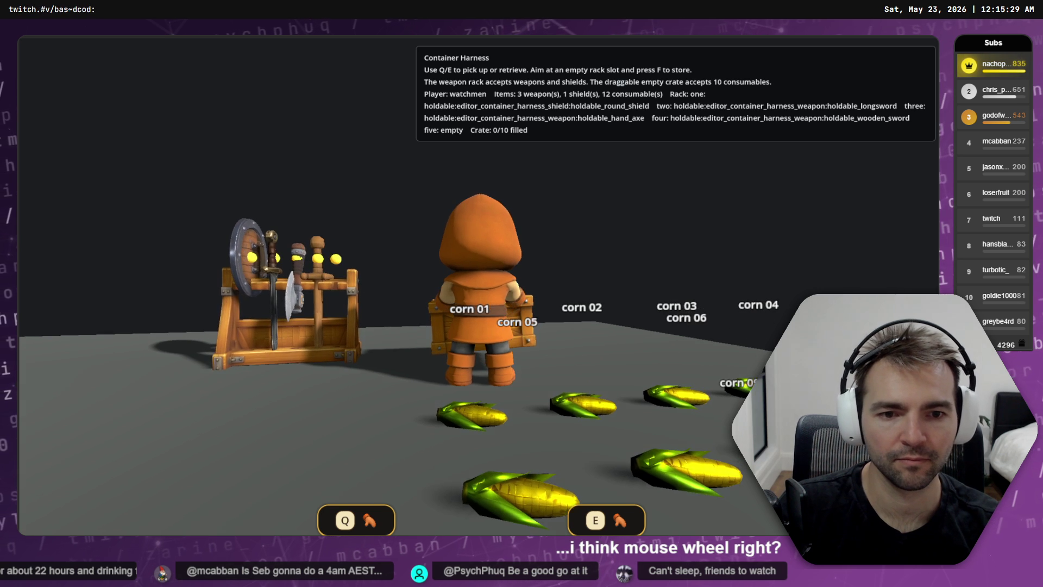
Walk around the rack to the corn rows and pick up the crate
scroll(478, 293, down, 5)
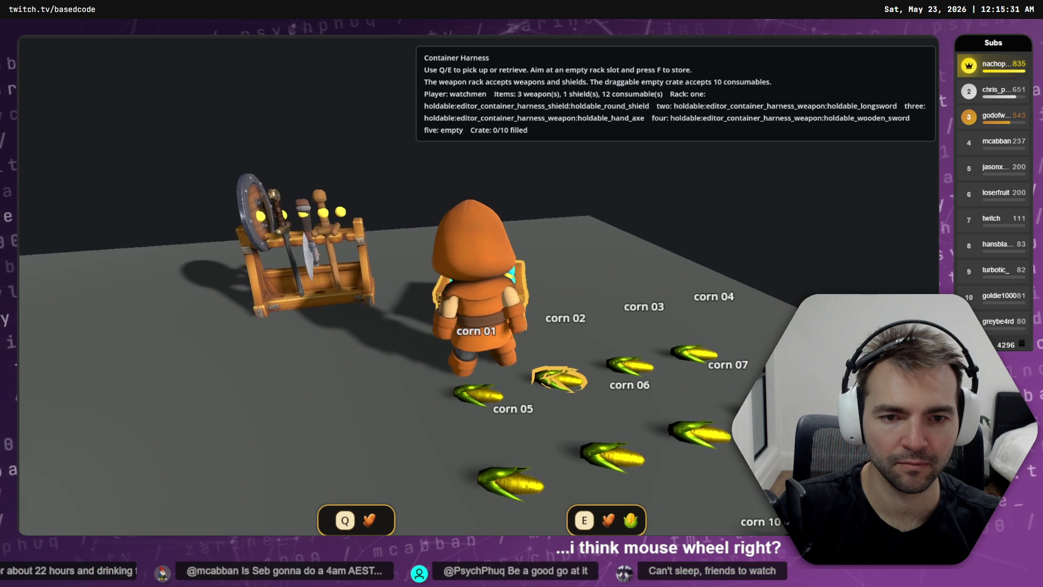
key(w)
key(a)
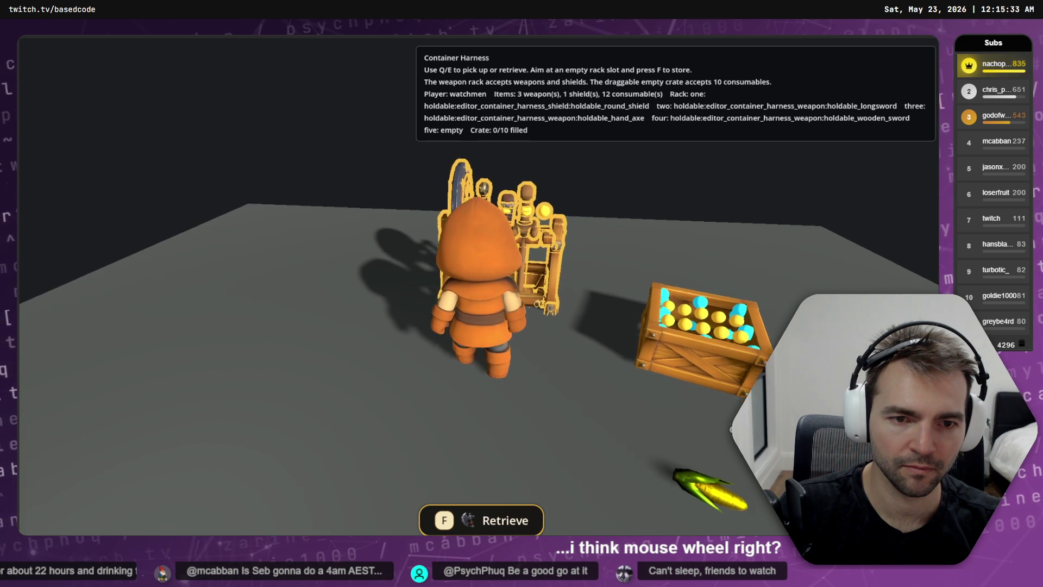
key(a)
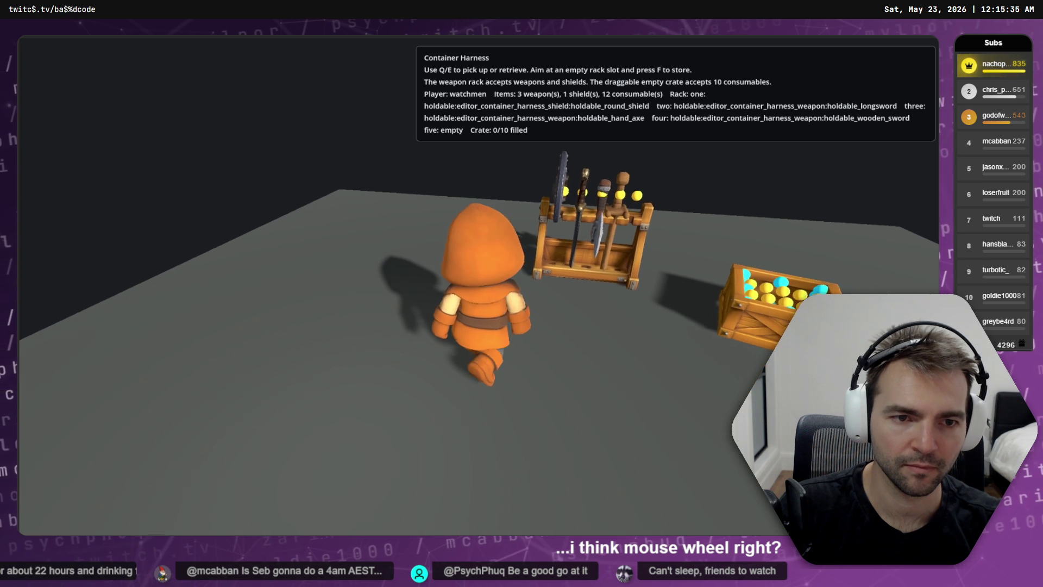
key(d)
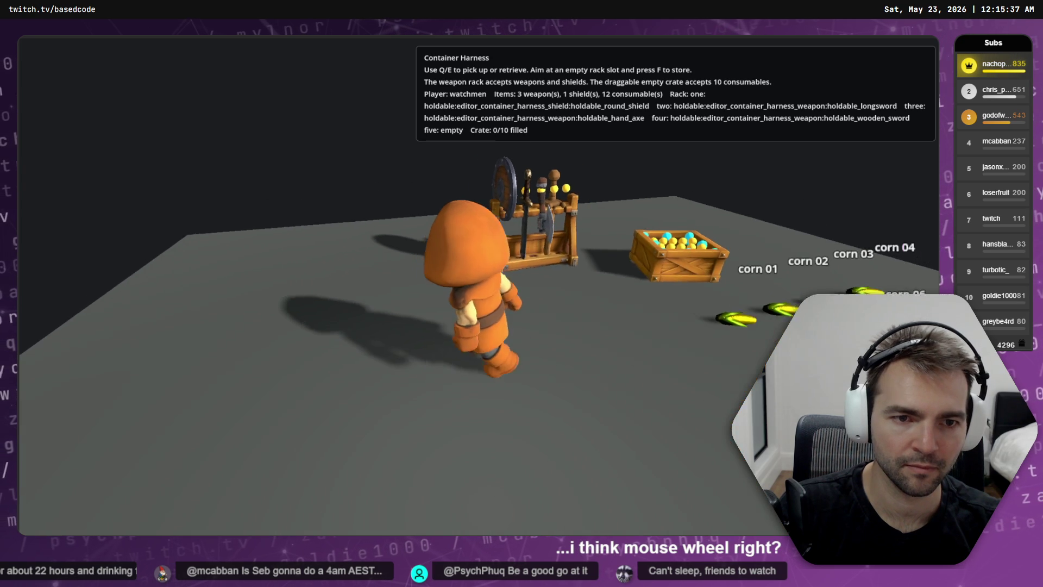
key(q)
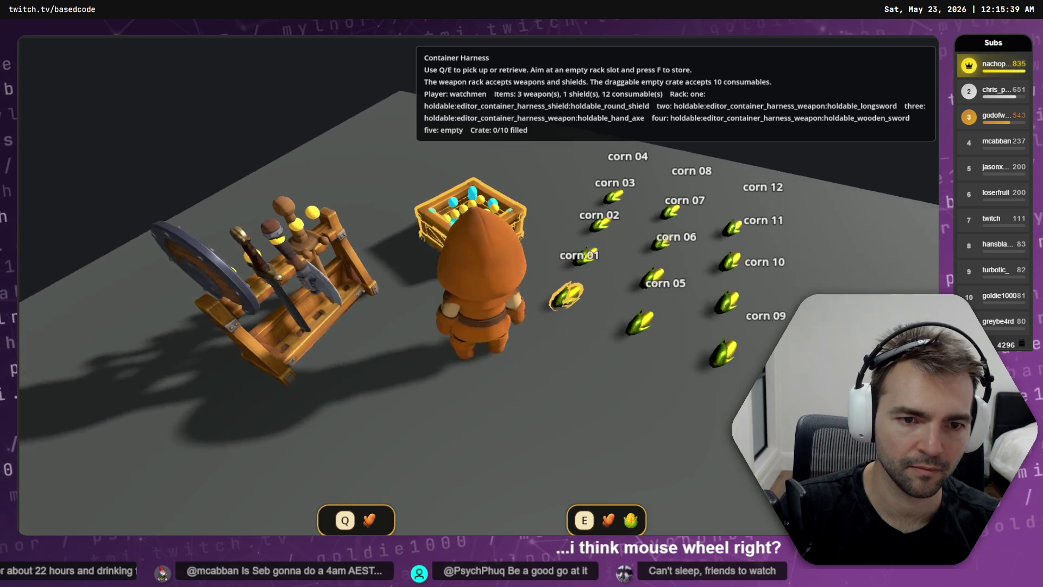
Store the first six corn pieces in the crate
key(f)
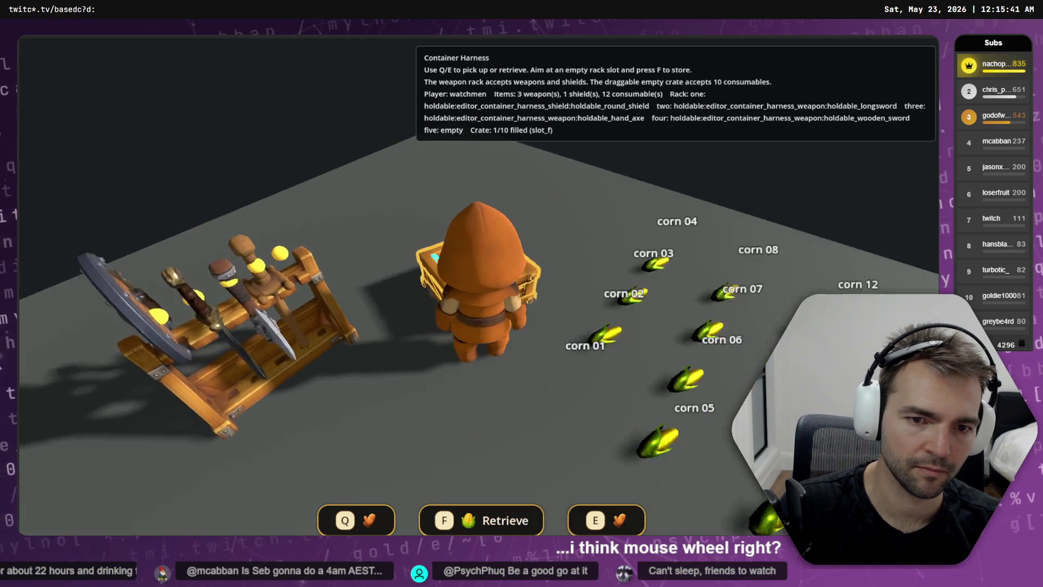
key(f)
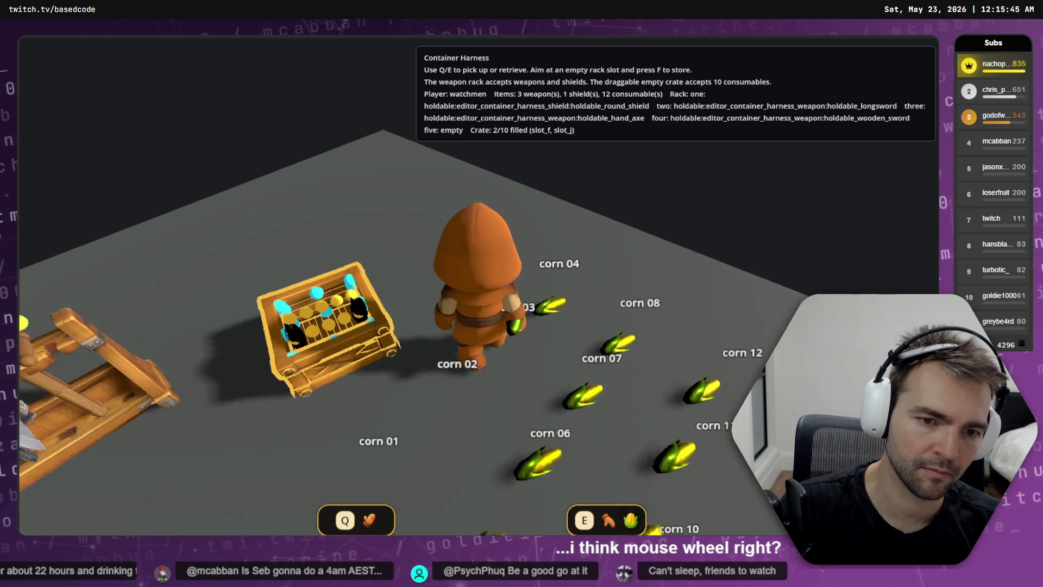
key(f)
key(w)
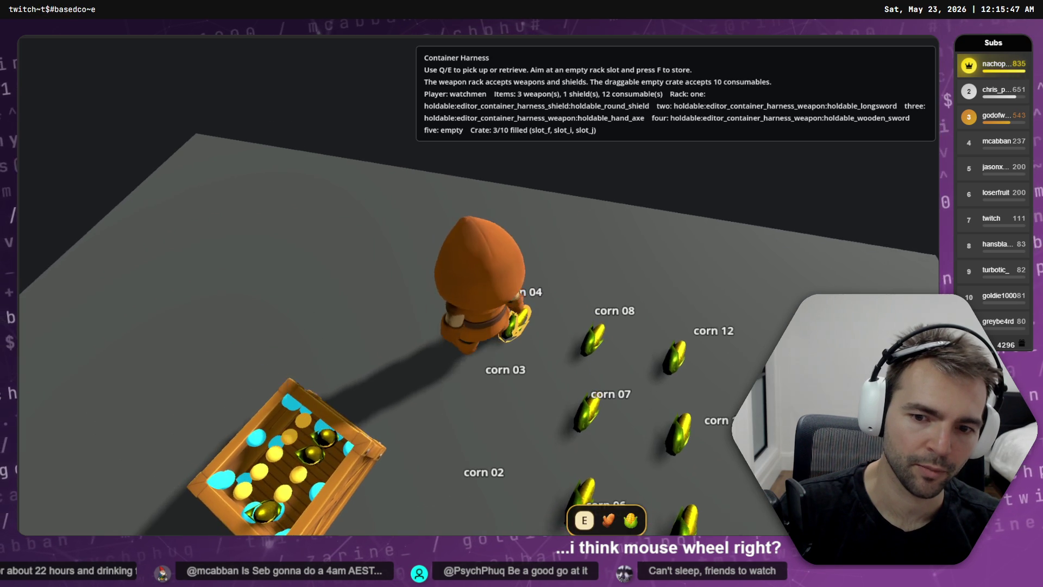
key(f)
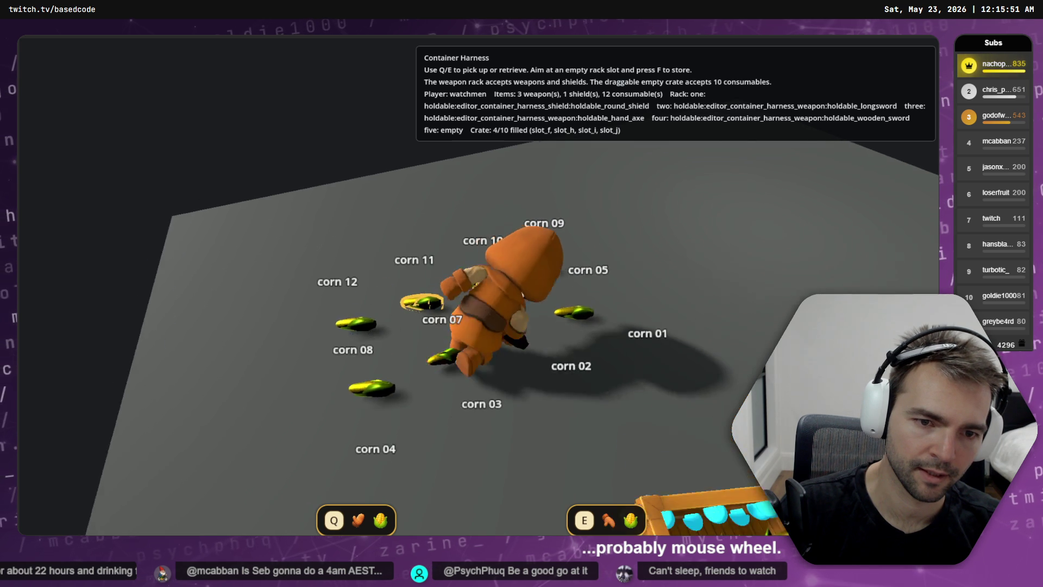
key(f)
key(w)
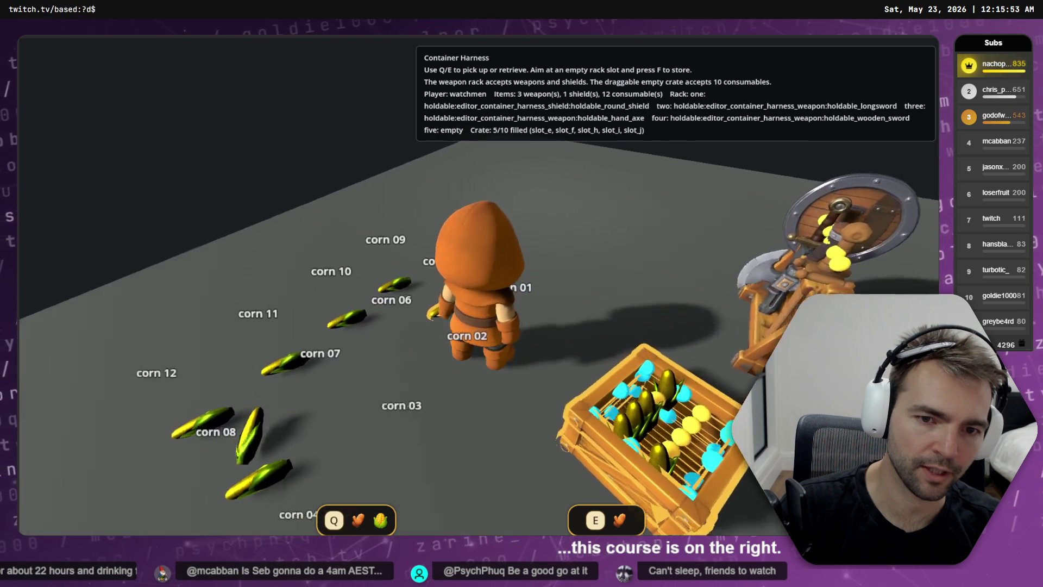
key(w)
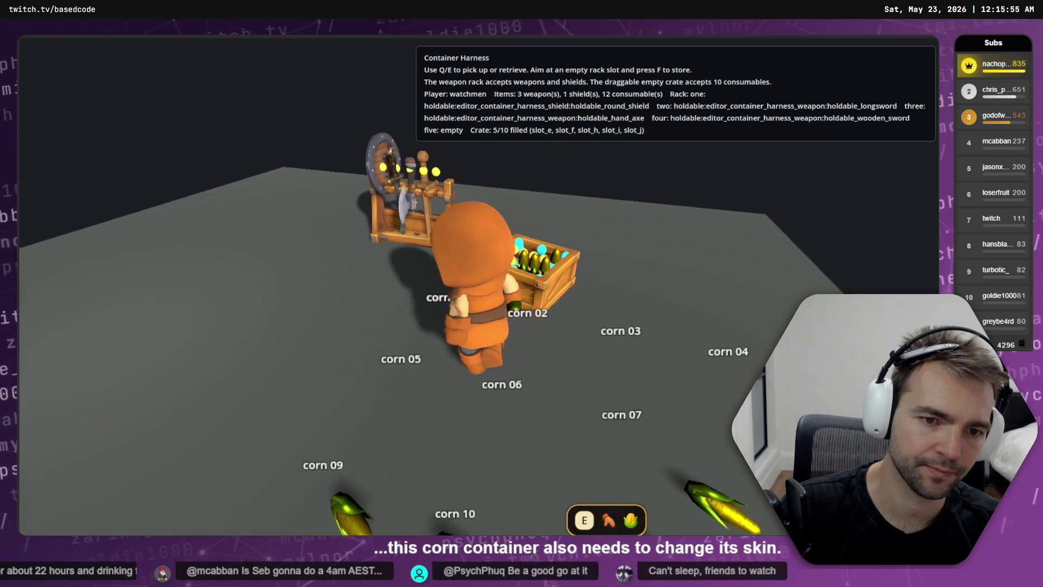
key(f)
Store the seventh through tenth corn pieces, filling the crate to 10/10
key(w)
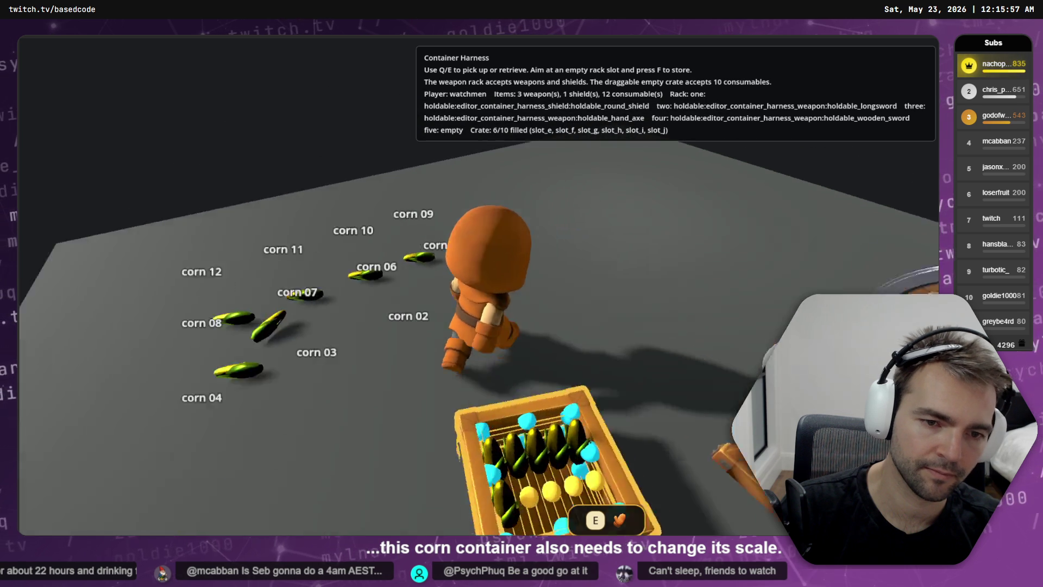
key(w)
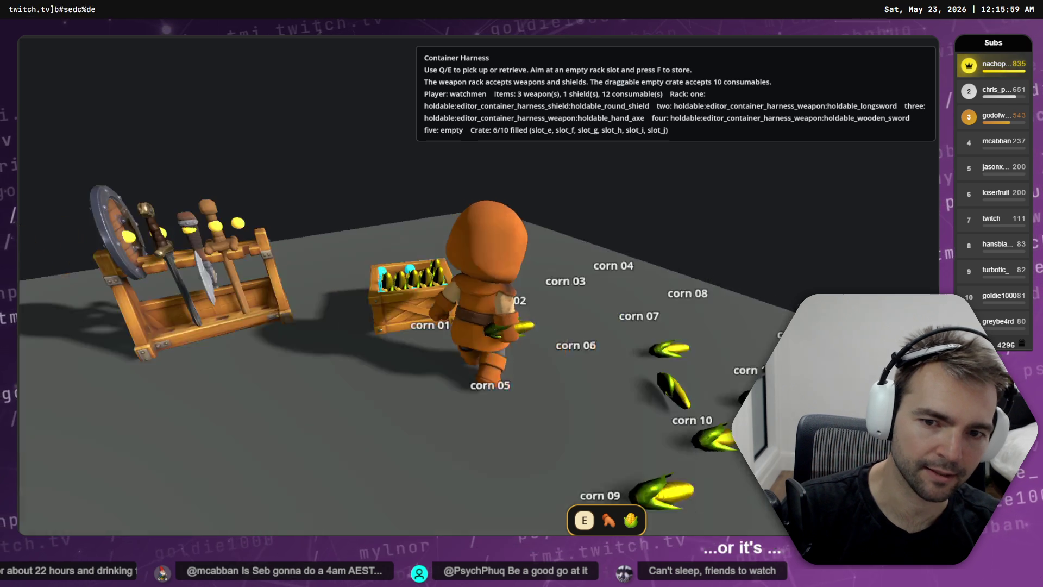
key(f)
key(w)
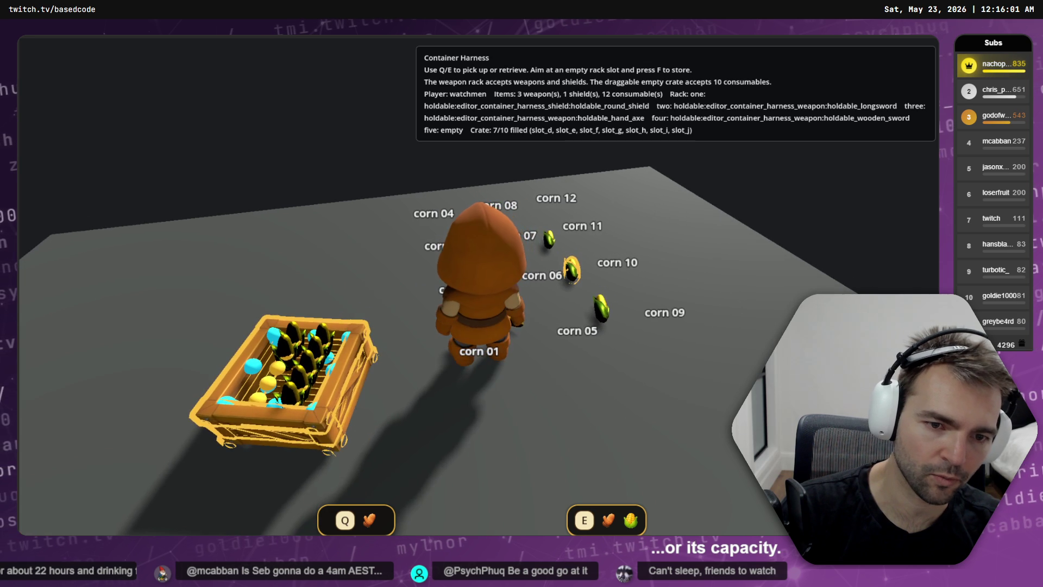
key(w)
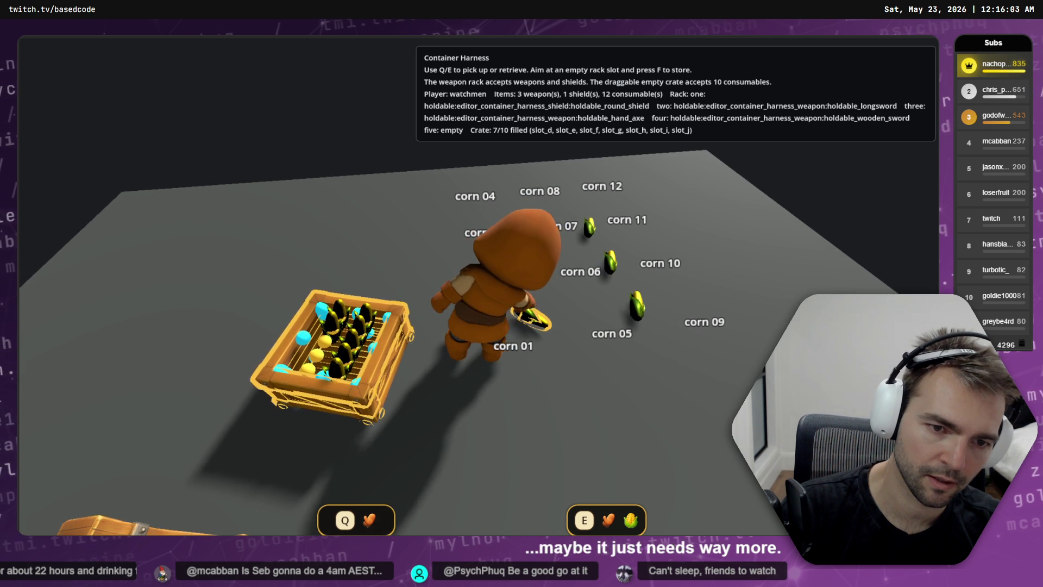
key(w)
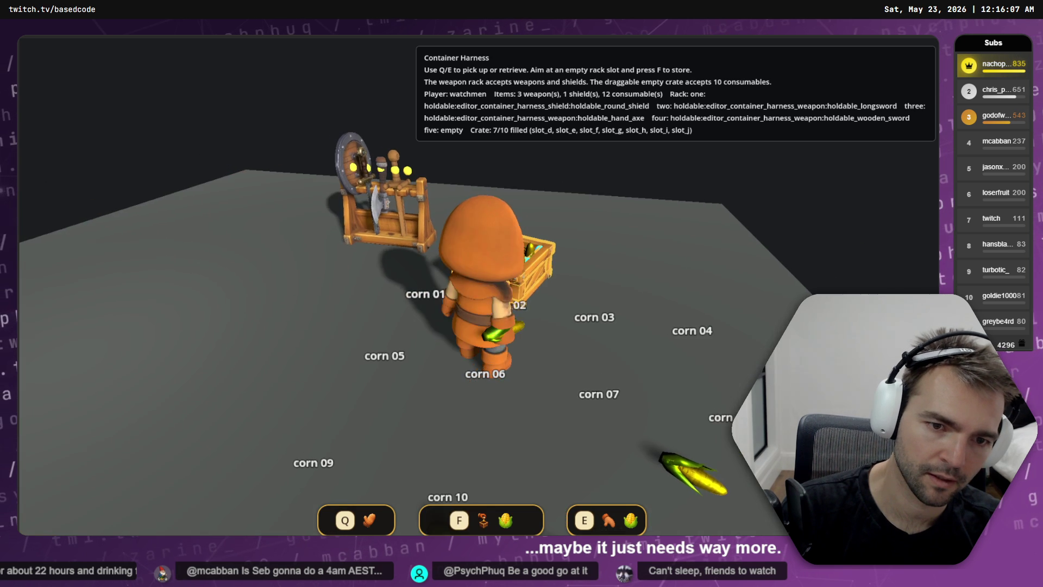
key(f)
key(d)
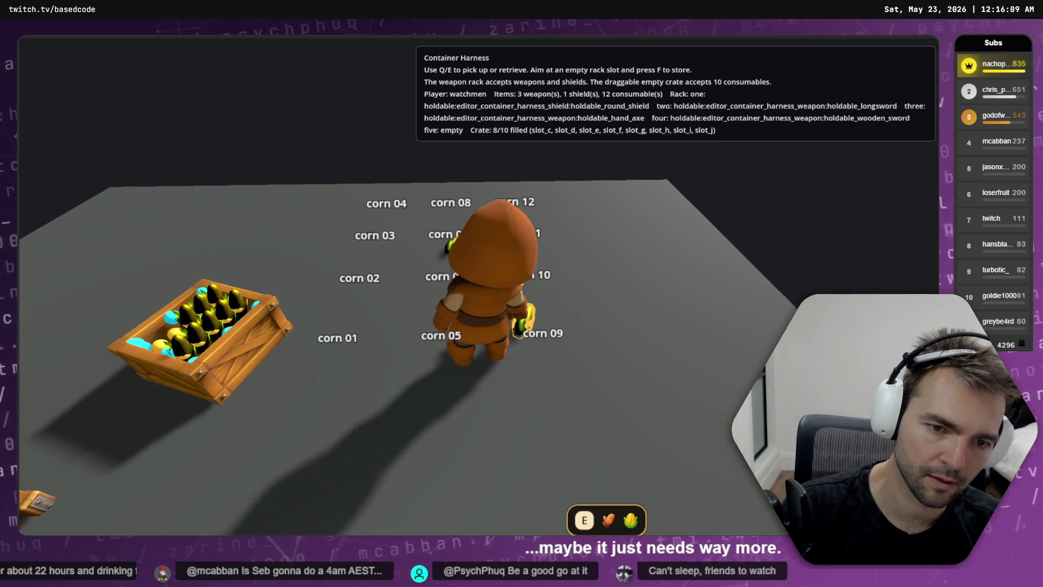
key(e)
key(f)
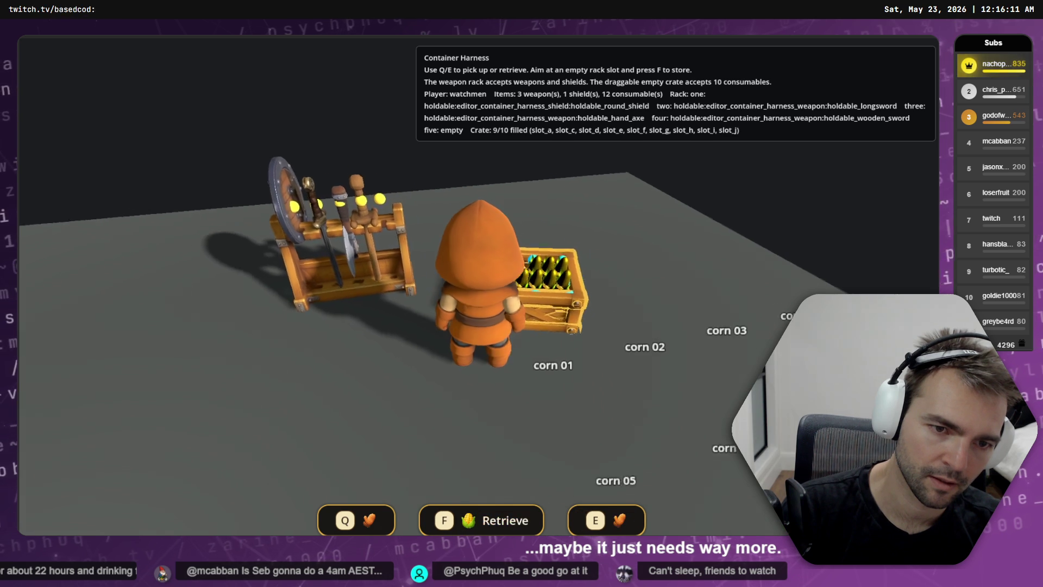
key(e)
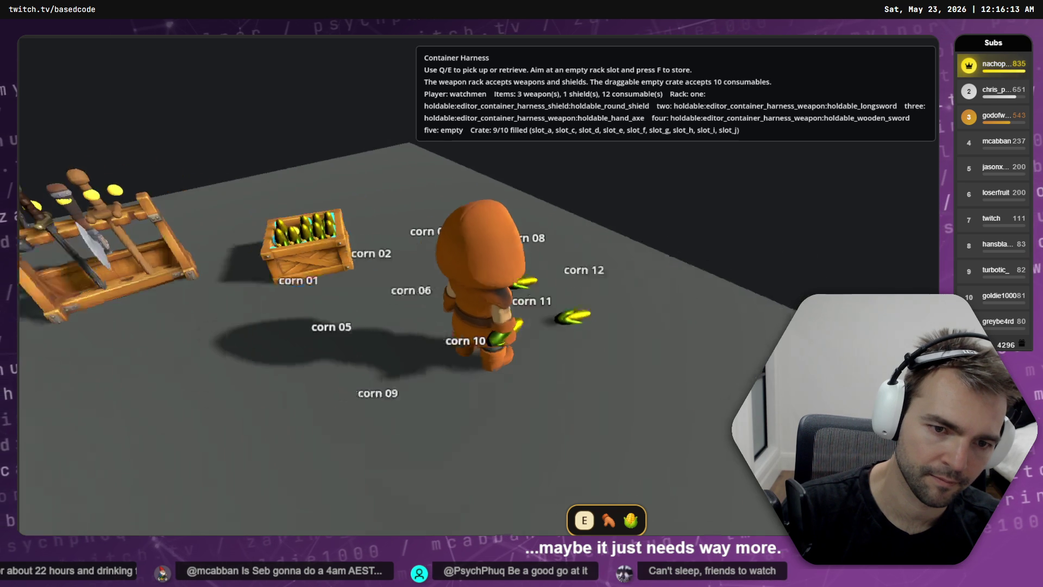
key(f)
Walk around the rack and crate, then stop the game with F8
key(d)
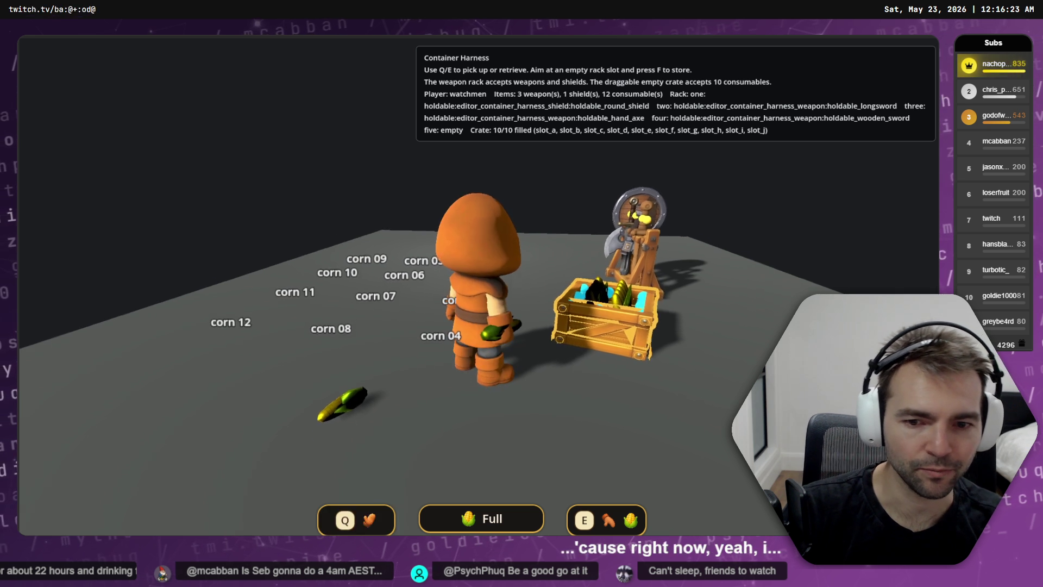
key(d)
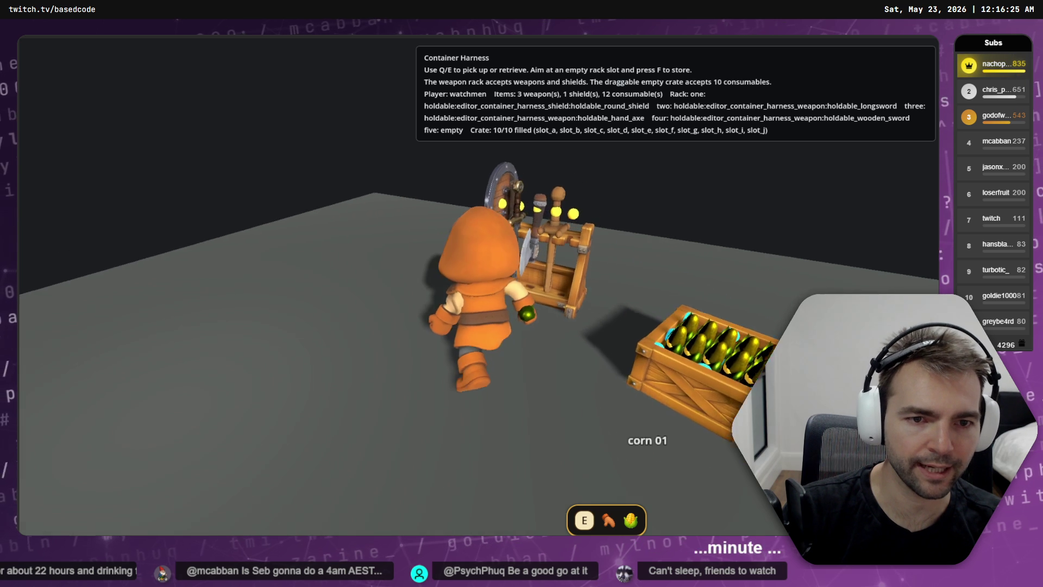
key(d)
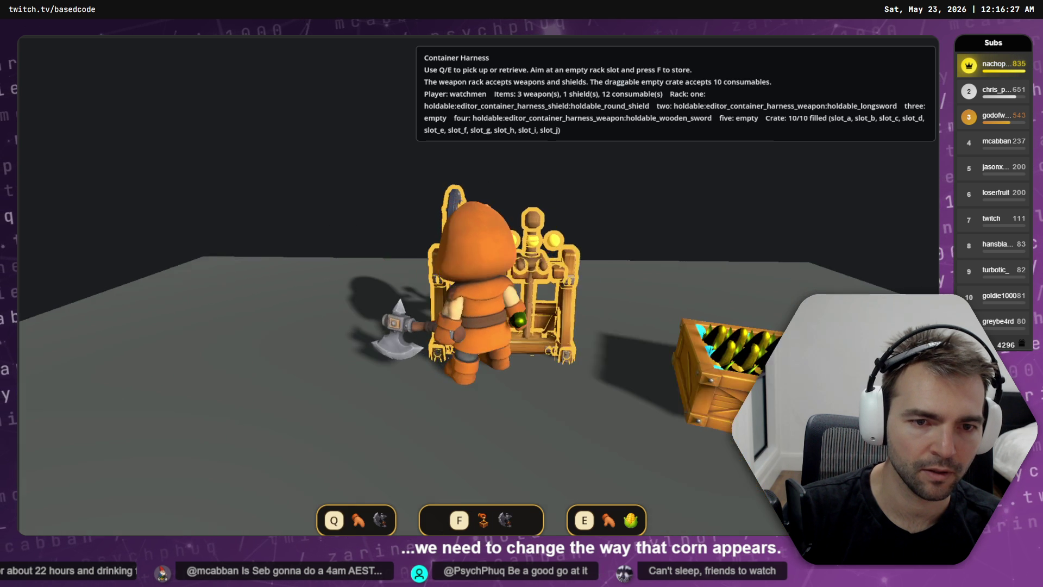
key(s)
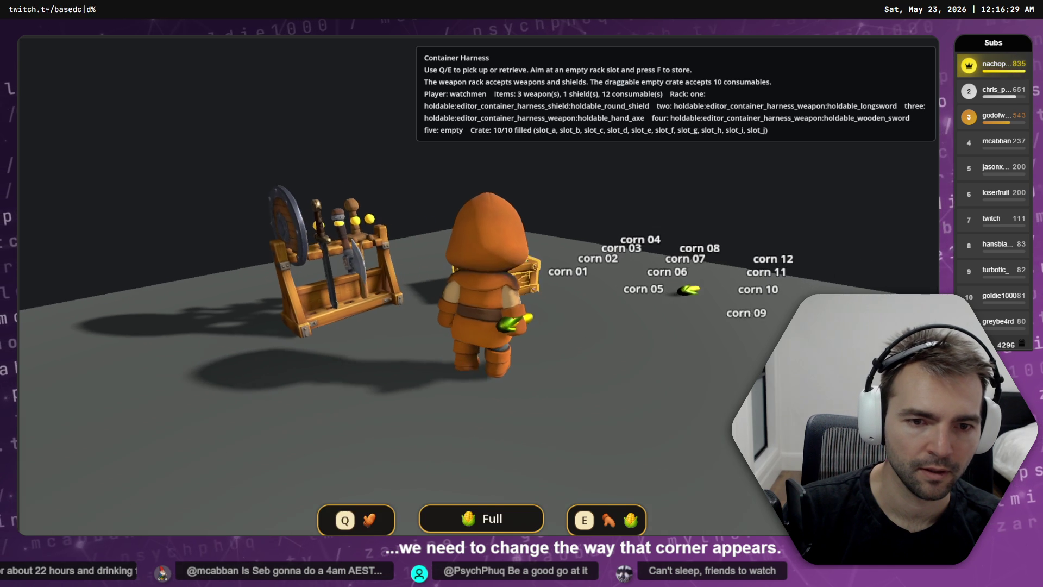
key(d)
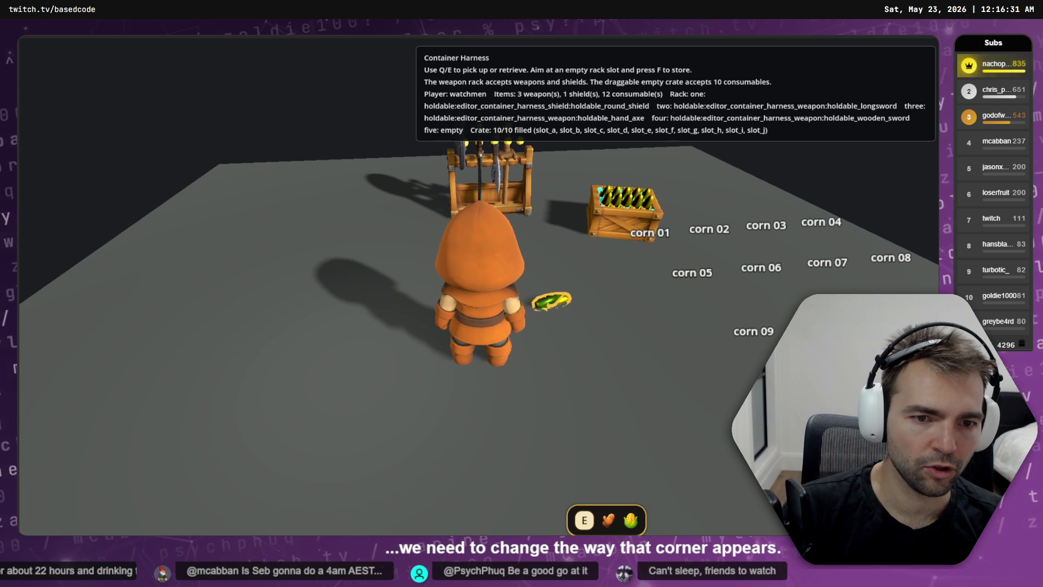
key(F8)
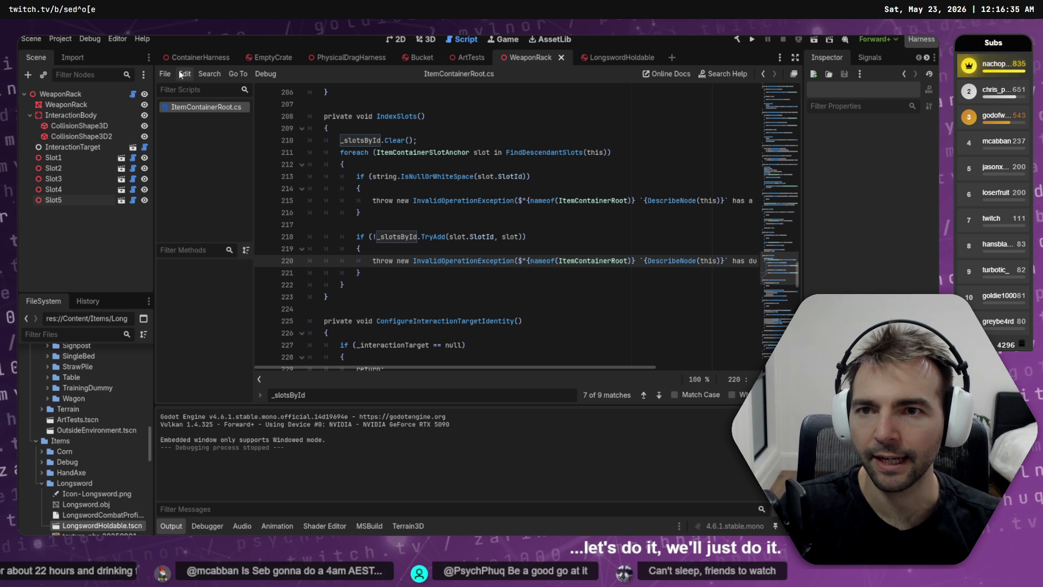
Filter the FileSystem by 'Corn' and open CornHoldable.tscn
click(75, 333)
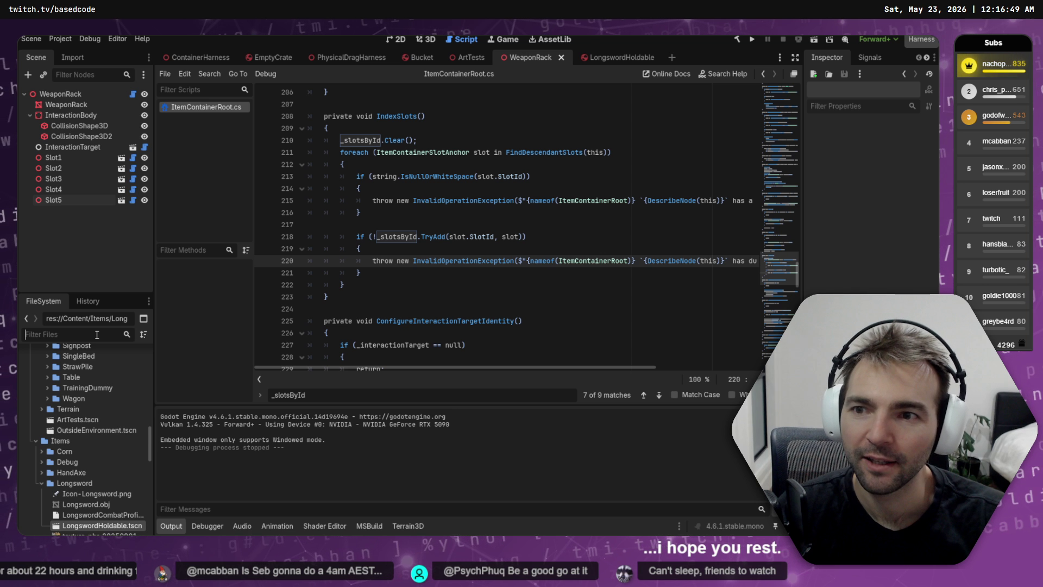
text(Corn)
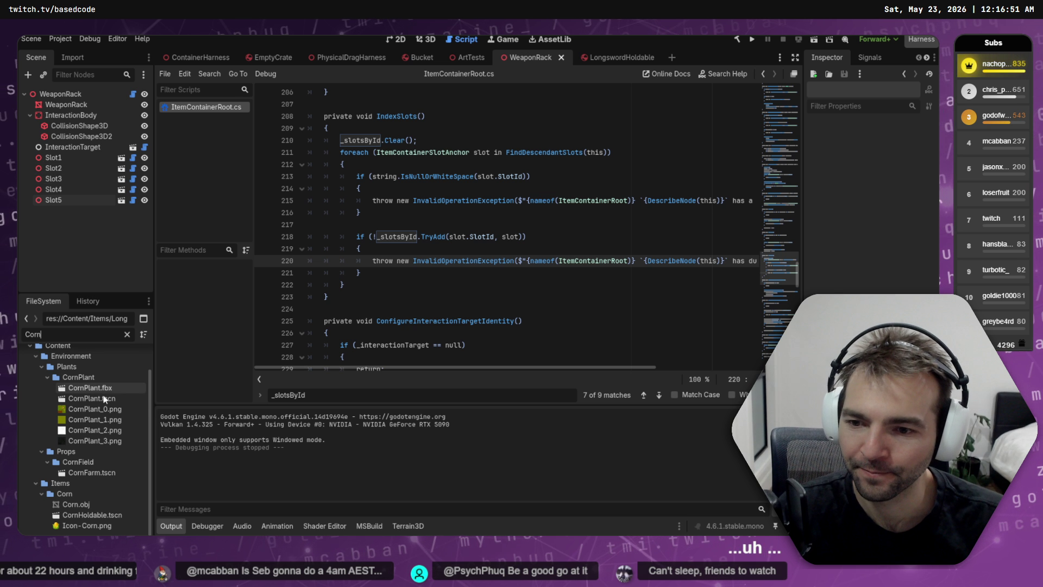
click(82, 398)
click(97, 474)
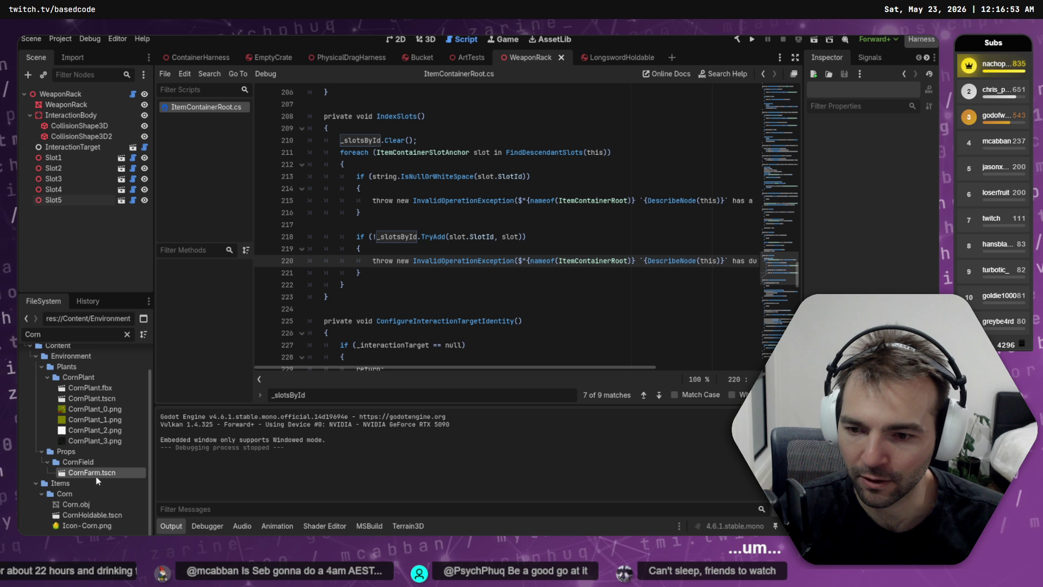
double_click(108, 515)
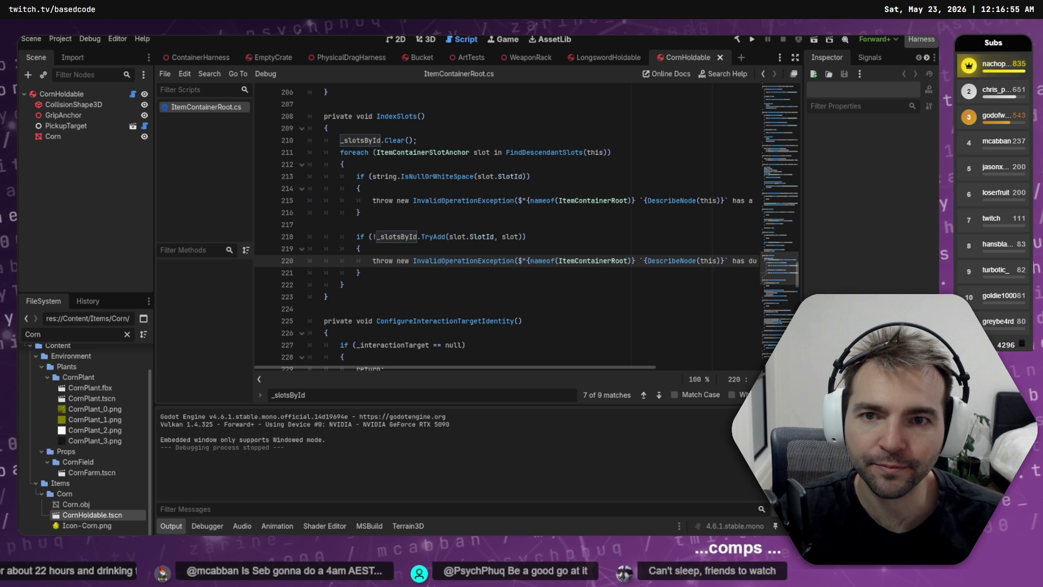
Show the corn in 3D, select the Corn node and expand Surface Material Override
click(426, 39)
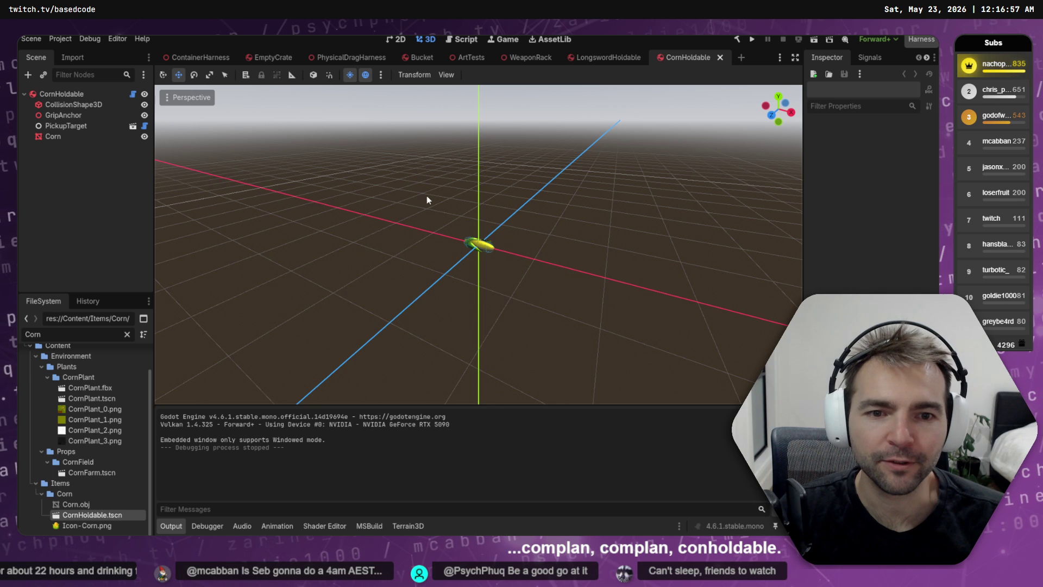
click(56, 135)
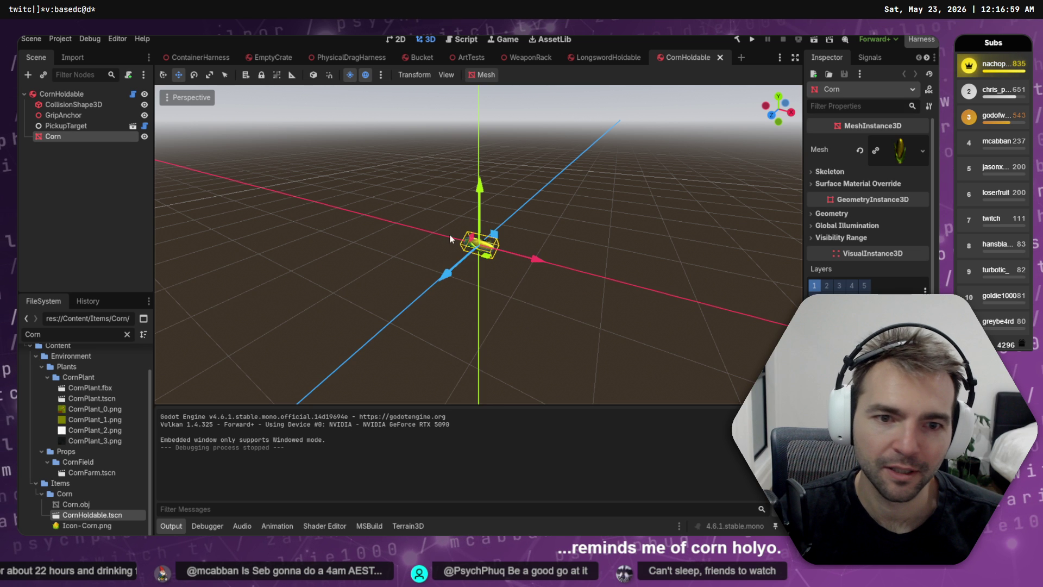
scroll(622, 249, up, 5)
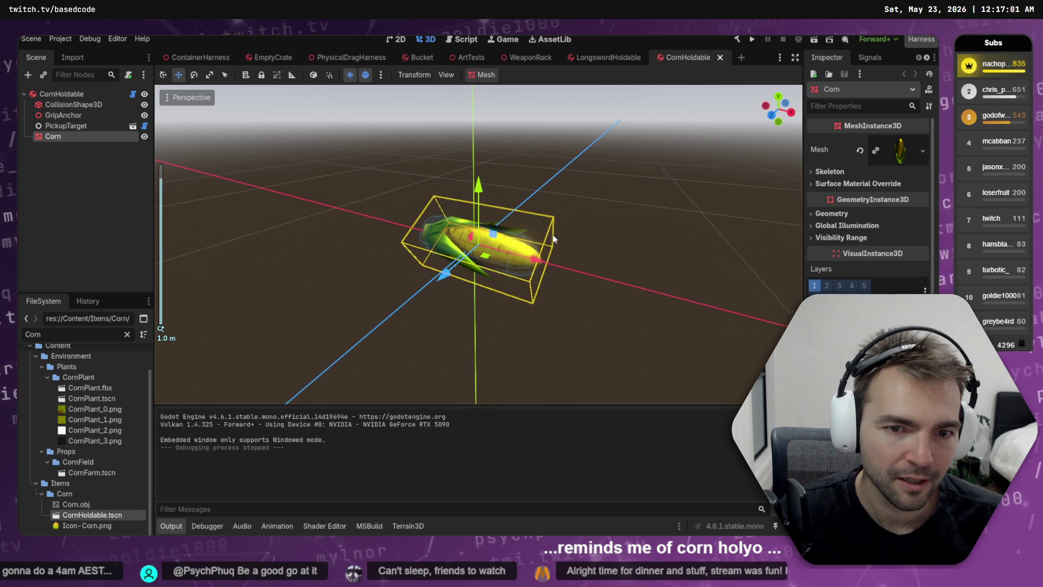
click(837, 184)
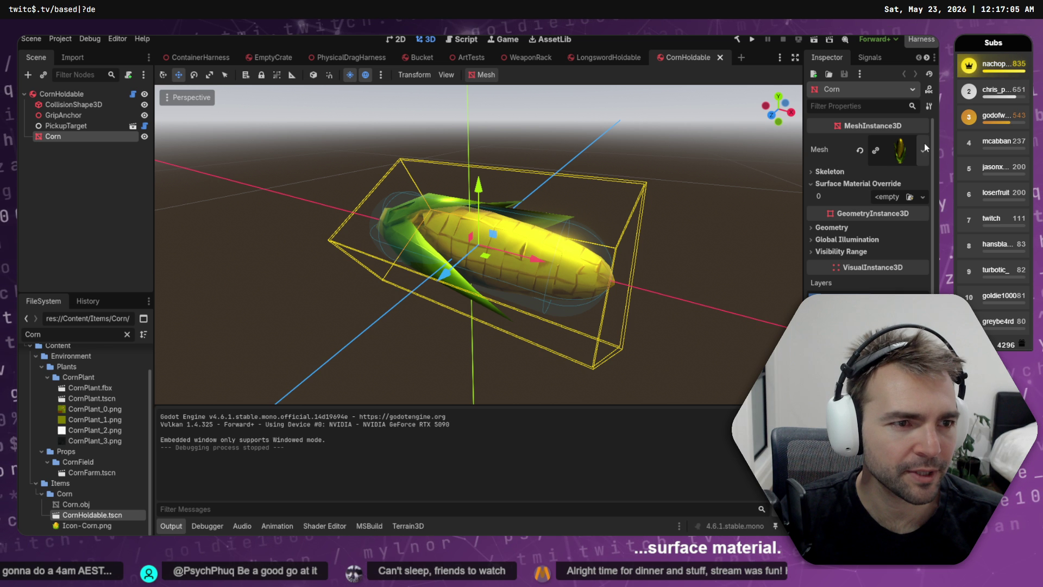
click(904, 154)
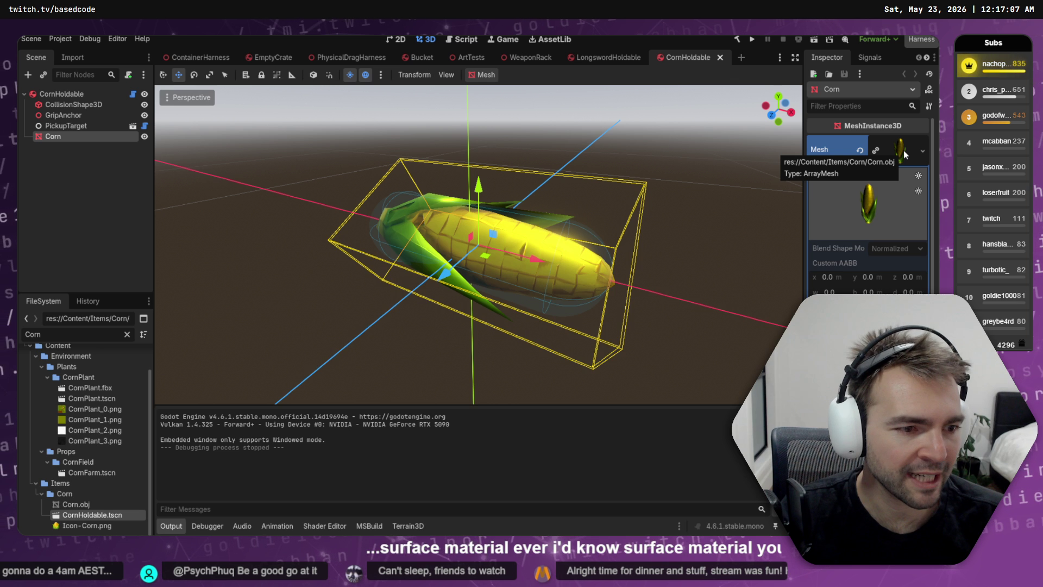
click(904, 154)
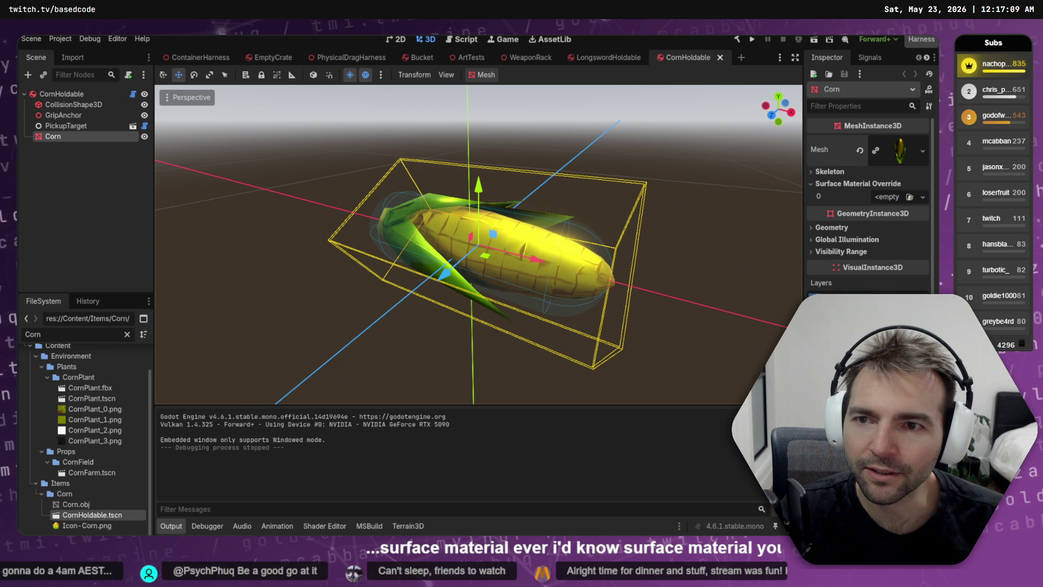
Reselect the Corn node, clear the file filter and scroll to the Items/Corn folder
click(98, 106)
click(99, 115)
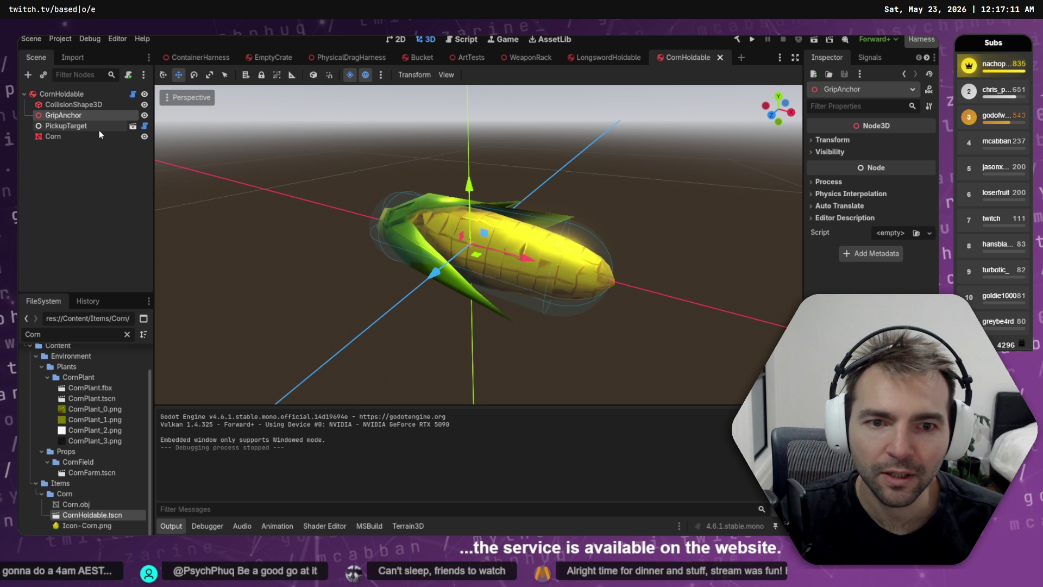
click(100, 126)
click(95, 137)
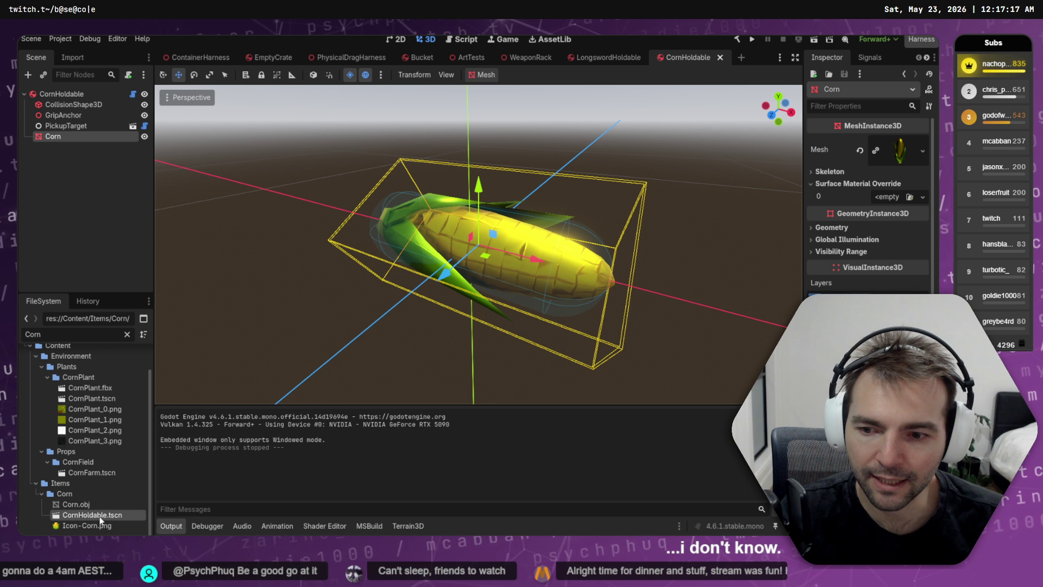
click(127, 334)
scroll(106, 401, down, 5)
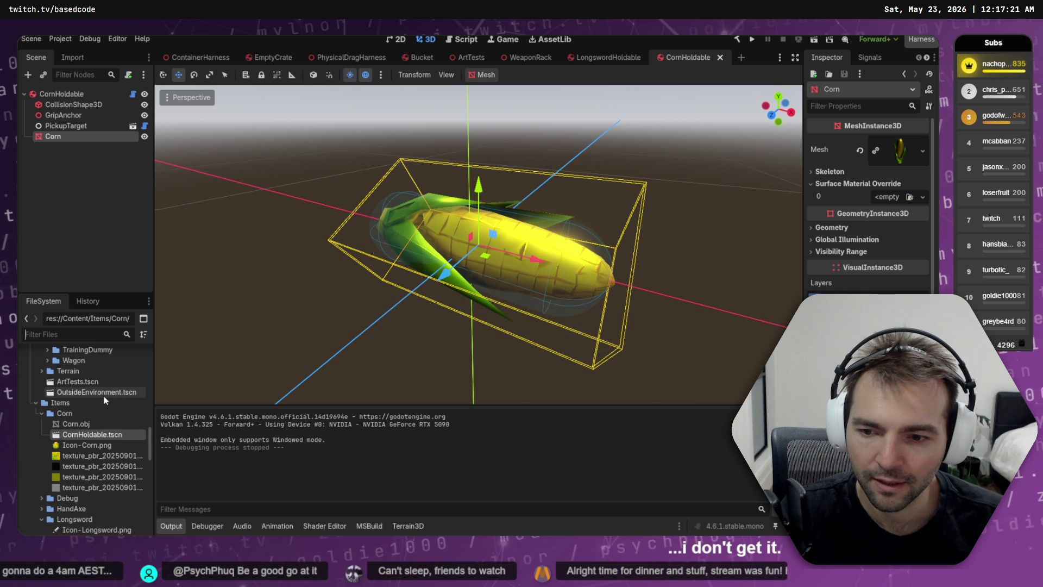
Create a New StandardMaterial3D in surface slot 0 and assign the albedo texture
click(920, 192)
click(912, 227)
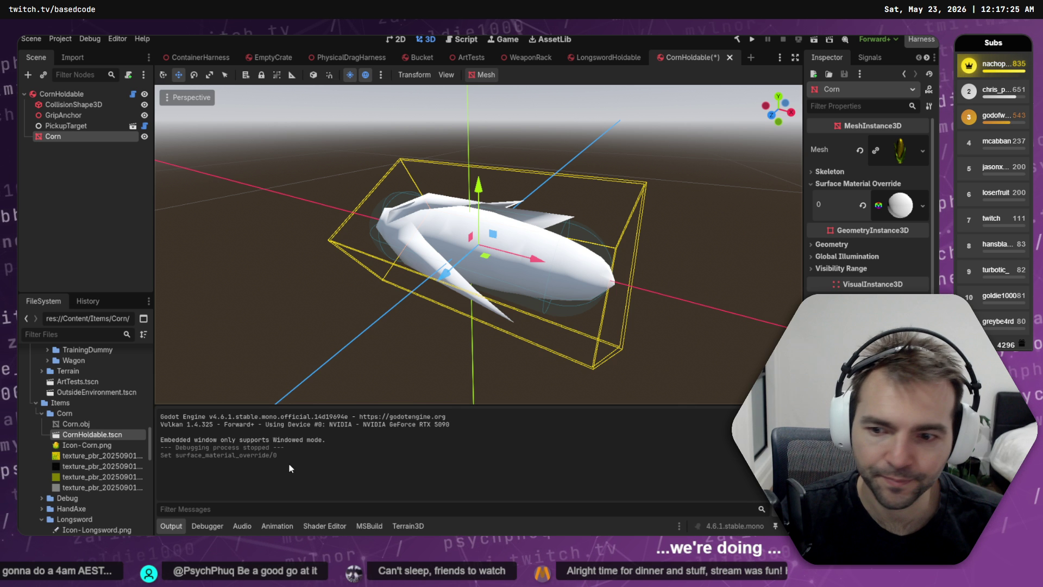
drag(116, 457, 896, 210)
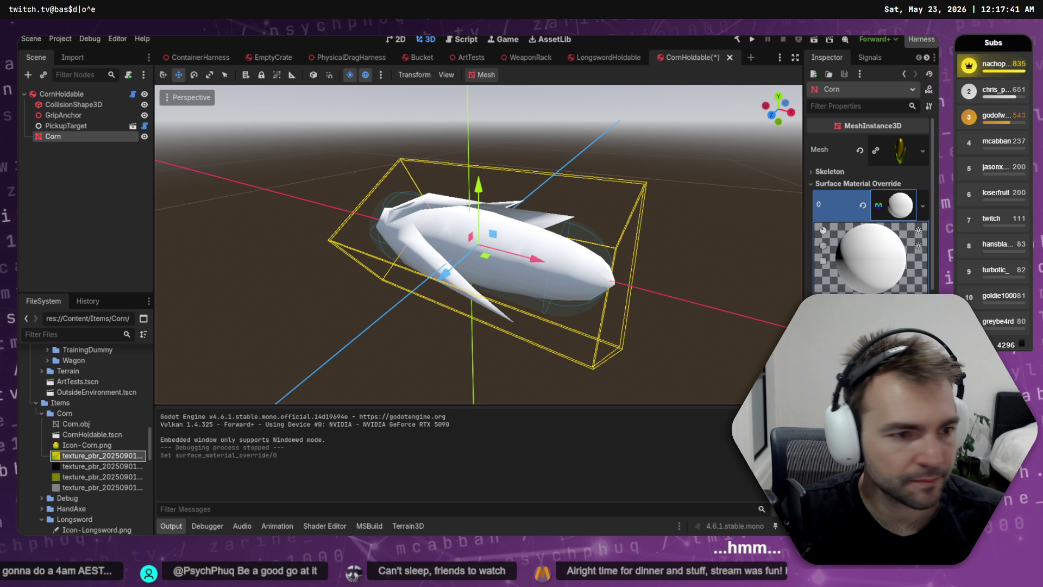
drag(97, 455, 489, 244)
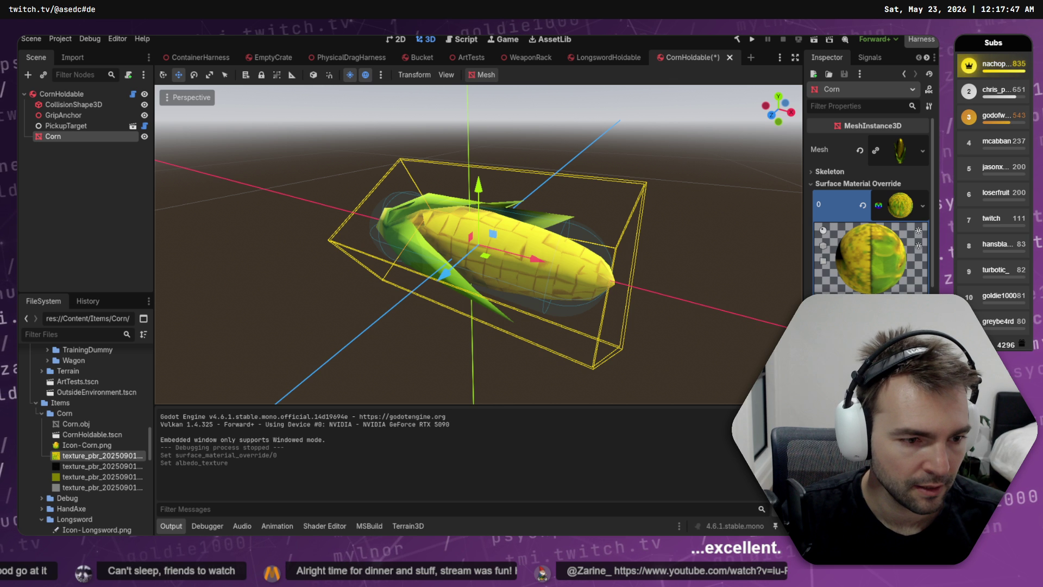
Assign the metallic, normal map and roughness texture_pbr files to the material
scroll(869, 217, down, 5)
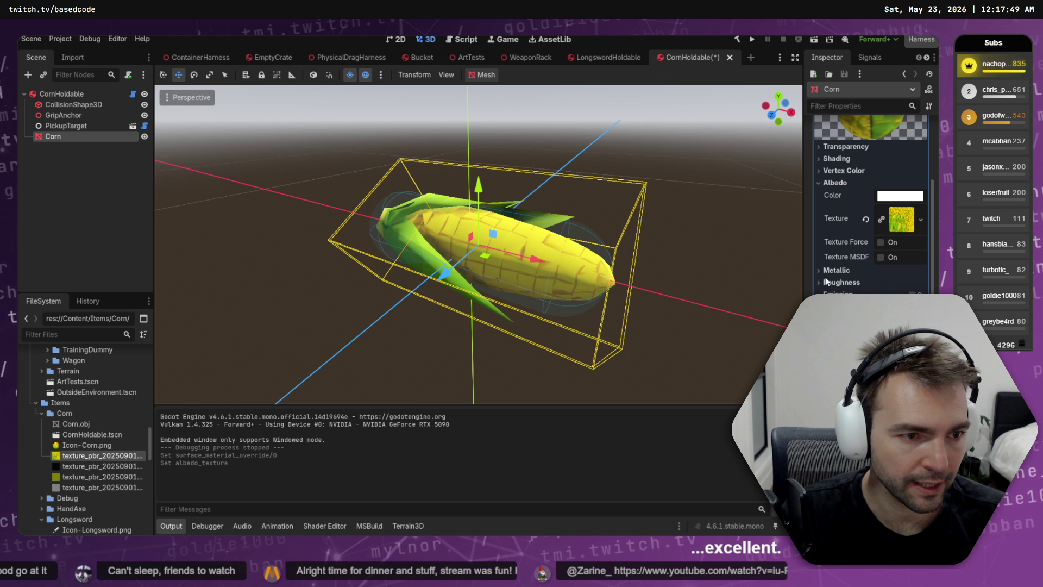
click(98, 466)
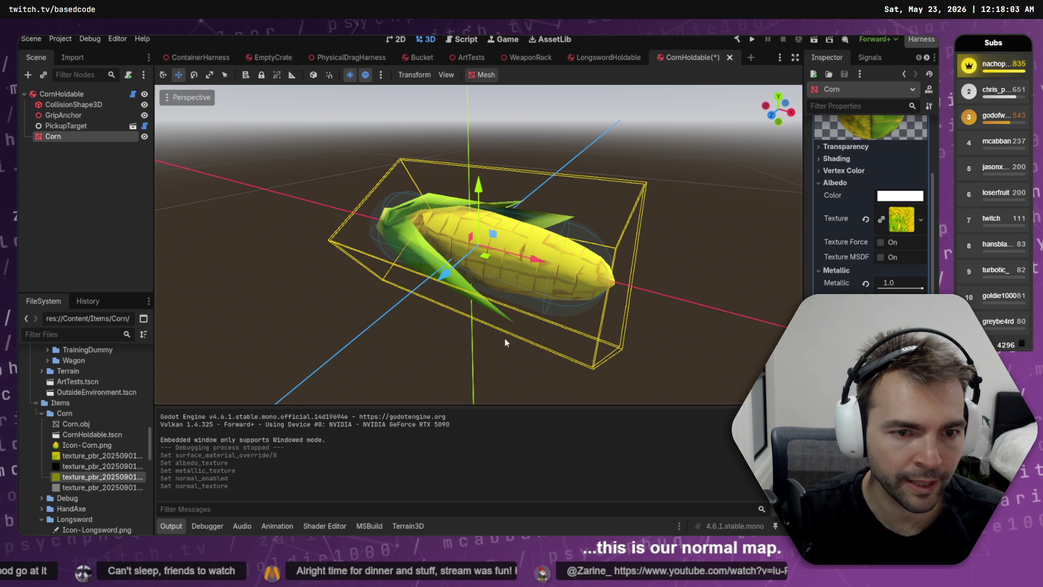
scroll(677, 347, down, 2)
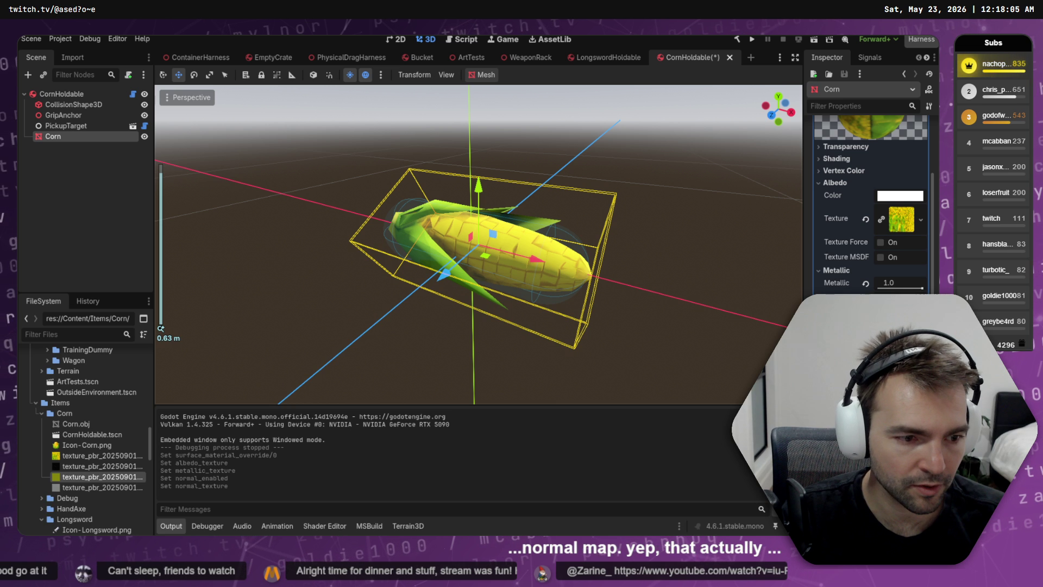
scroll(870, 206, down, 2)
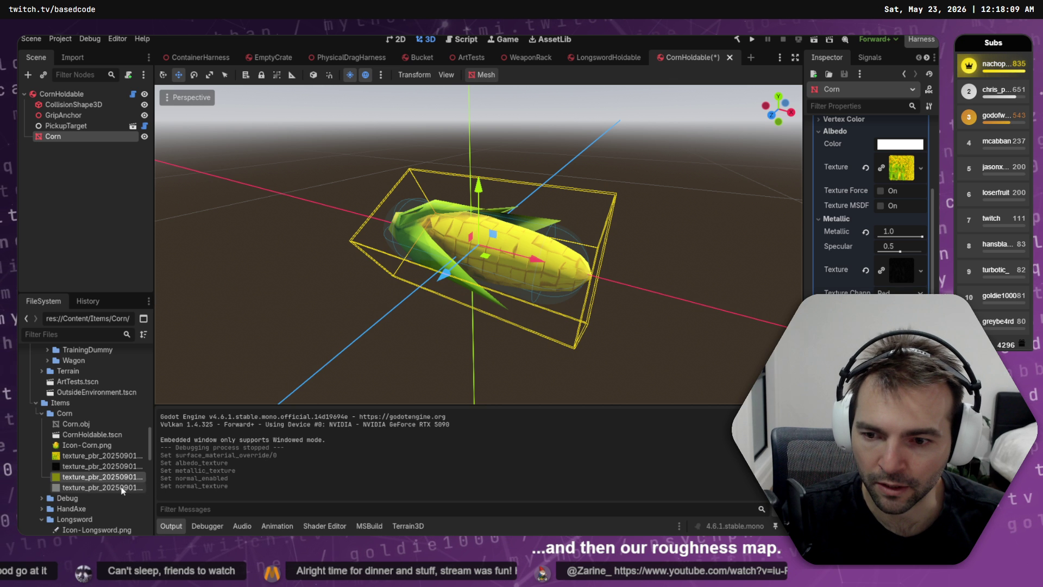
mouse_move(122, 491)
mouse_down()
mouse_move(689, 441)
mouse_move(901, 343)
mouse_up()
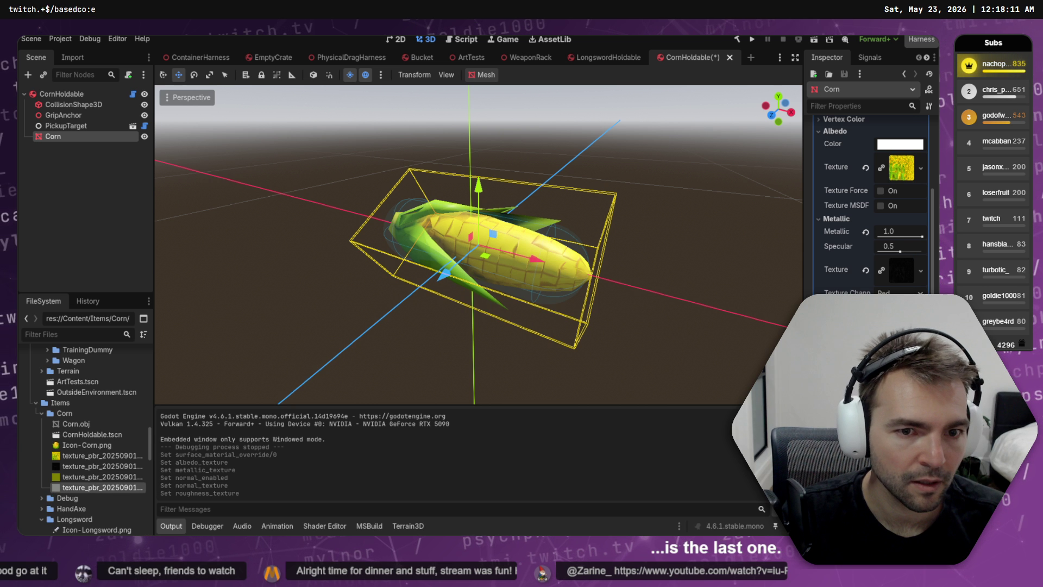
Orbit around the textured corn and deselect it to inspect the result
mouse_move(690, 233)
mouse_down()
mouse_move(343, 197)
mouse_move(421, 115)
mouse_move(459, 178)
mouse_move(435, 267)
mouse_up()
scroll(438, 265, down, 5)
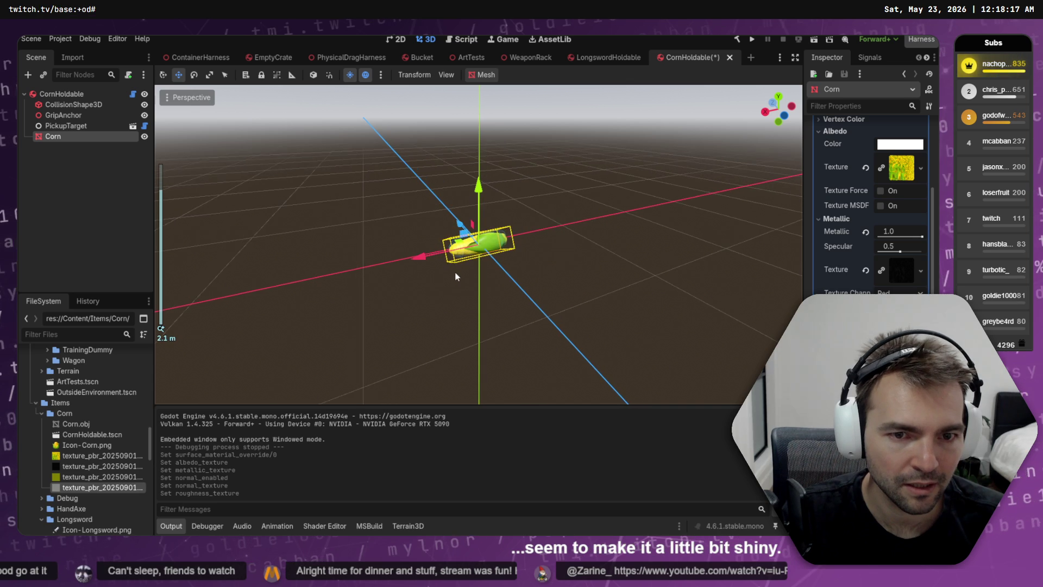
click(562, 264)
mouse_move(609, 275)
mouse_down()
mouse_move(412, 304)
mouse_move(399, 337)
mouse_move(575, 364)
mouse_move(667, 311)
mouse_move(547, 272)
mouse_up()
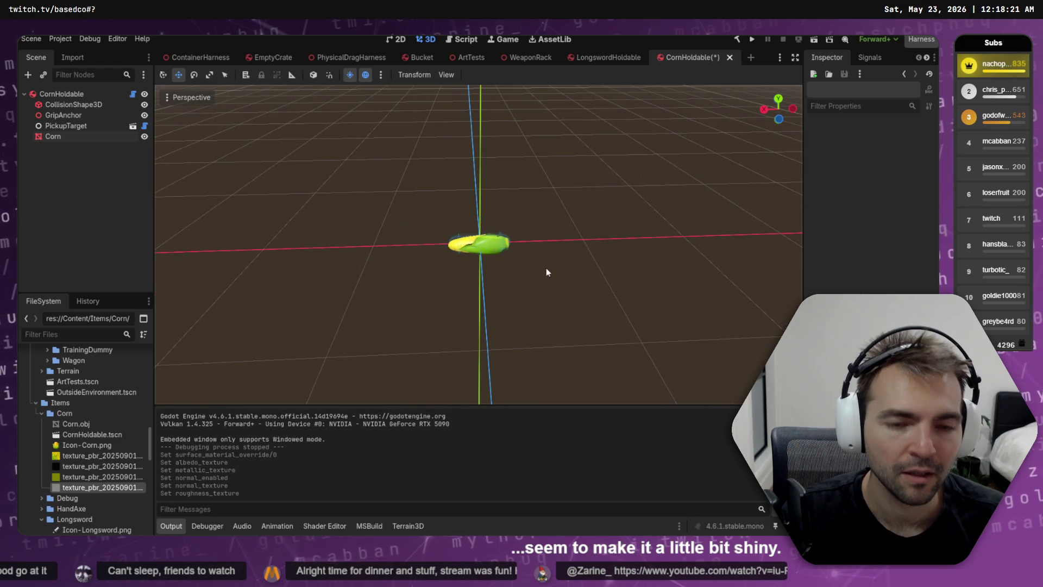
Save the CornHoldable scene with Ctrl+S
click(487, 237)
click(616, 216)
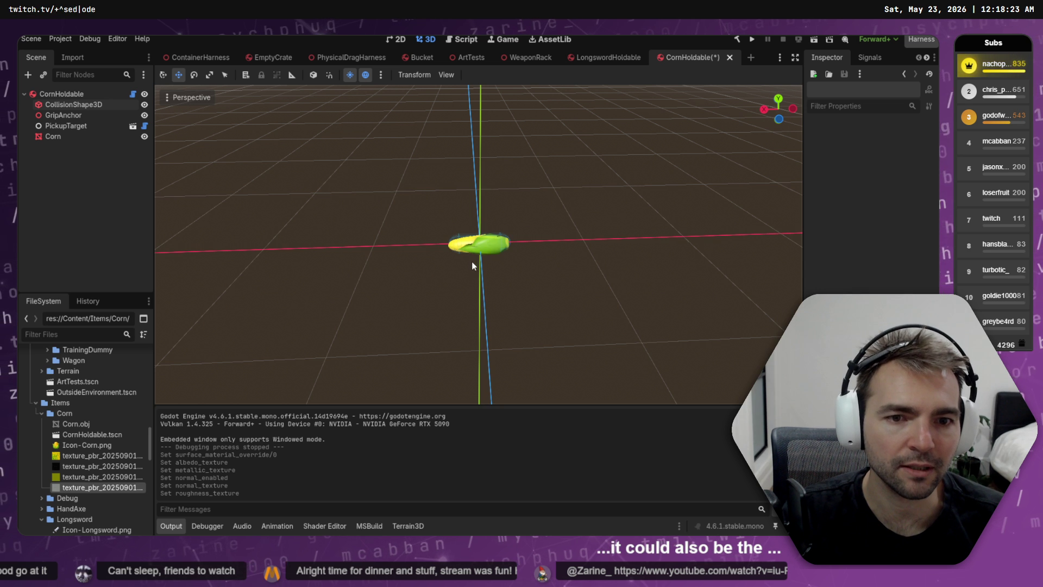
click(478, 244)
key(ctrl+s)
click(624, 203)
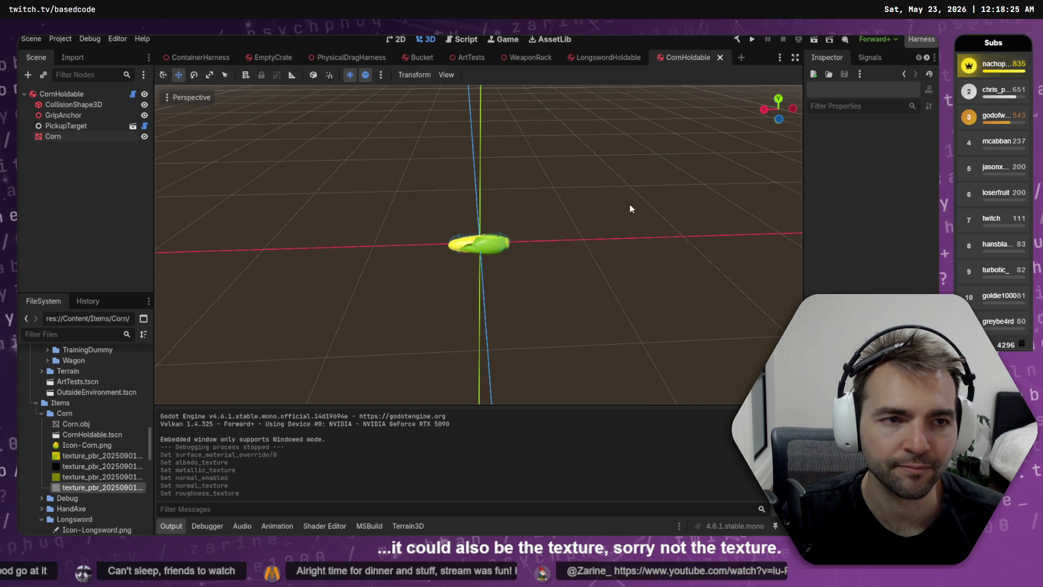
mouse_move(630, 209)
mouse_down()
mouse_move(477, 240)
mouse_move(490, 277)
mouse_move(638, 169)
mouse_move(578, 212)
mouse_up()
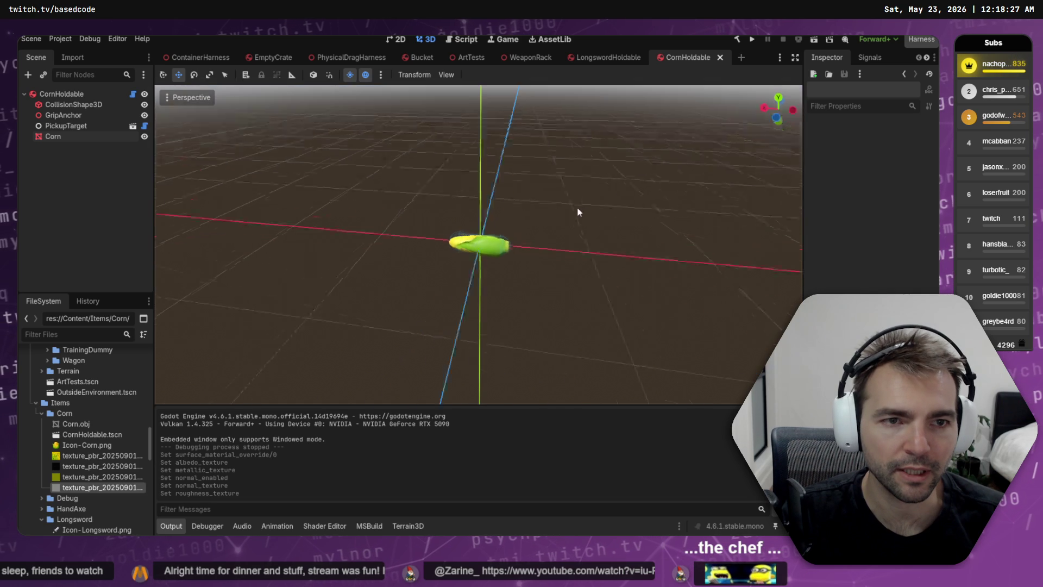
Close the CornHoldable and LongswordHoldable tabs and switch to the EmptyCrate scene
click(720, 57)
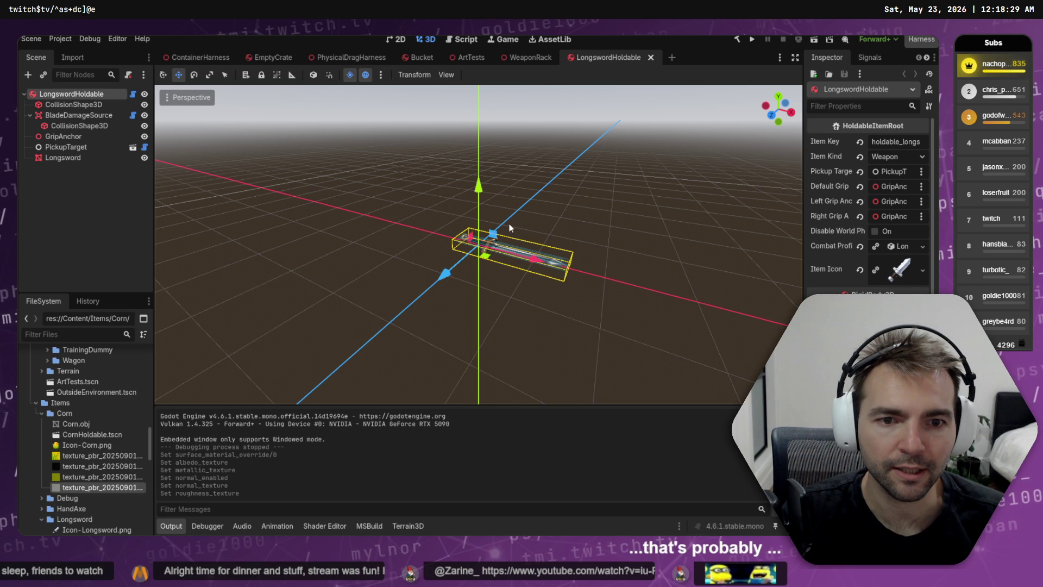
click(626, 190)
drag(626, 190, 383, 220)
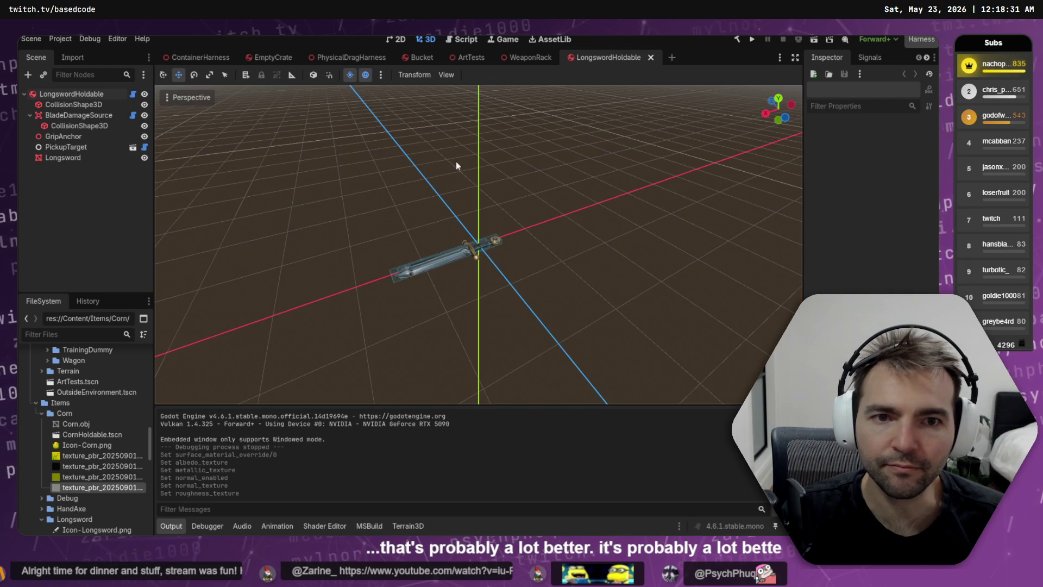
middle_click(586, 60)
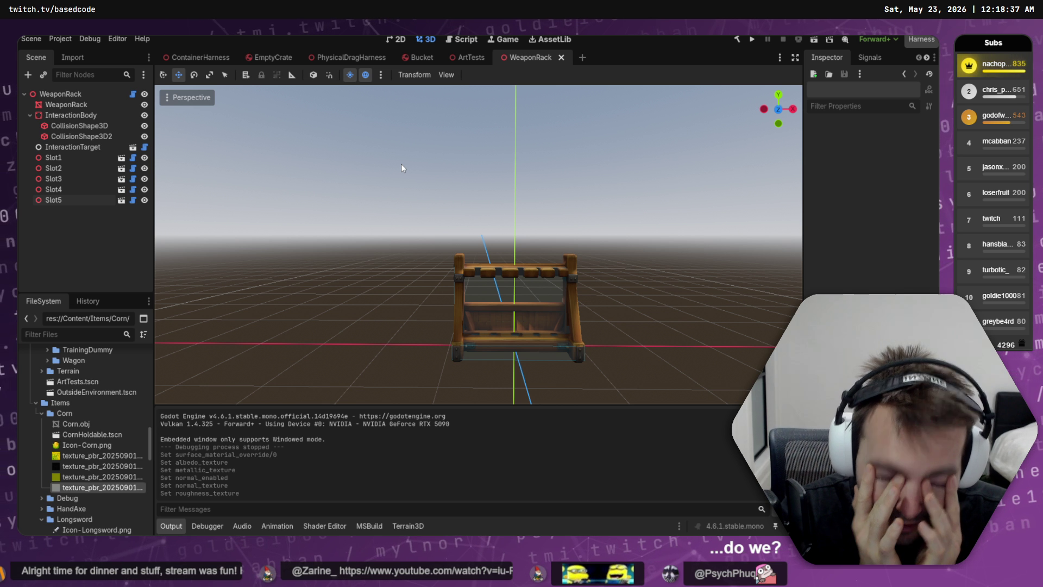
click(271, 57)
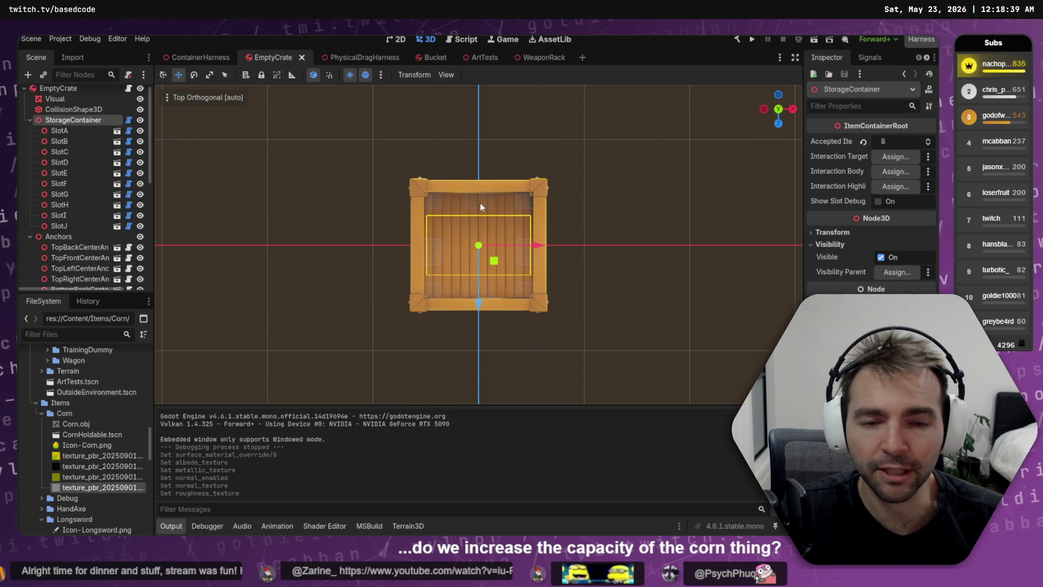
Select SlotA–SlotJ and shift the ten slot anchors up inside the crate
click(60, 130)
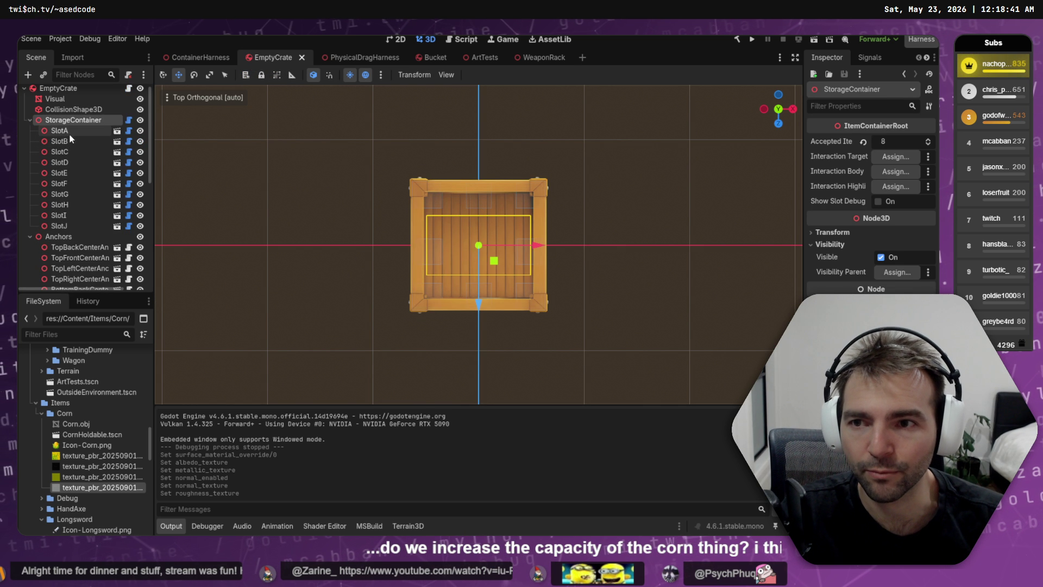
shift+click(63, 227)
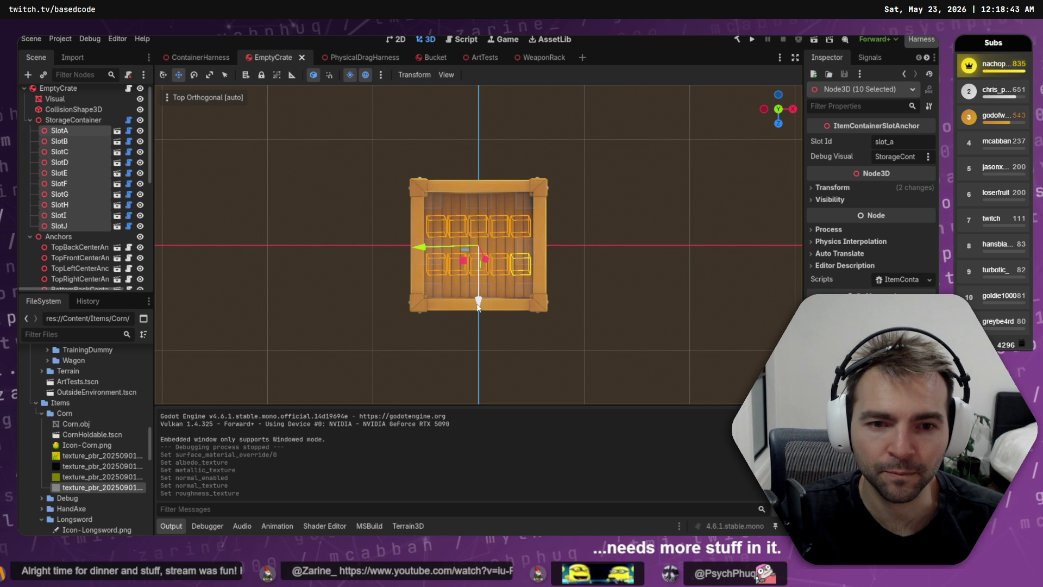
drag(478, 307, 483, 285)
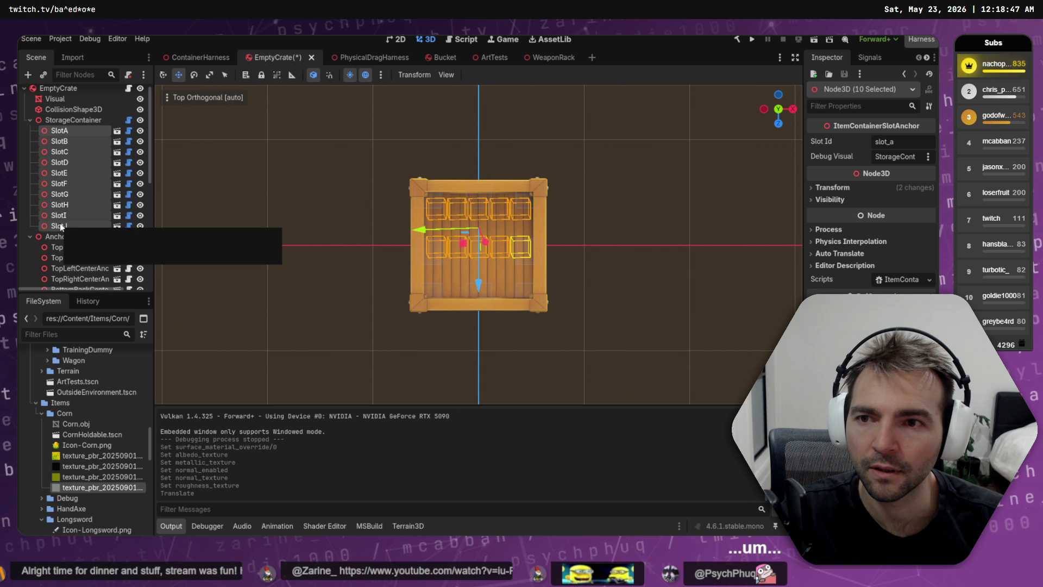
Copy SlotF–SlotJ, paste them under StorageContainer, and move the copies down
click(84, 184)
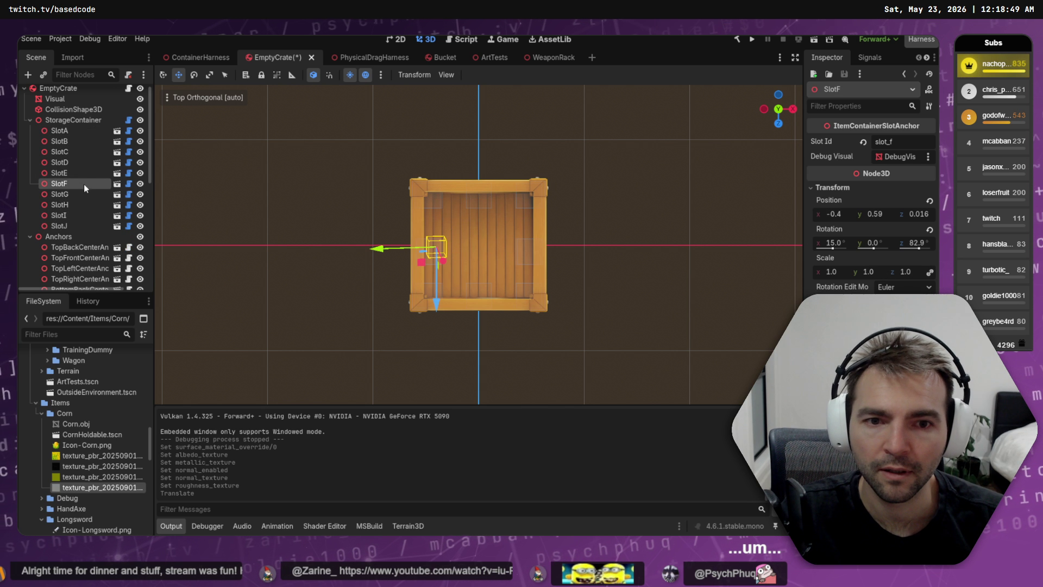
shift+click(80, 224)
key(ctrl+c)
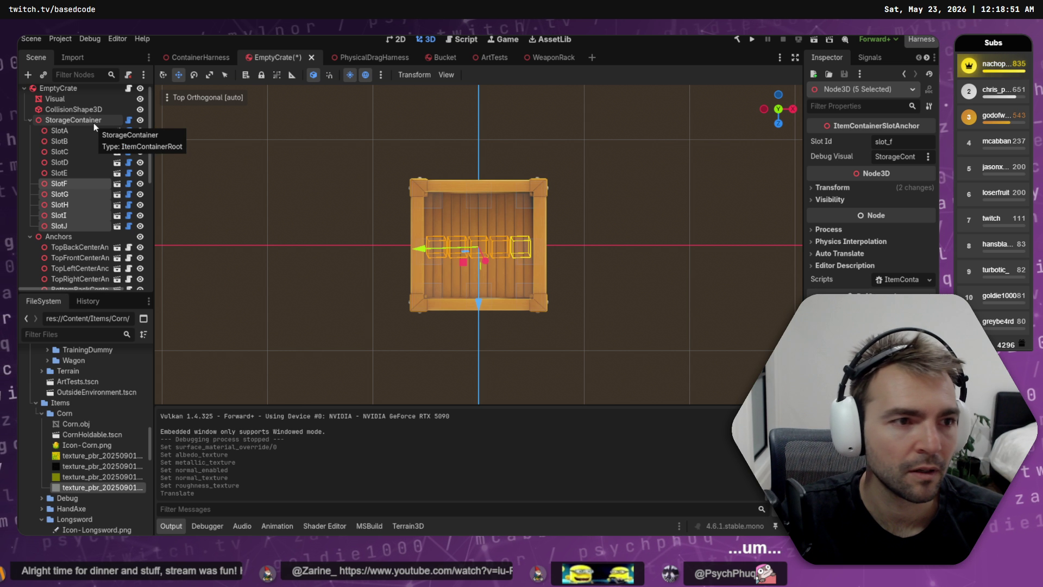
click(93, 123)
key(ctrl+v)
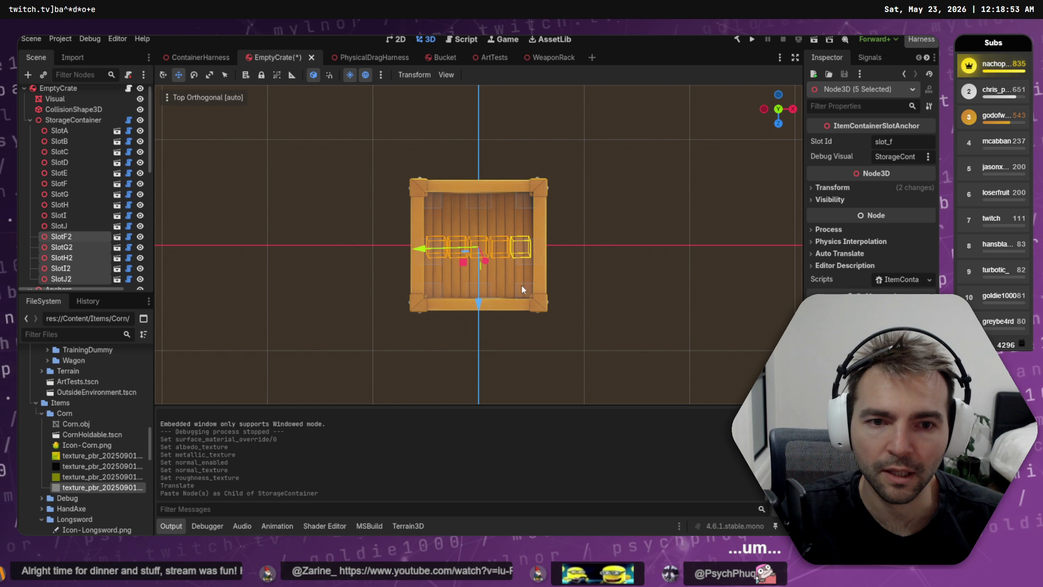
drag(479, 308, 483, 333)
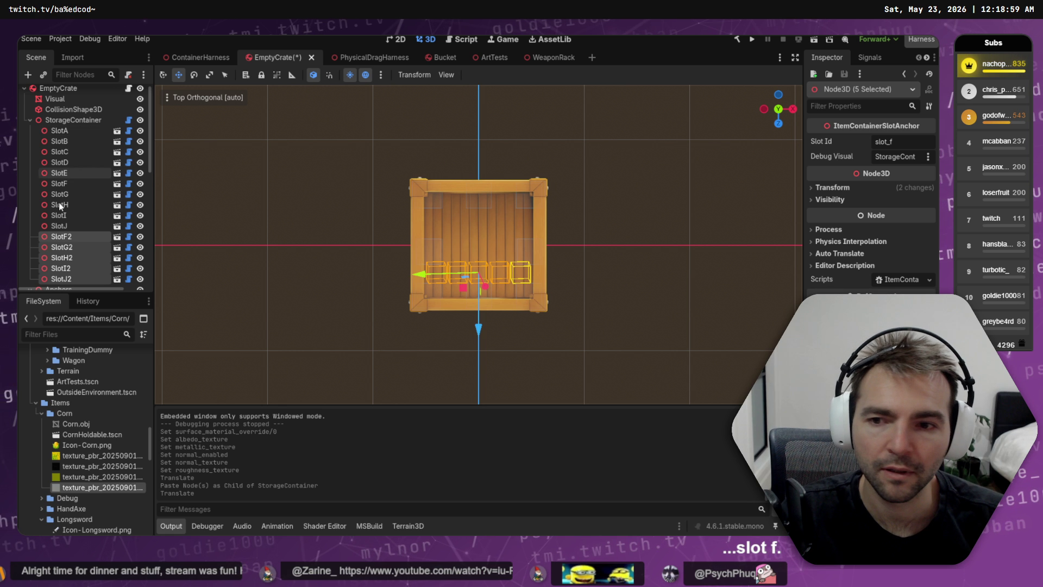
scroll(63, 232, down, 2)
Rename SlotF2 to SlotK and change its Slot Id to slot_k
click(73, 214)
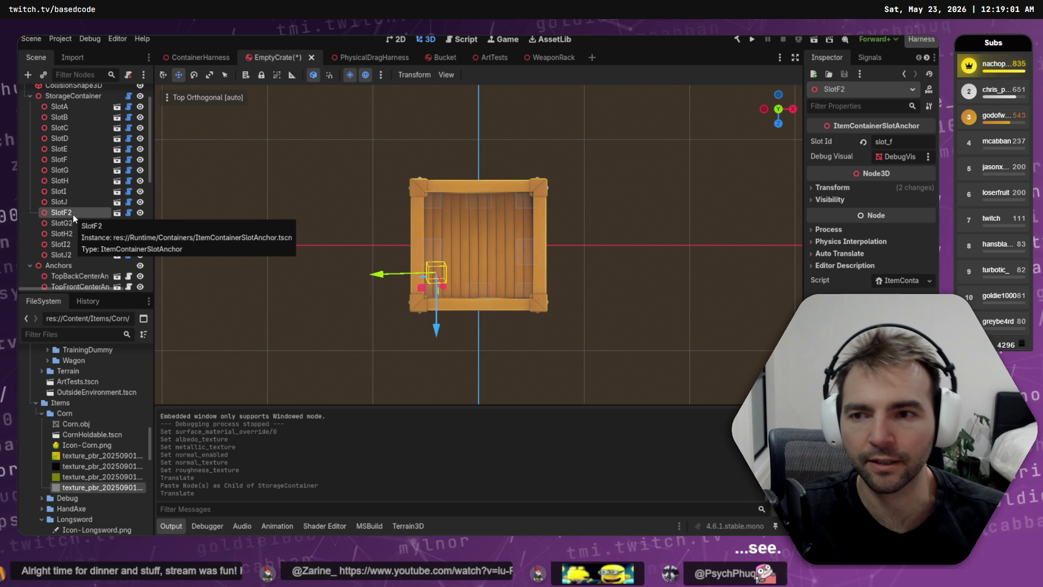
key(ctrl+shift+h)
key(Escape)
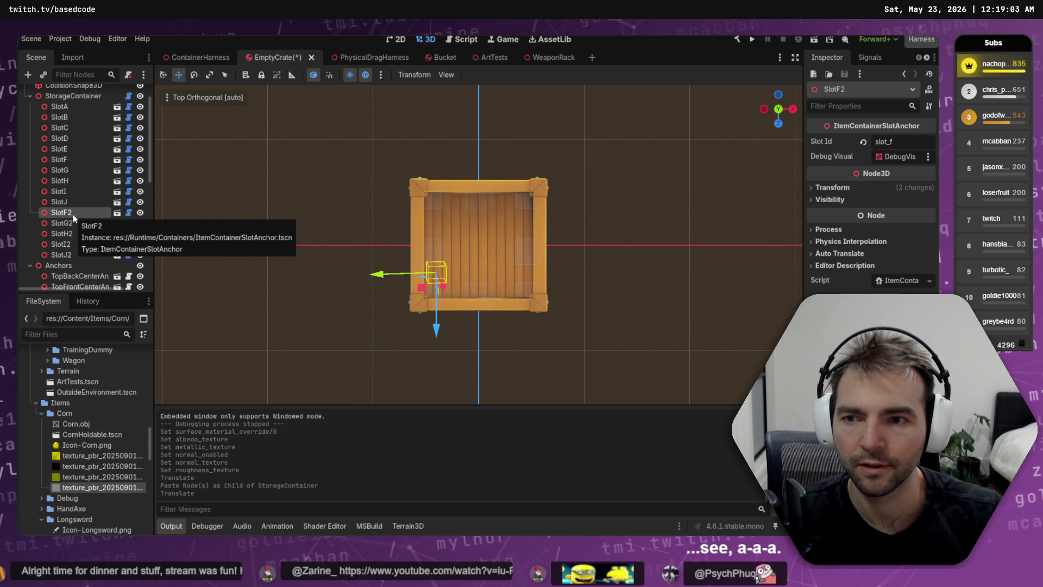
click(73, 214)
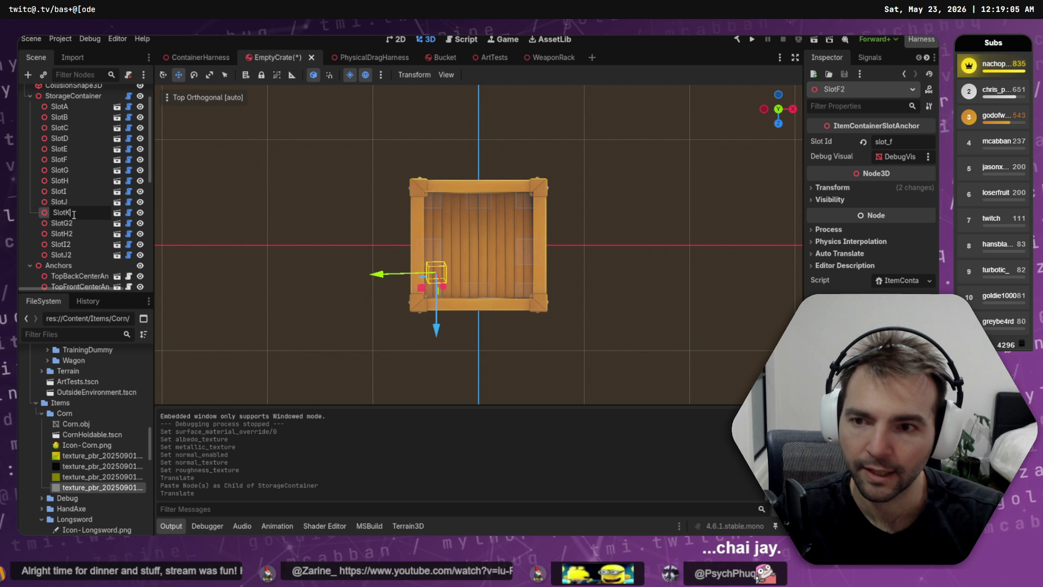
key(Return)
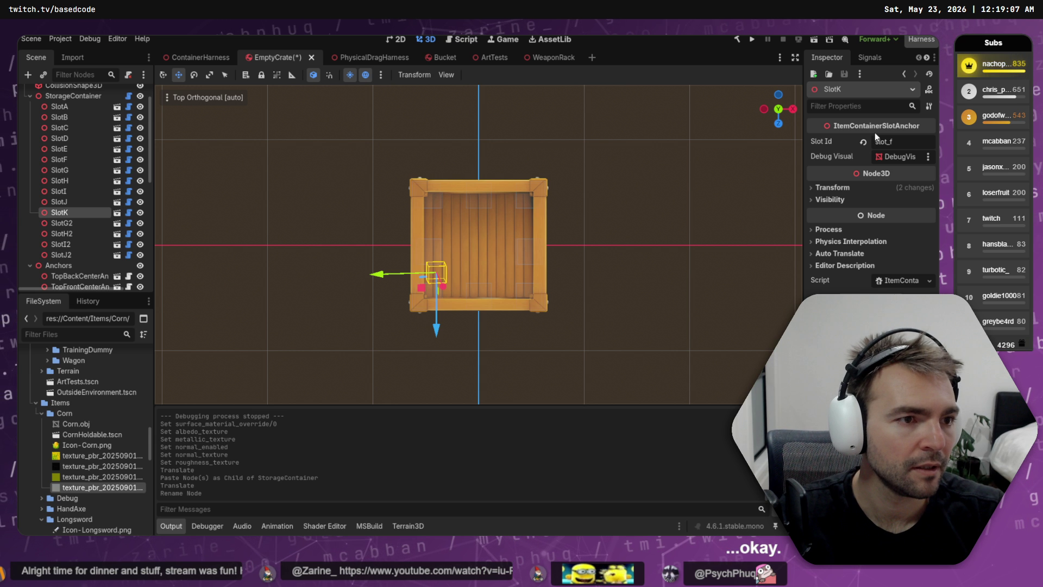
key(BackSpace)
text(k)
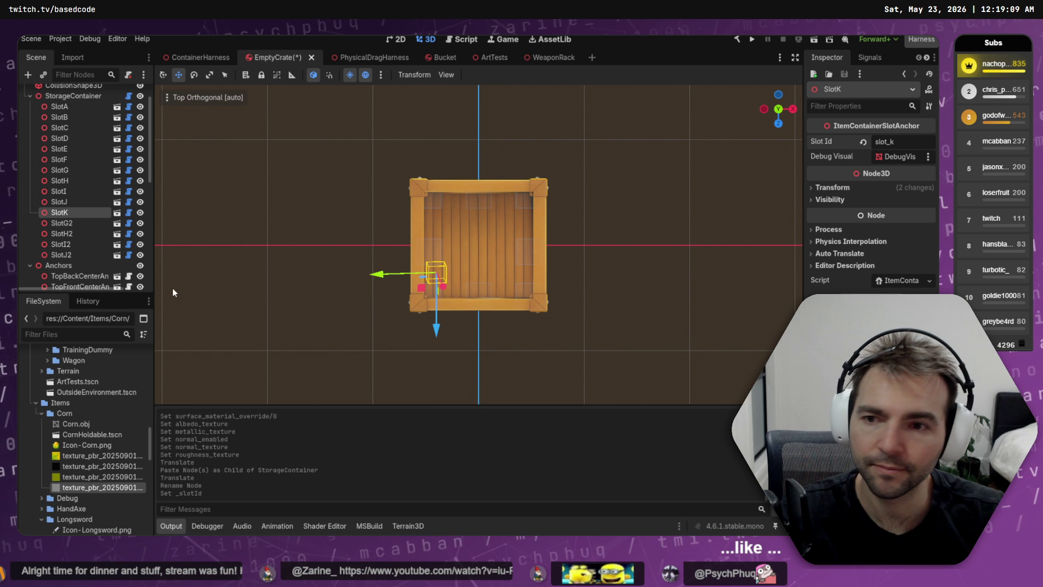
Rename SlotG2 to SlotL and change its Slot Id to slot_l
key(ctrl+shift+h)
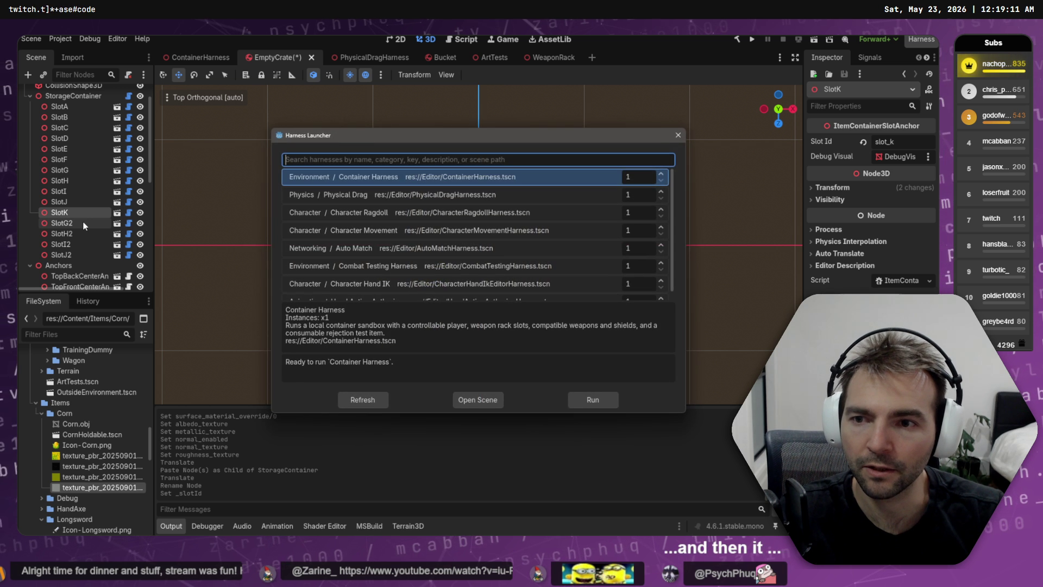
key(Escape)
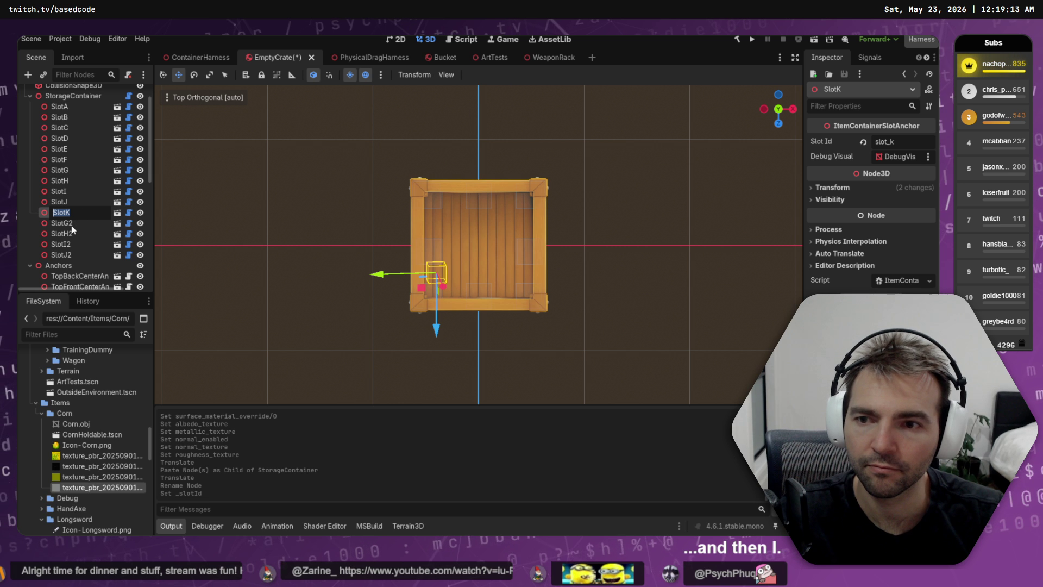
click(75, 224)
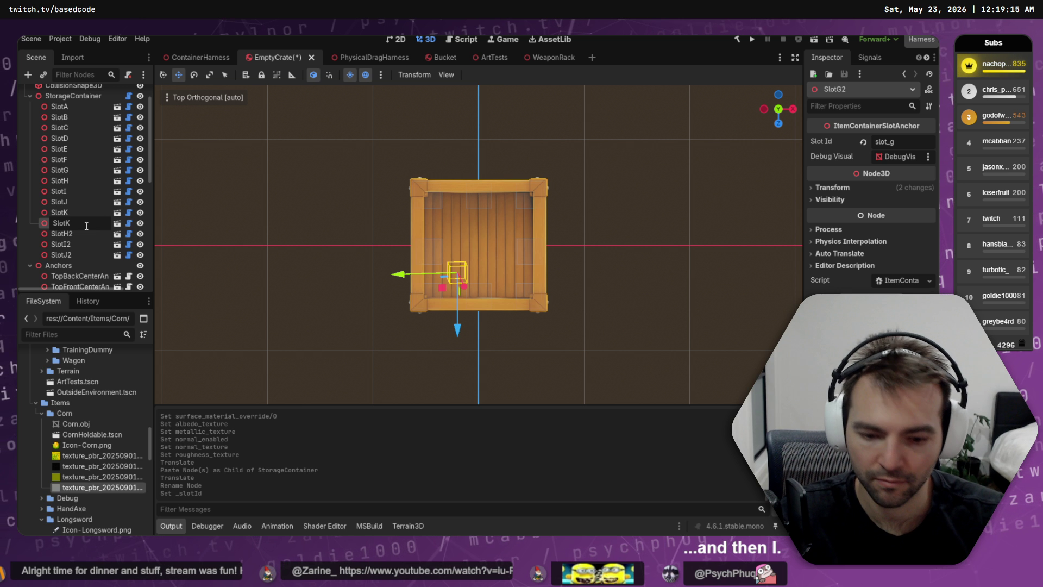
key(Return)
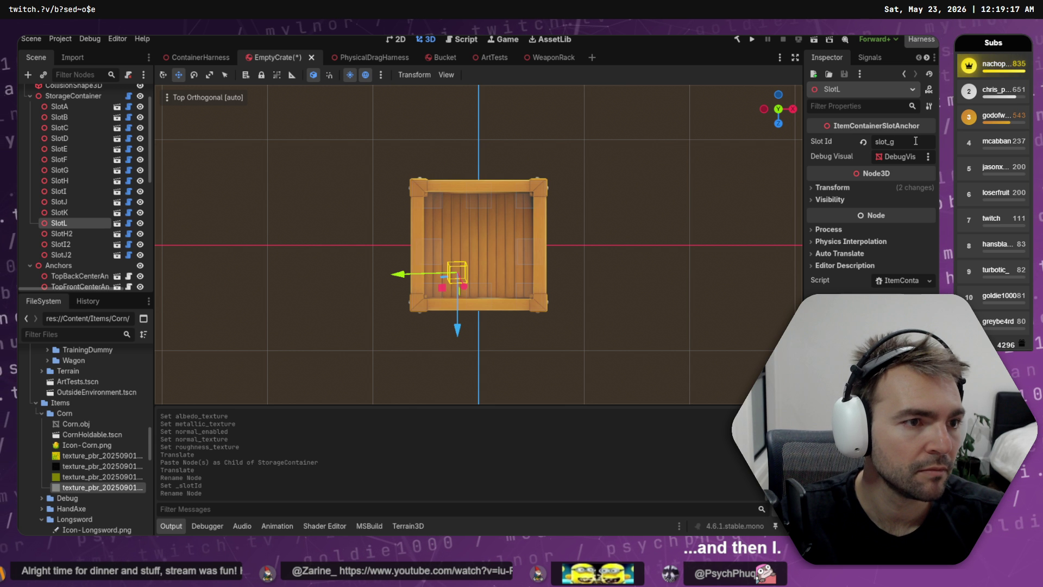
click(915, 141)
key(BackSpace)
text(l)
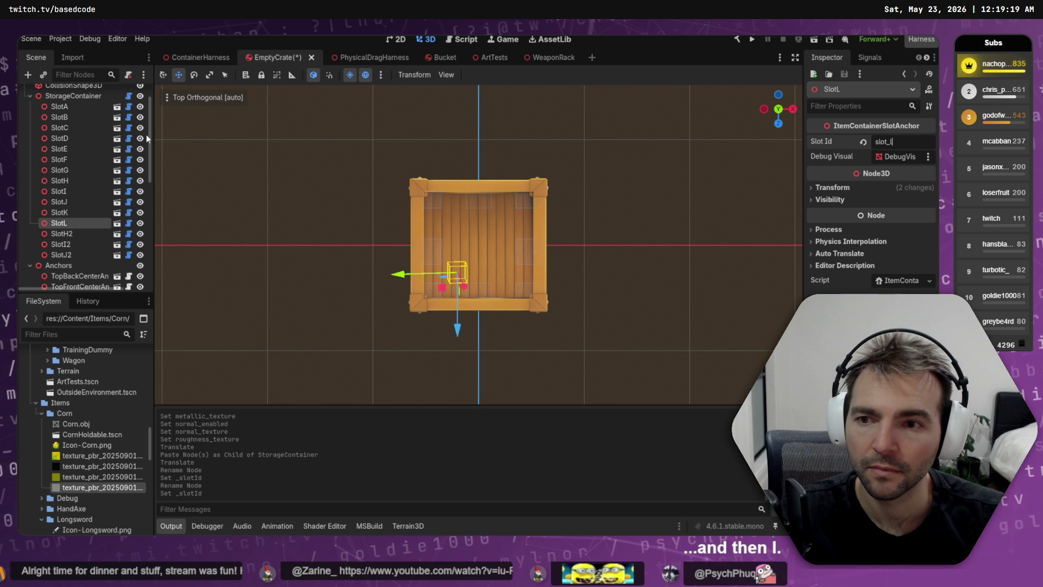
Rename SlotH2 to SlotM and set its Slot Id to slot_m
click(83, 233)
key(ctrl+shift+h)
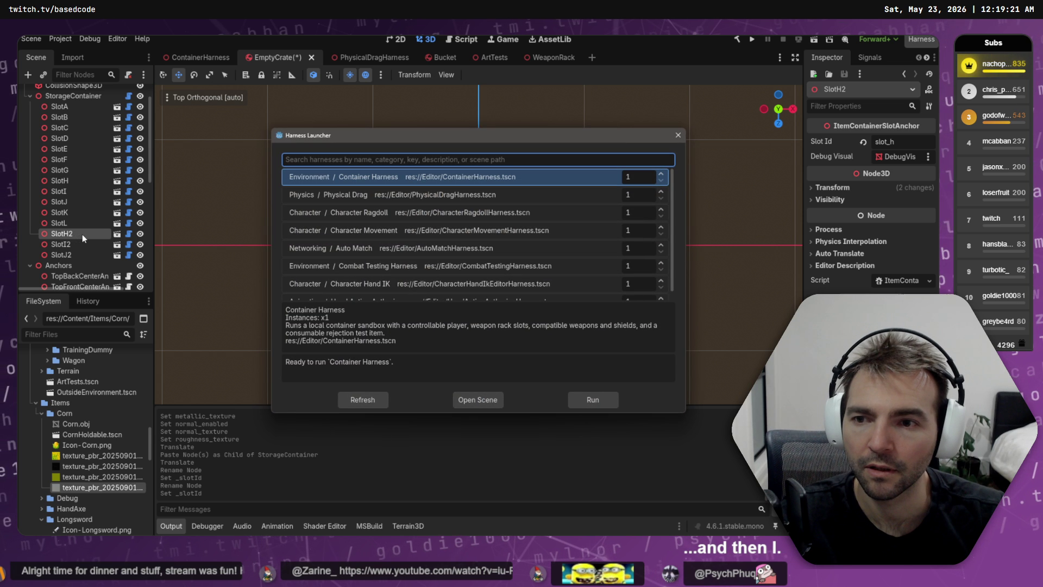
key(Escape)
double_click(83, 233)
text(Slot)
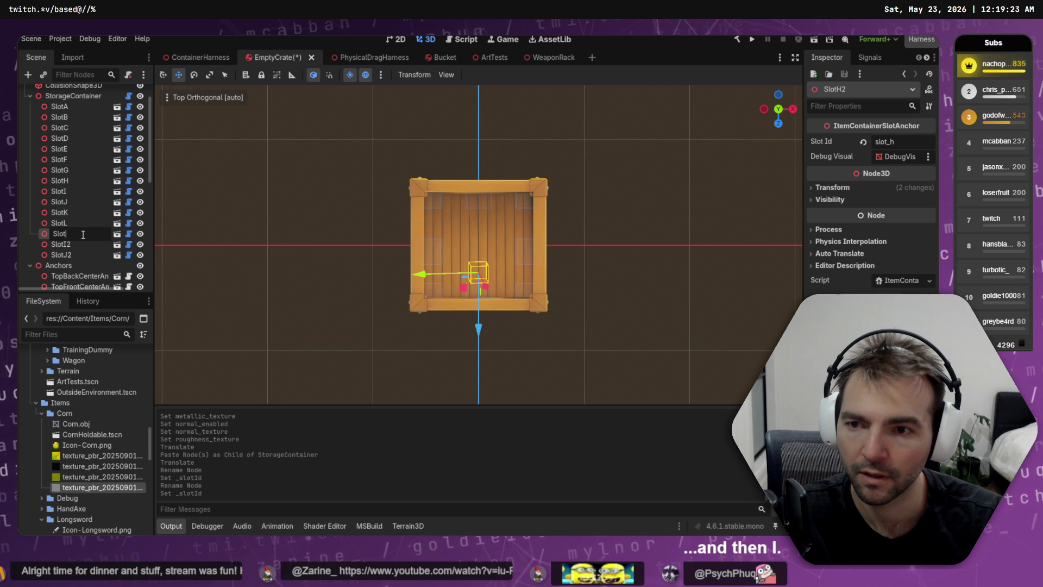
key(Return)
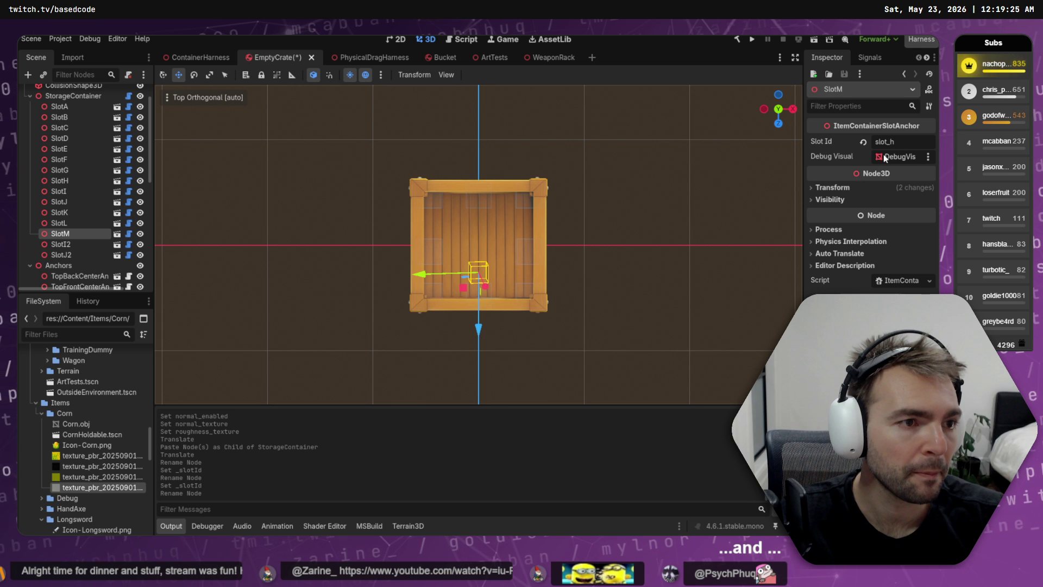
click(912, 140)
key(BackSpace)
text(m)
key(Return)
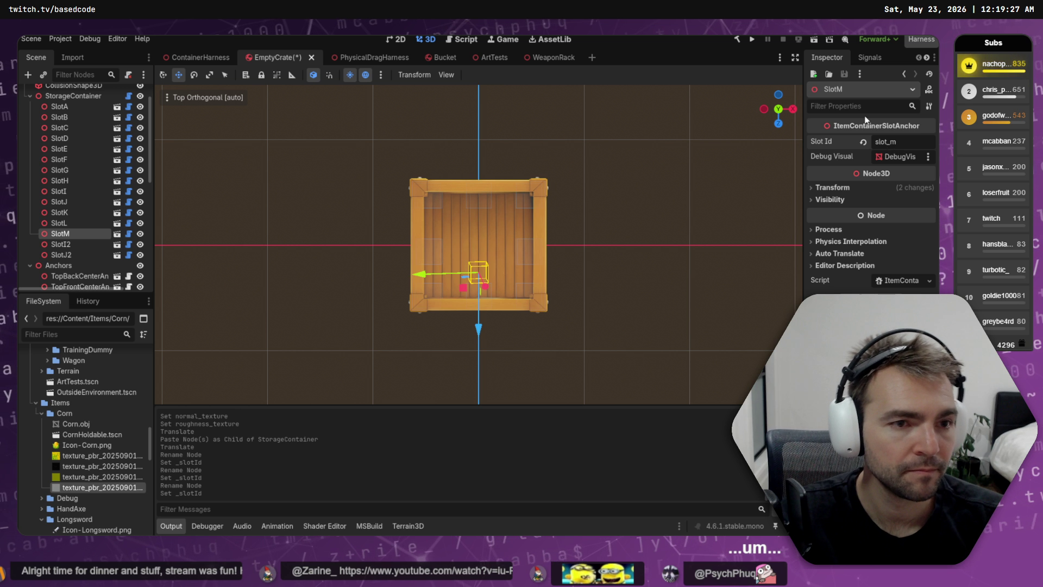
Rename SlotI2 to SlotN and change its Slot Id to slot_n
click(109, 244)
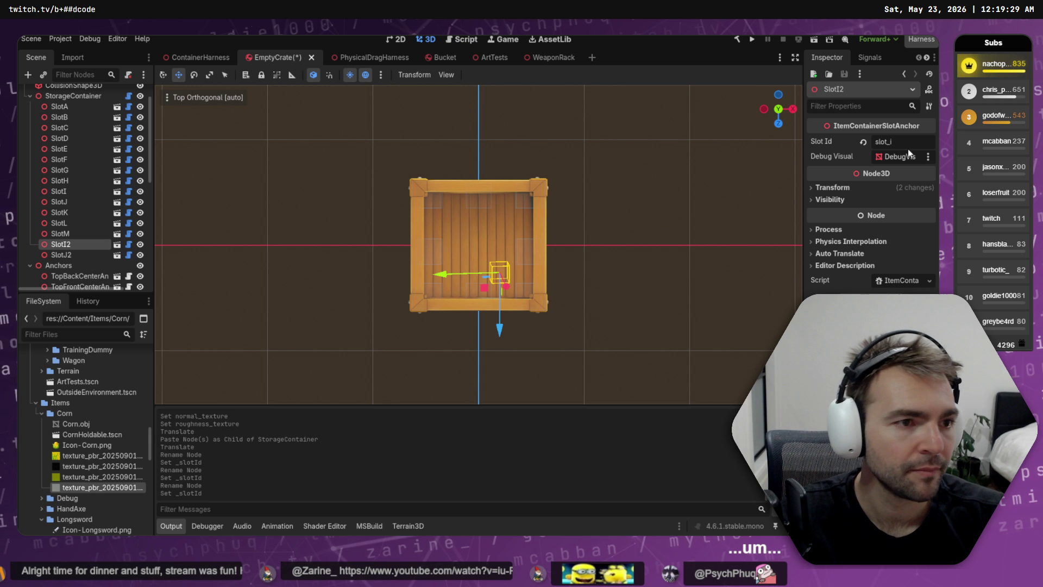
click(83, 245)
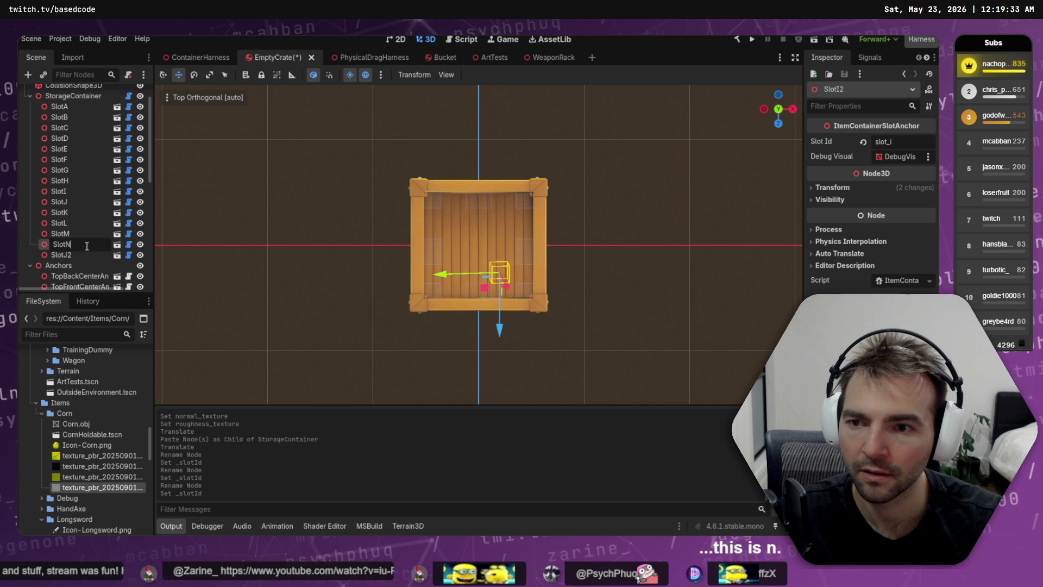
key(Return)
click(918, 142)
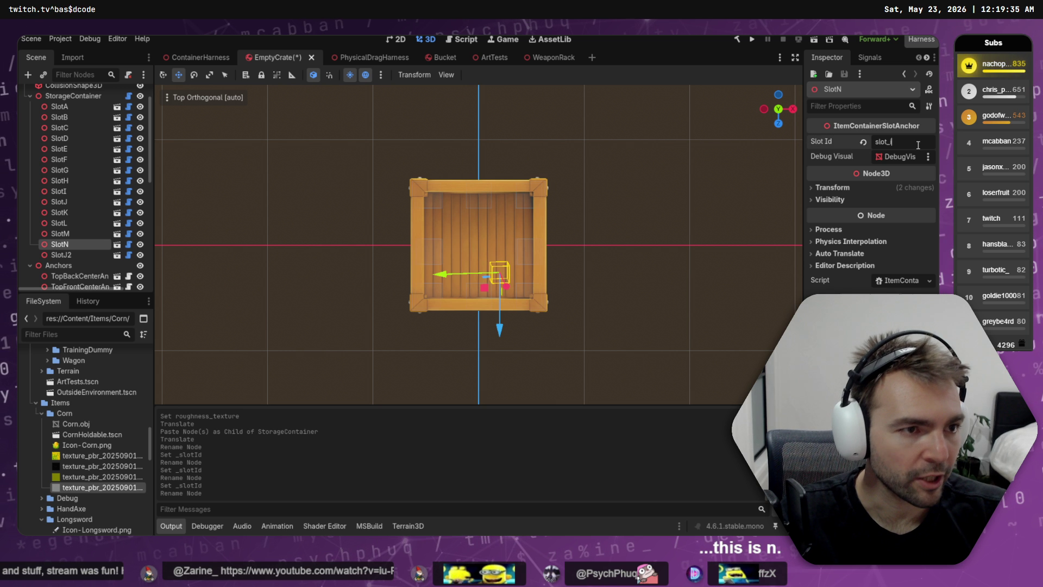
key(BackSpace)
text(n)
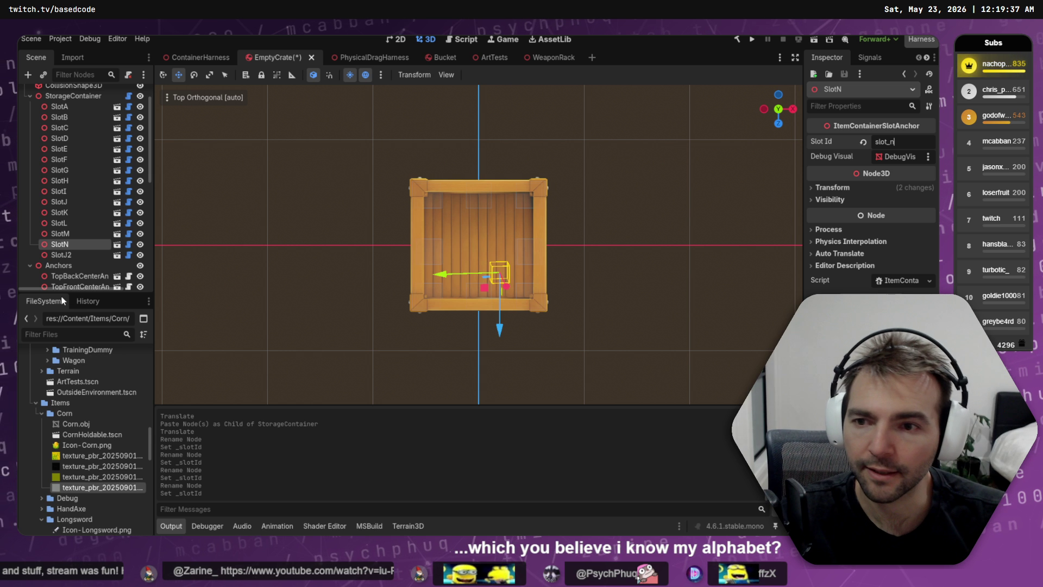
Rename SlotJ2 to SlotO with Slot Id slot_o, then save the EmptyCrate scene
click(85, 254)
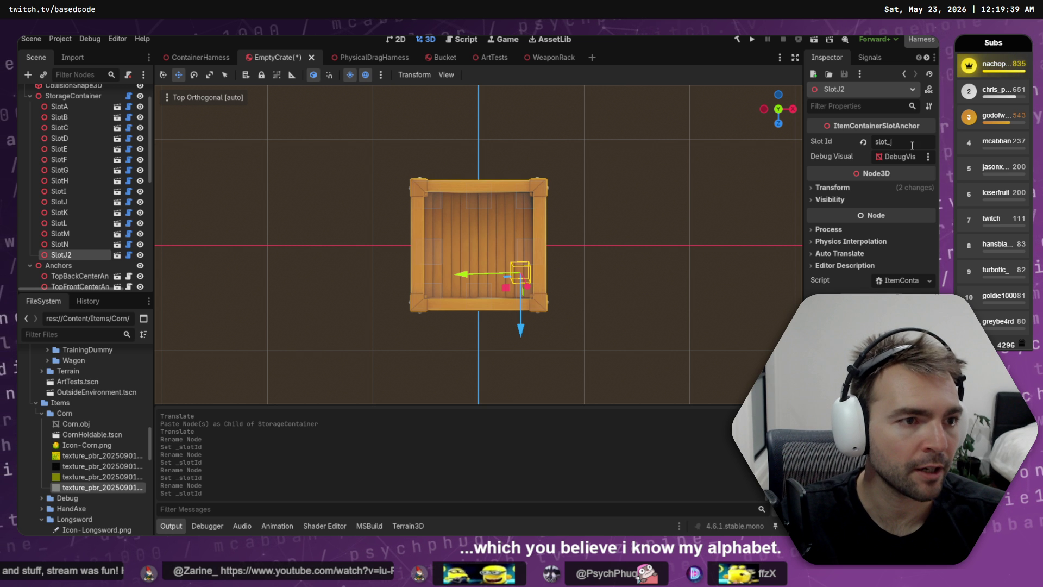
key(BackSpace)
text(o)
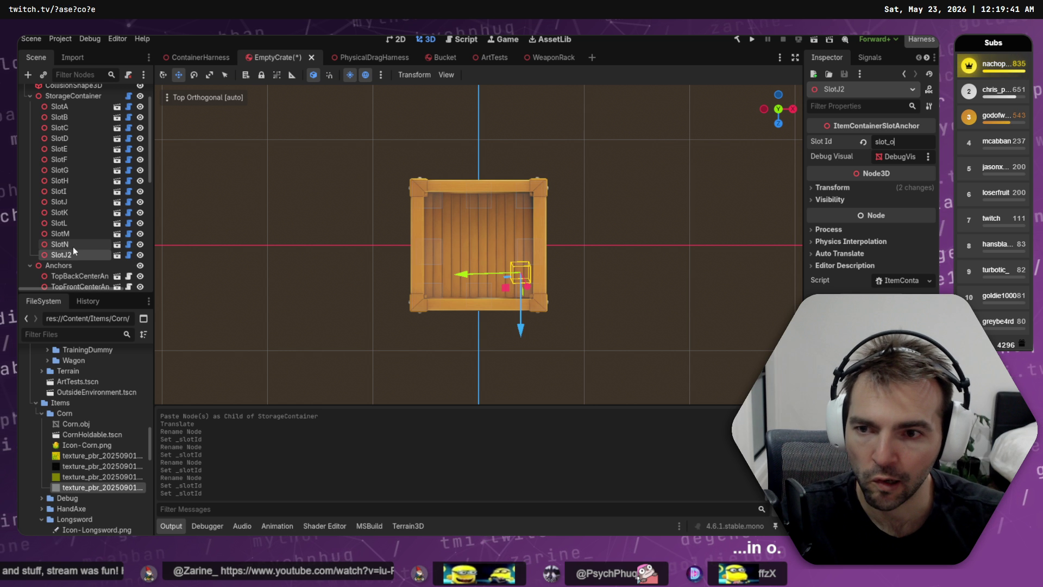
double_click(90, 254)
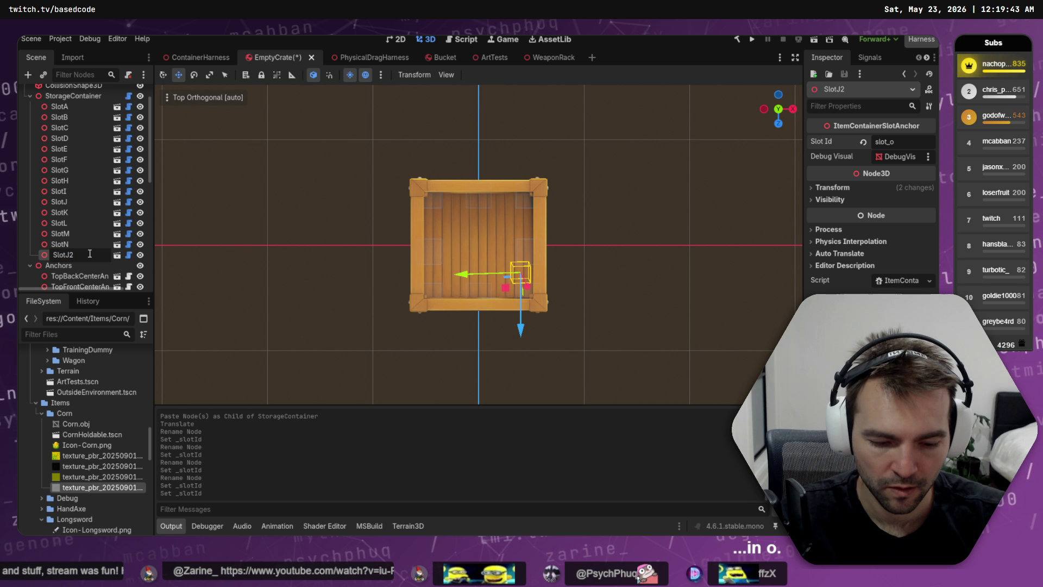
text(O)
key(Return)
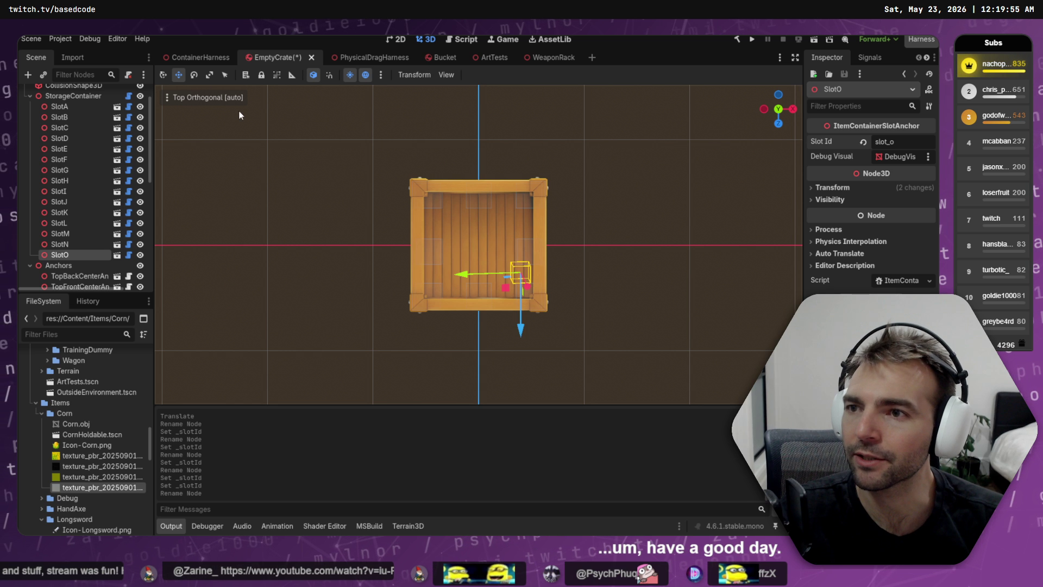
click(269, 122)
key(ctrl+s)
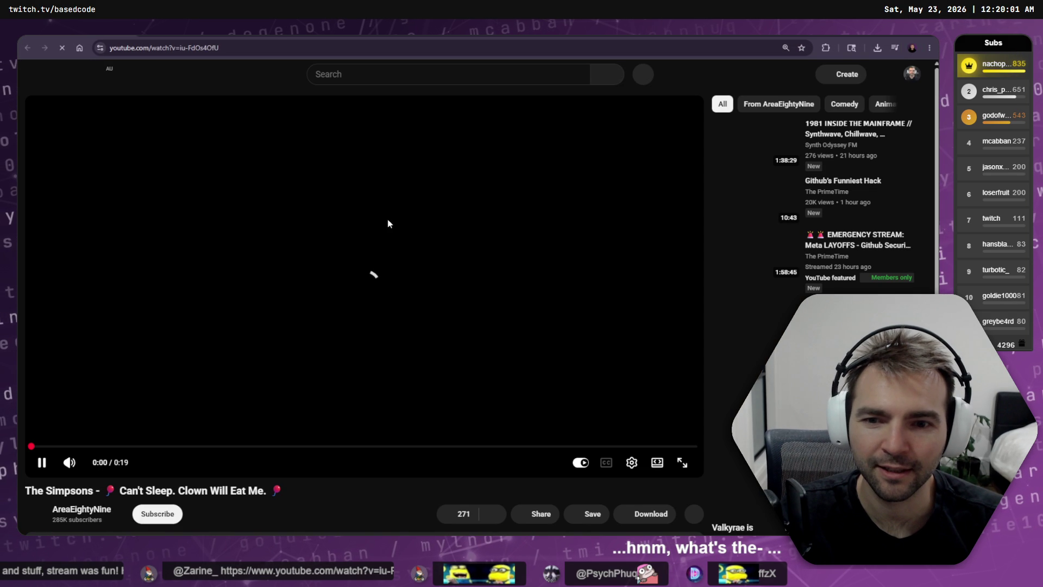
Make the Simpsons clip "Can't Sleep. Clown Will Eat Me." play full screen
double_click(367, 225)
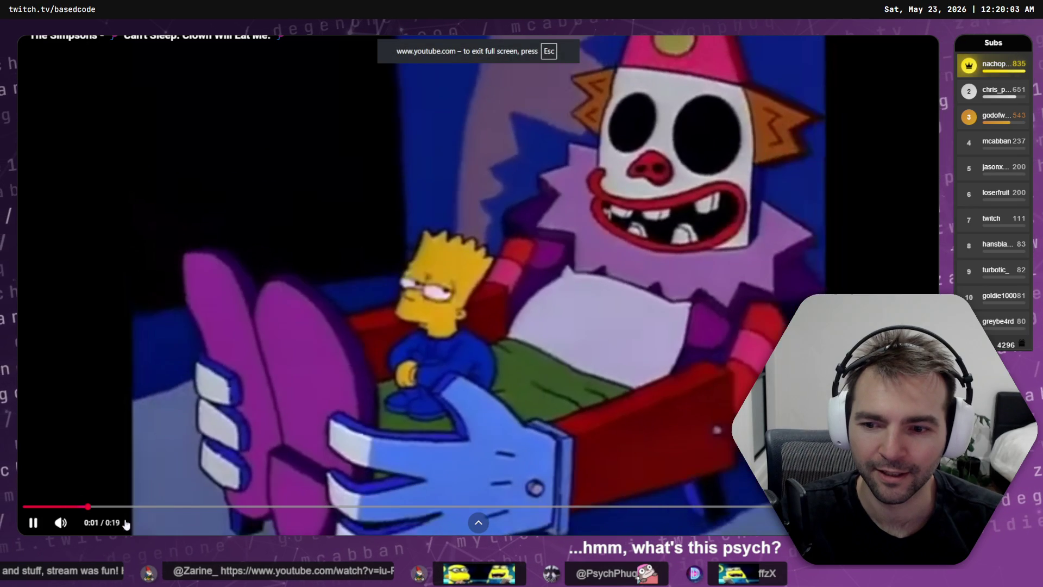
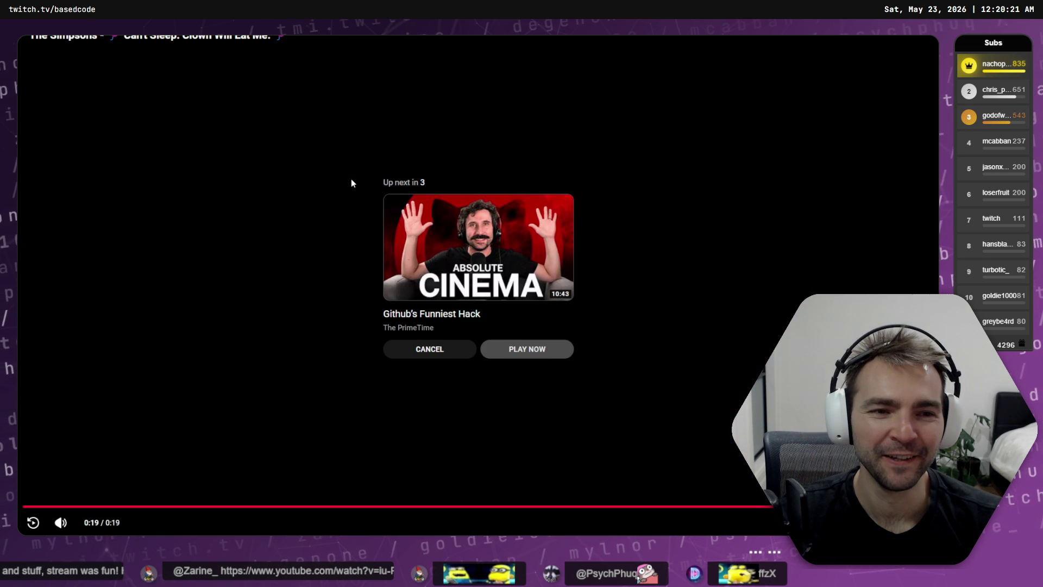
Exit fullscreen on the finished YouTube video and return to the Godot editor
key(Escape)
key(alt+Tab)
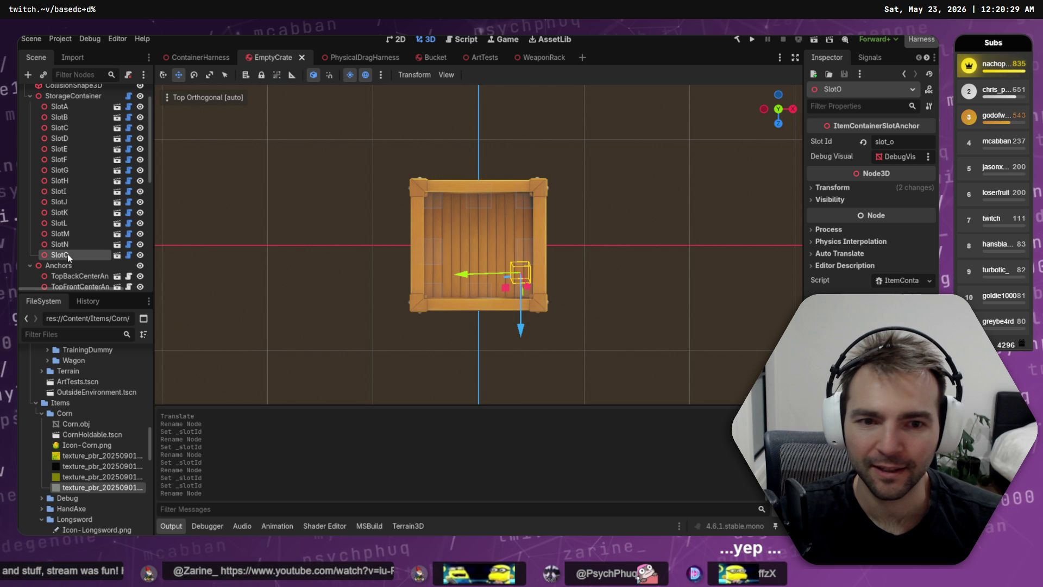
Move SlotA–SlotE together along Z onto the crate's top edge, then bring up the Harness Launcher
key(Up)
key(Up)
key(Up)
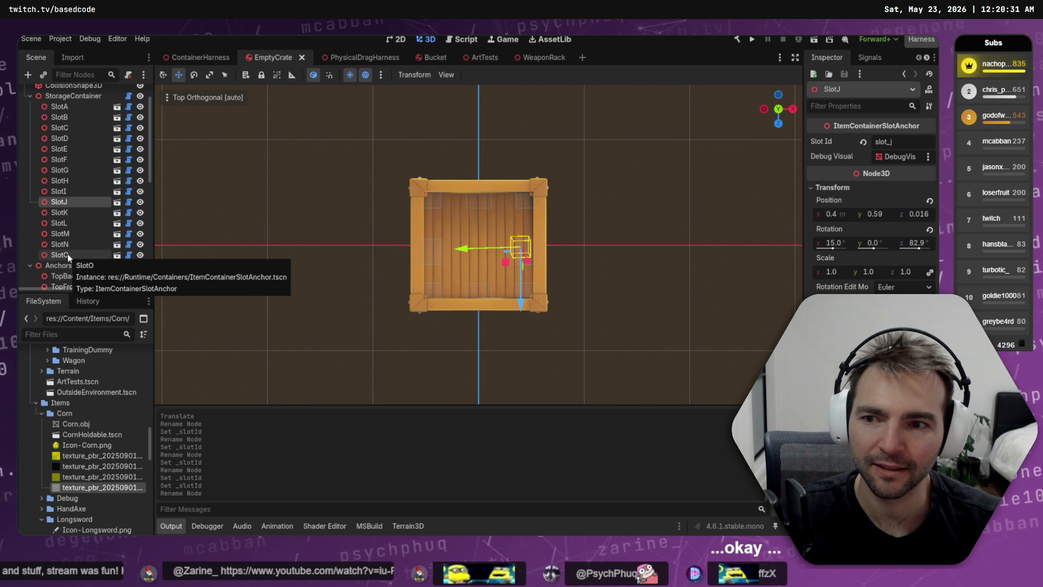
key(Up)
key(Up)
key(Up)
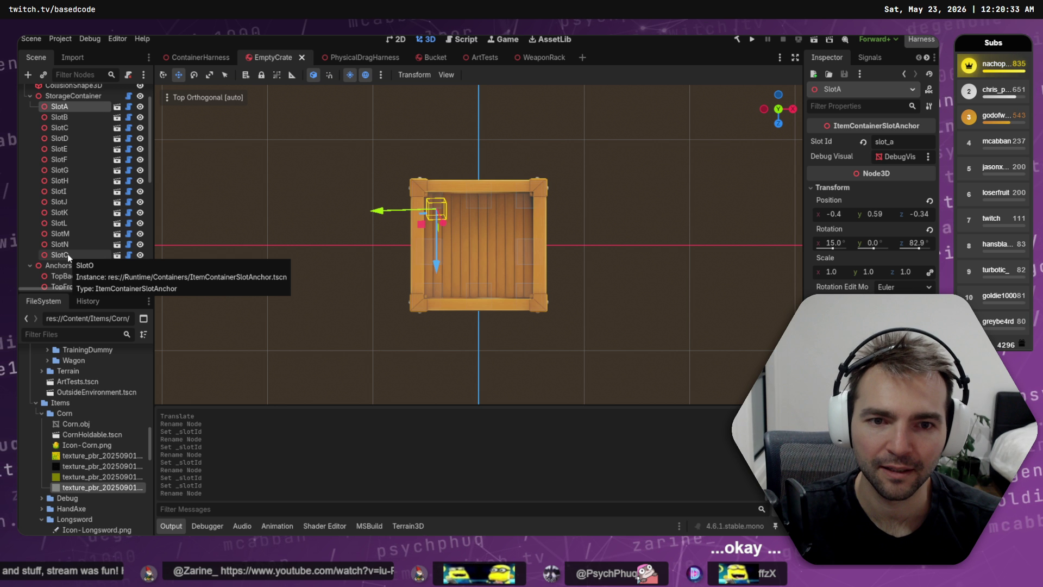
shift+click(58, 138)
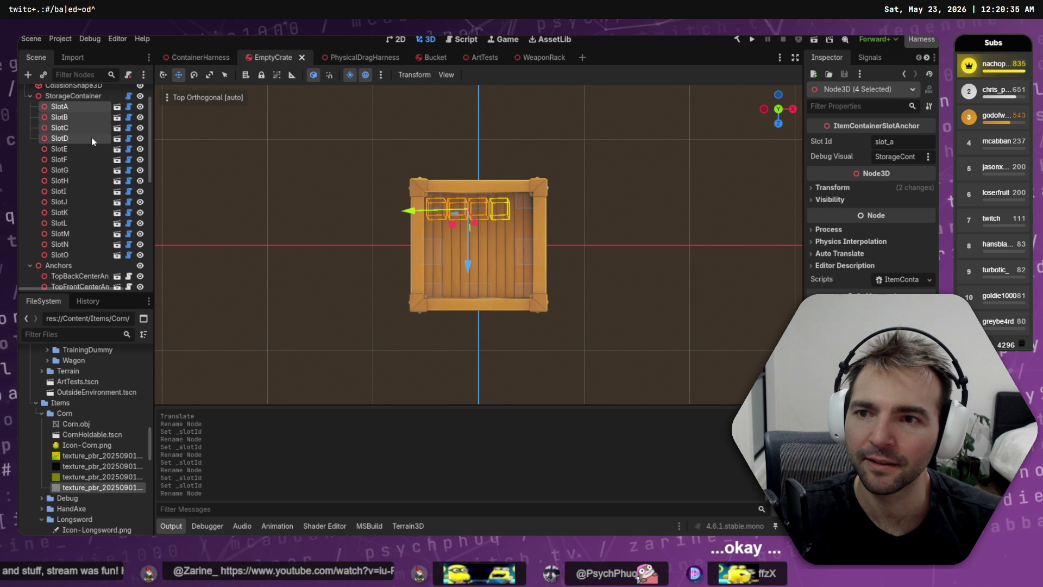
shift+click(59, 148)
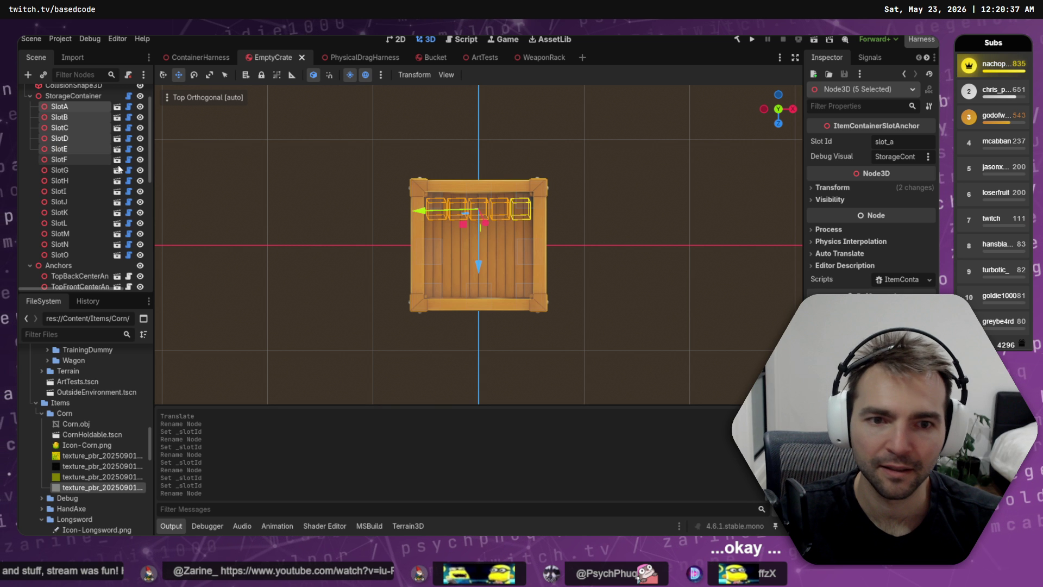
drag(474, 267, 483, 270)
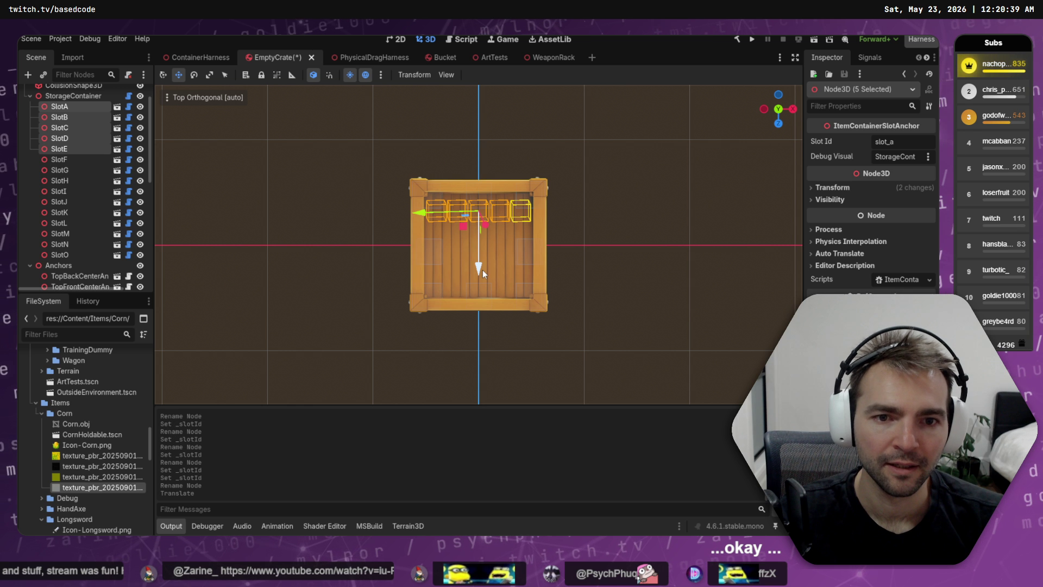
click(470, 119)
key(ctrl+shift+h)
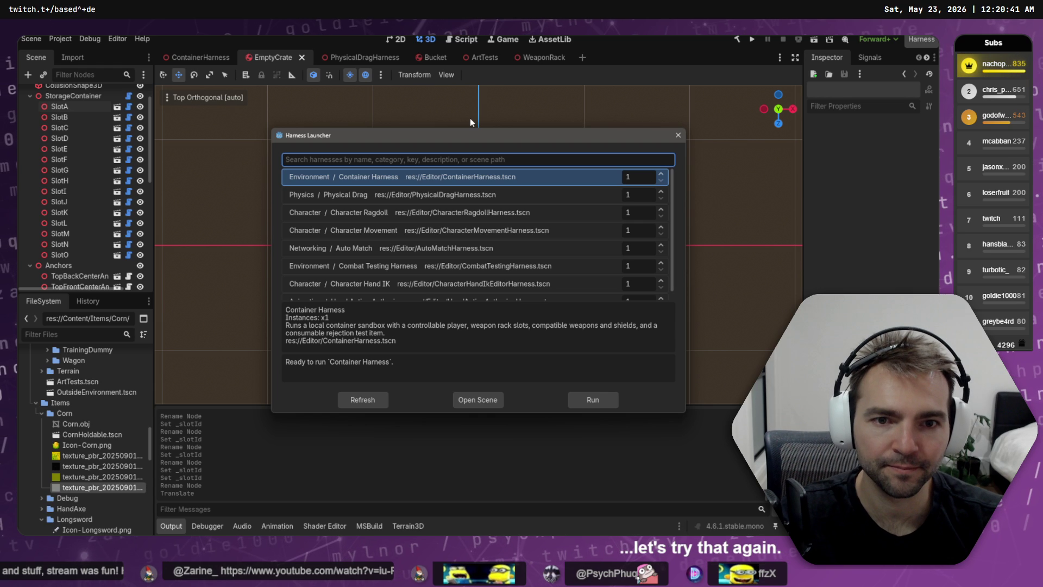
Run Container Harness and store the first corn ears in the crate
key(Return)
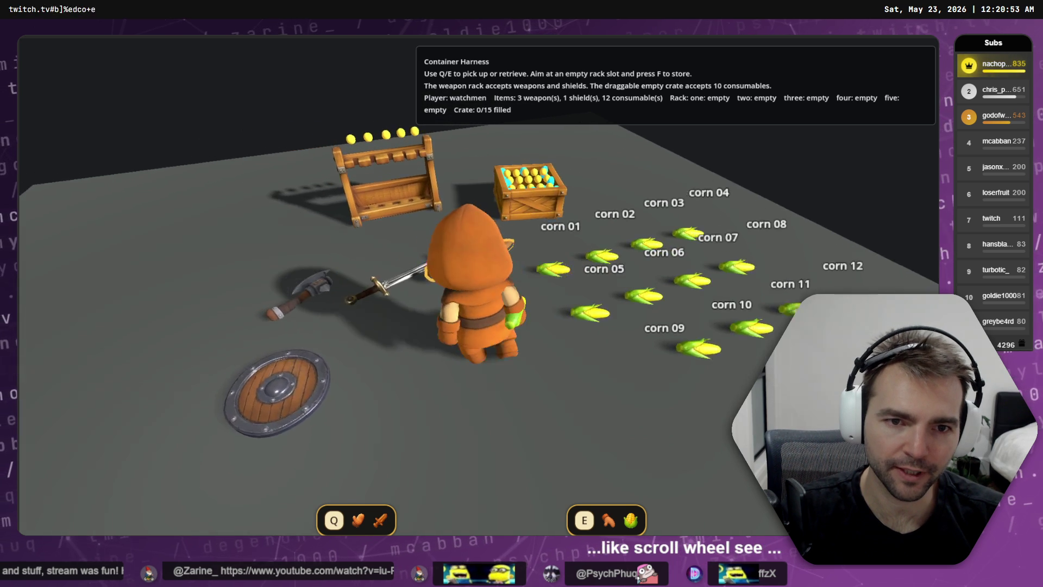
key(f)
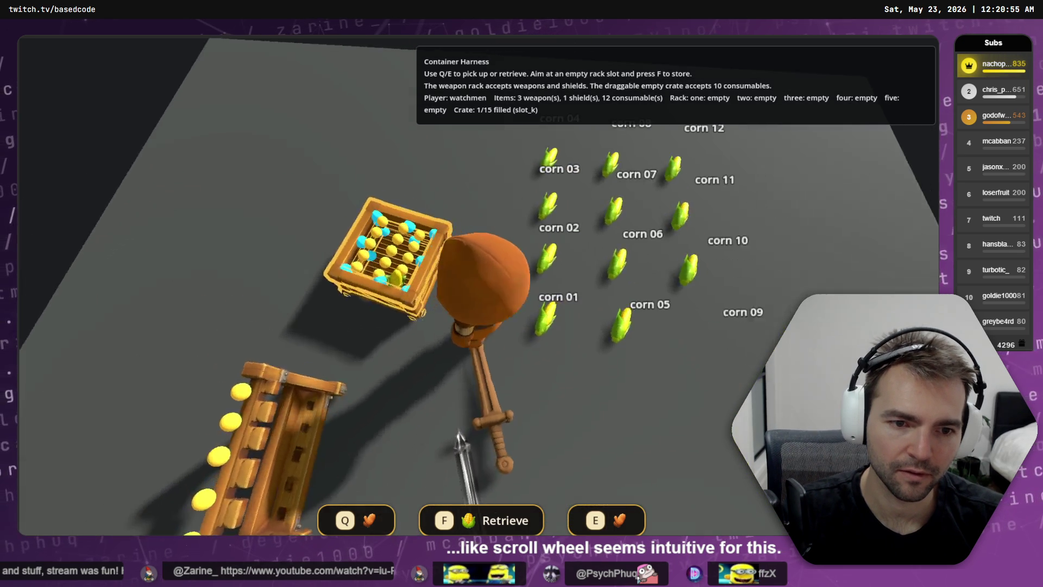
key(f)
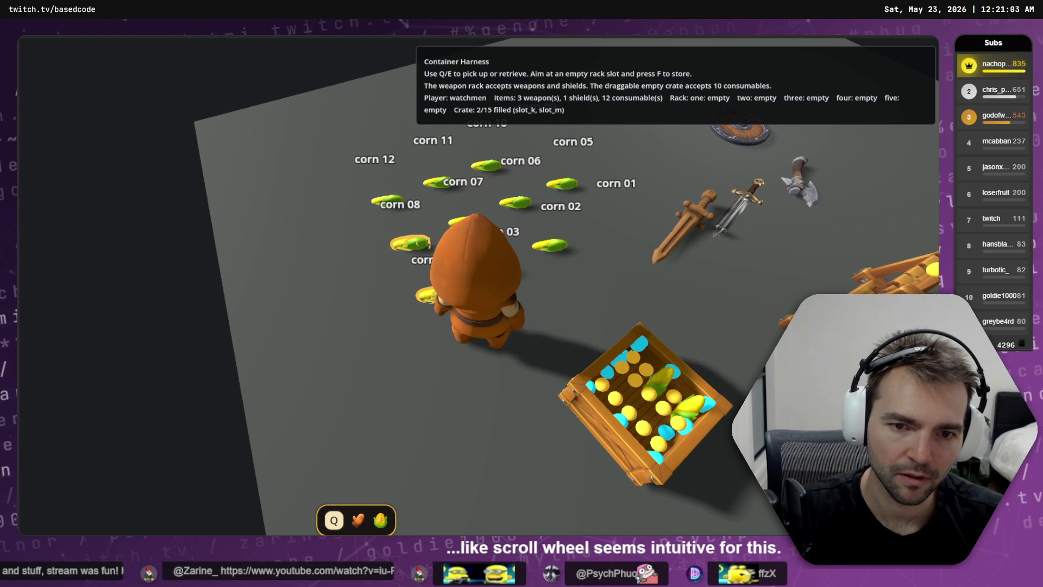
key(e)
key(e)
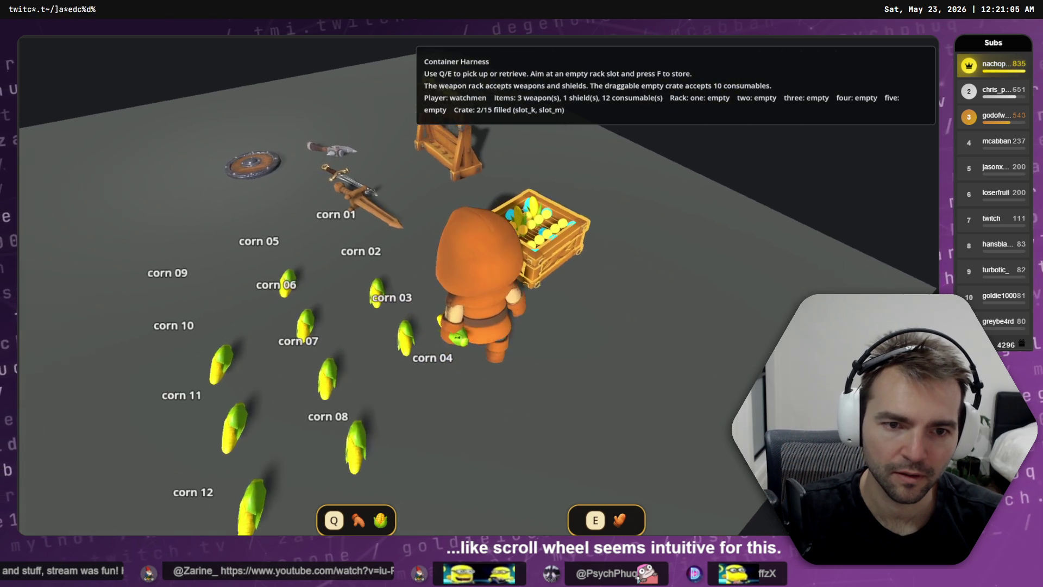
key(q)
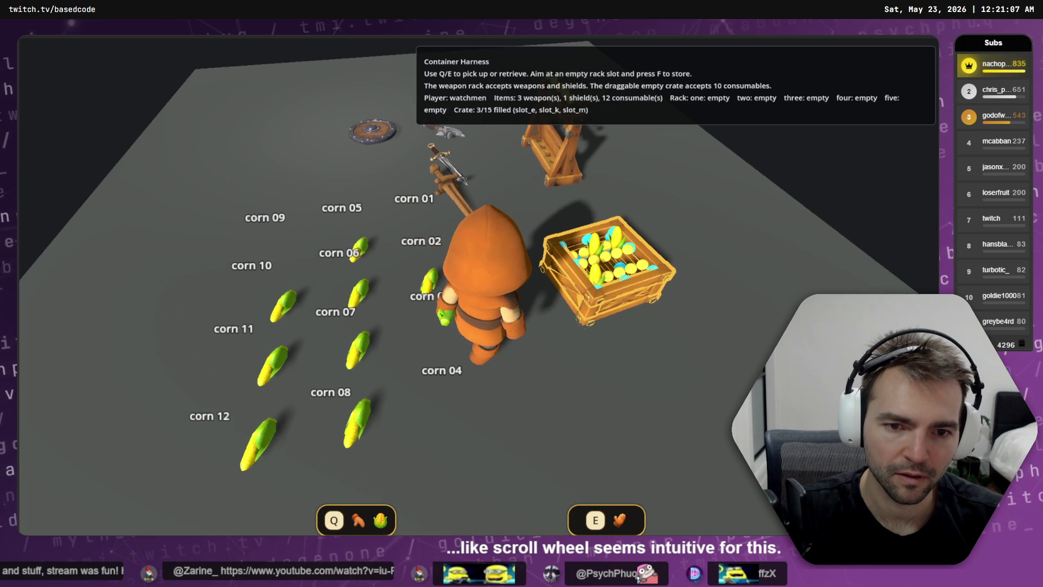
key(e)
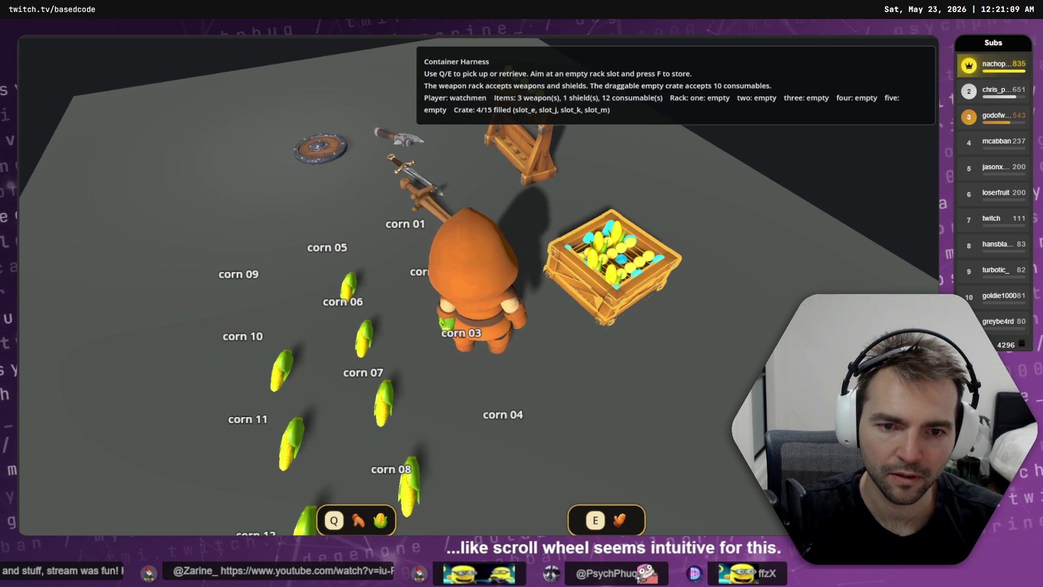
Set the crate down, walk over, and keep storing corn until it shows 12/15
key(g)
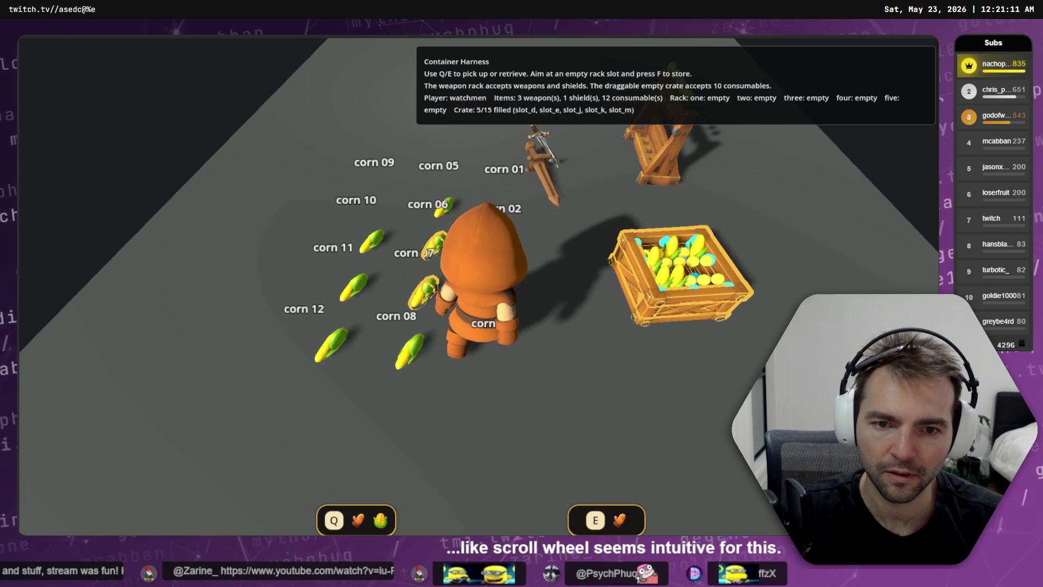
key(d)
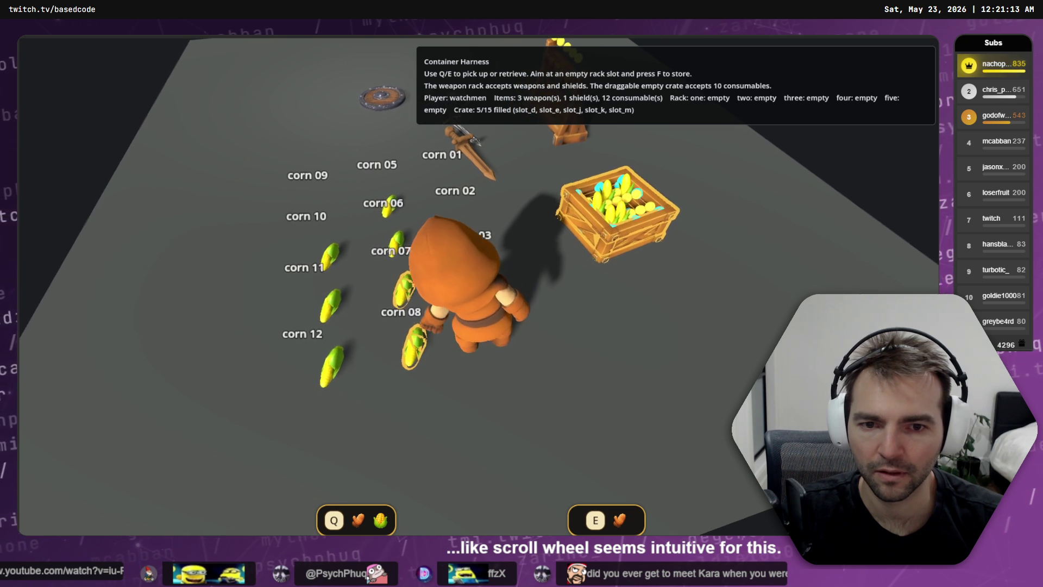
key(e)
key(w)
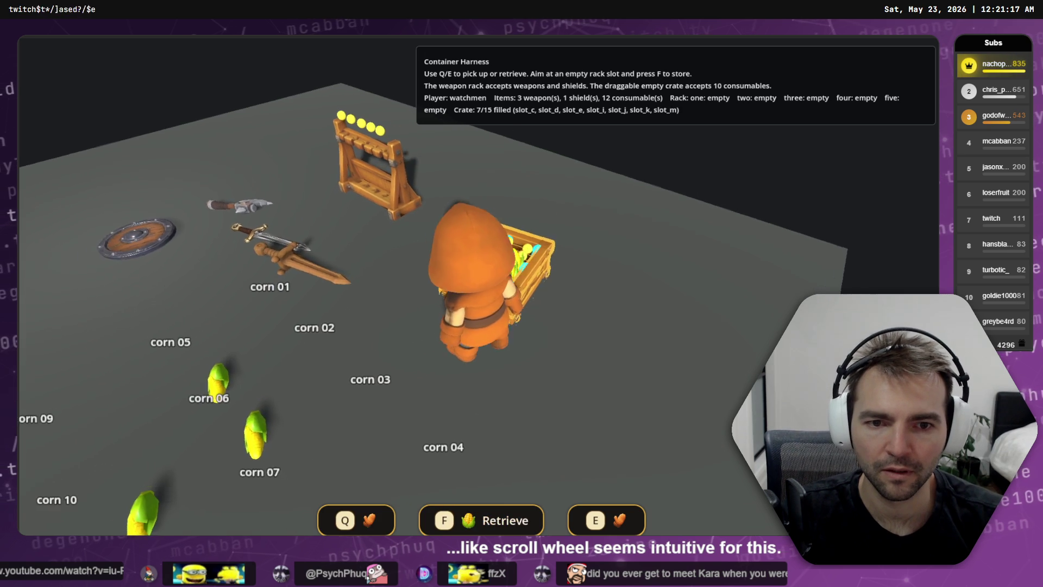
key(e)
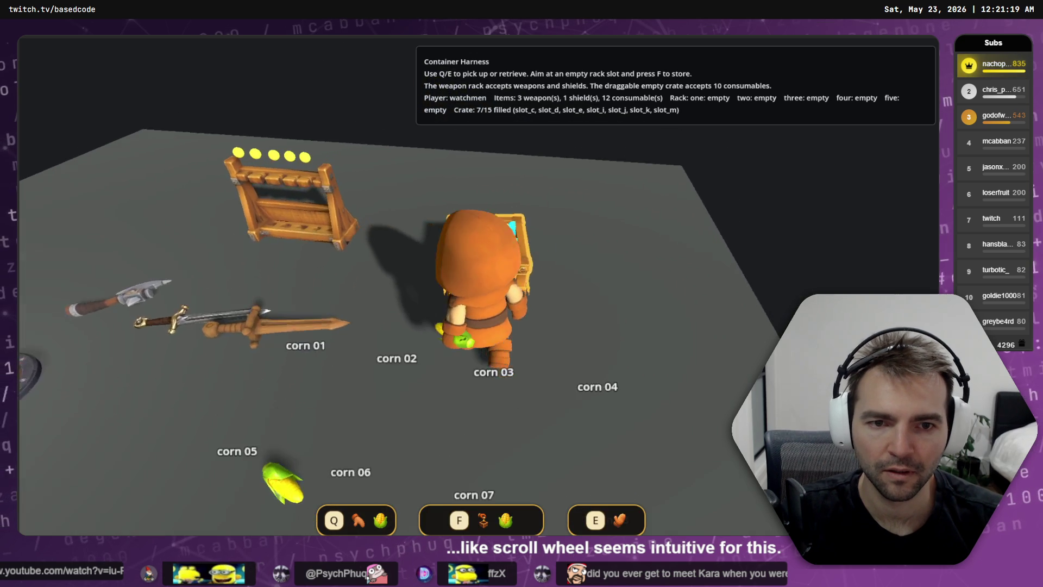
key(e)
key(e)
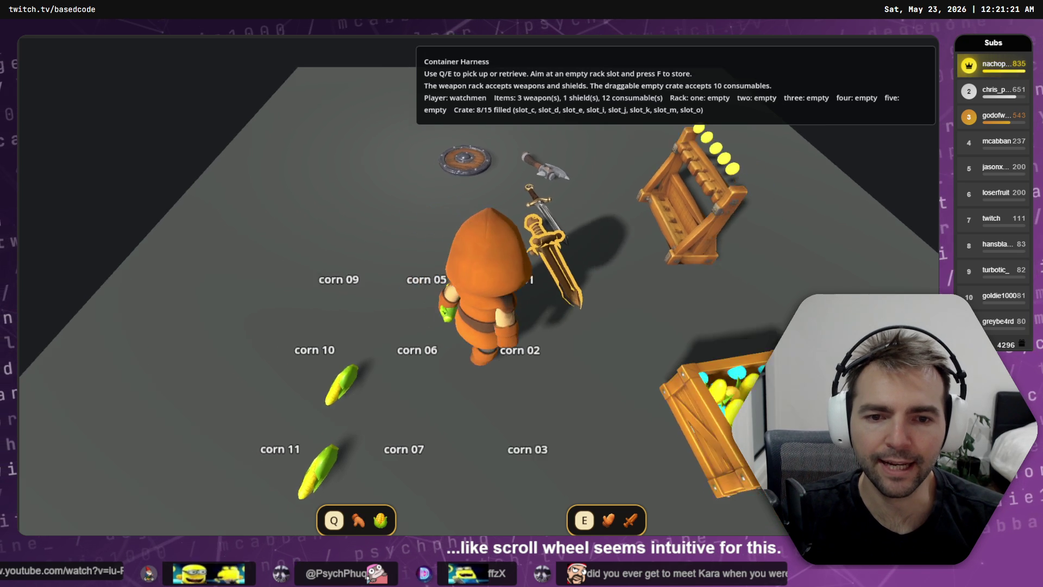
key(q)
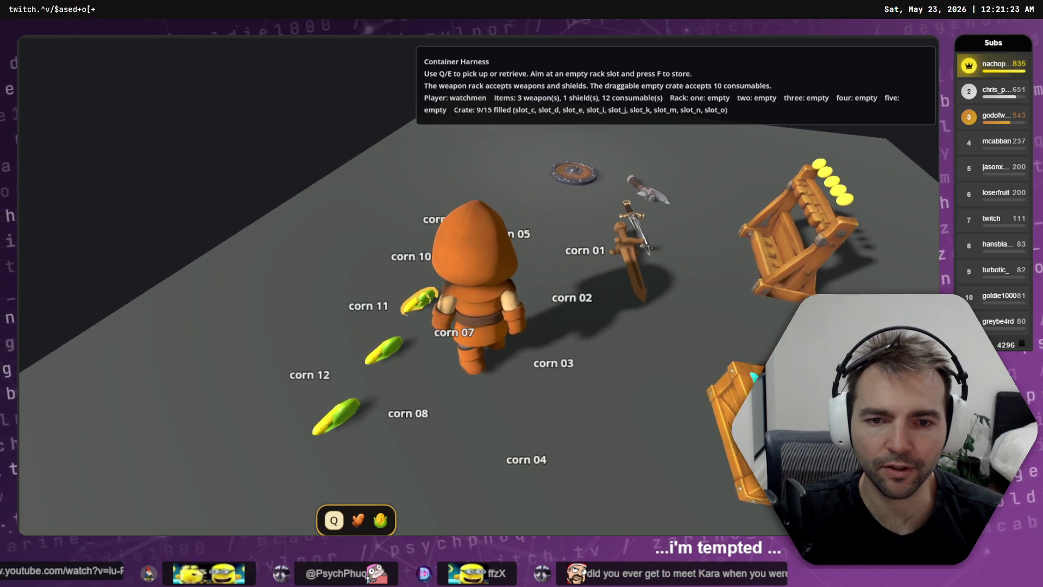
Store two more corn ears and position the character beside the crate
key(e)
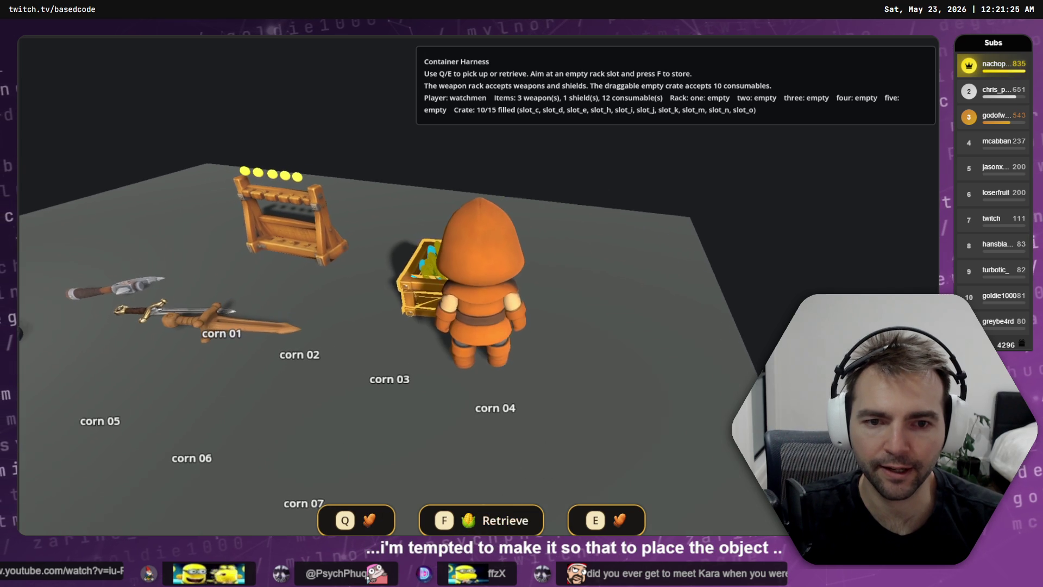
key(e)
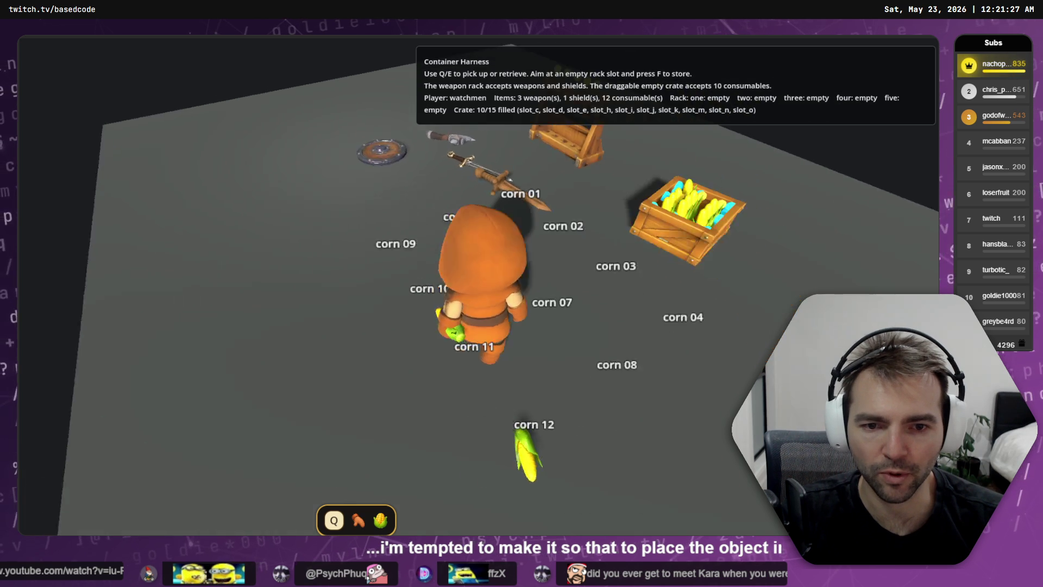
key(w)
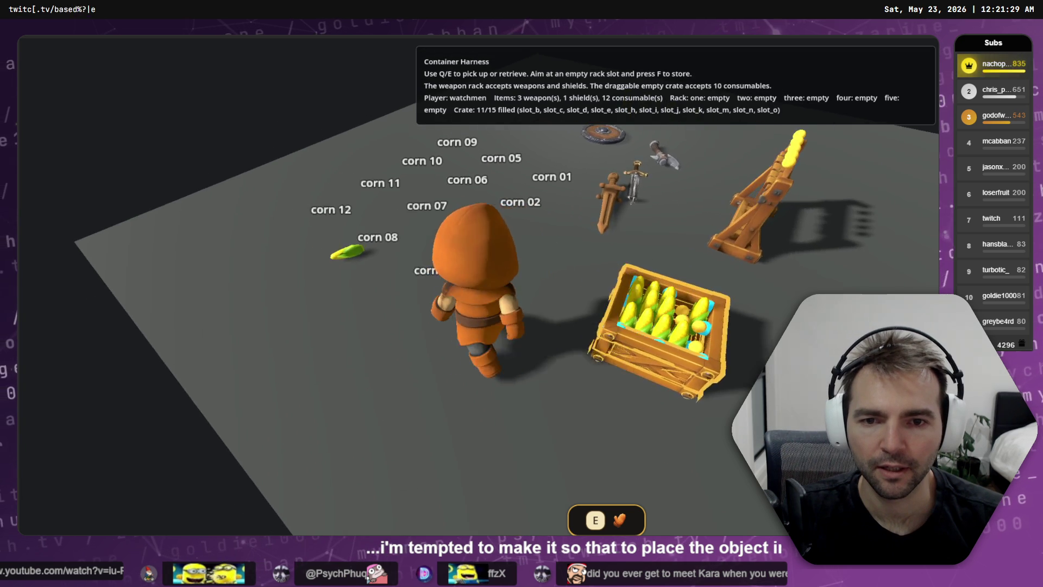
key(d)
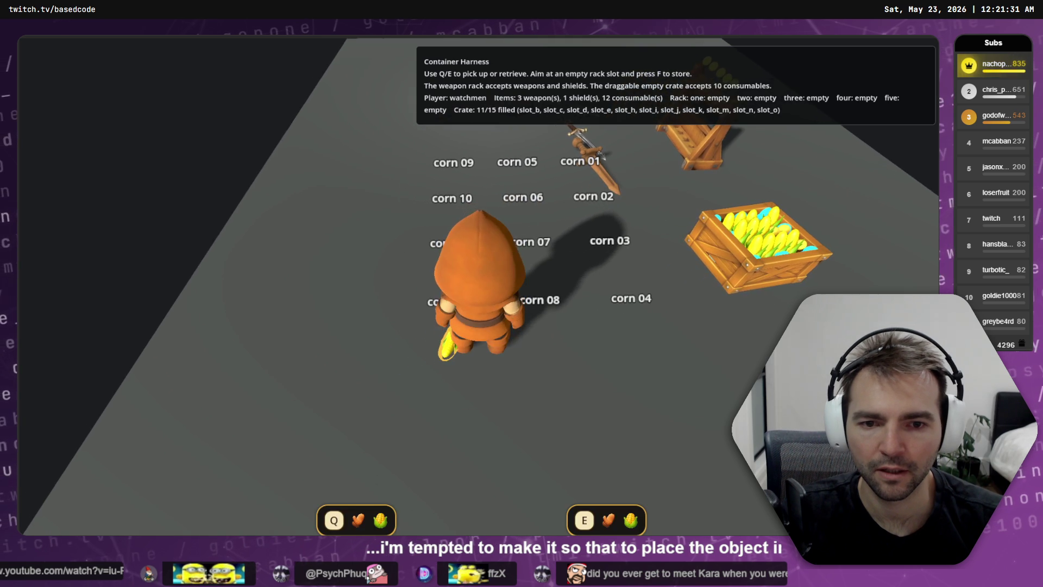
key(w)
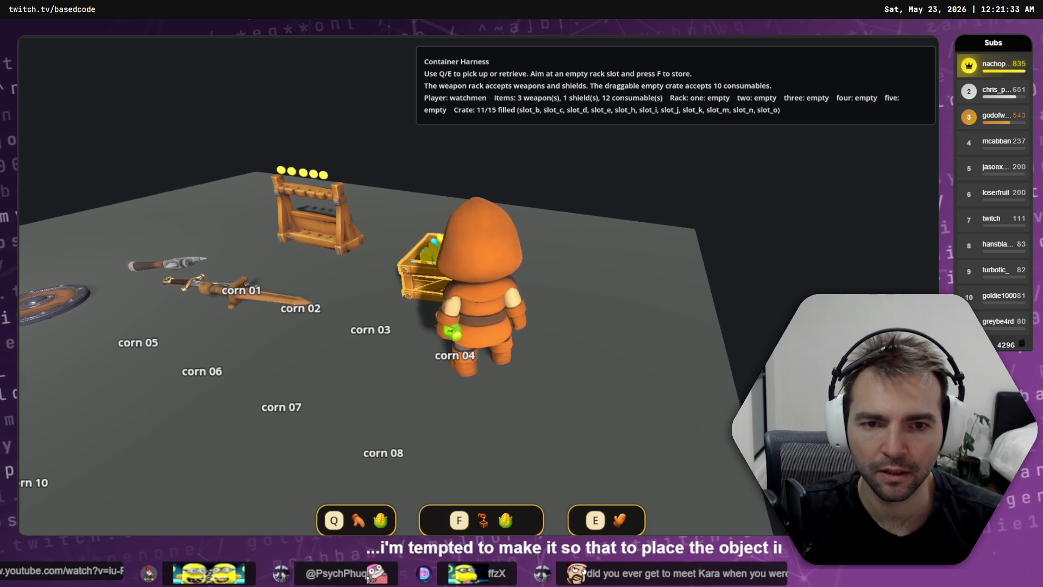
key(a)
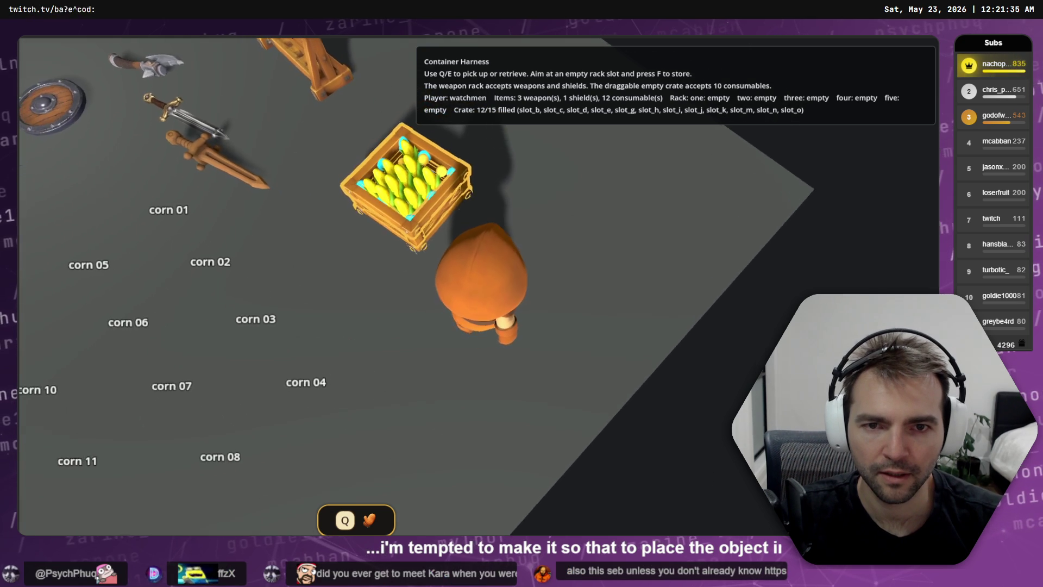
key(w)
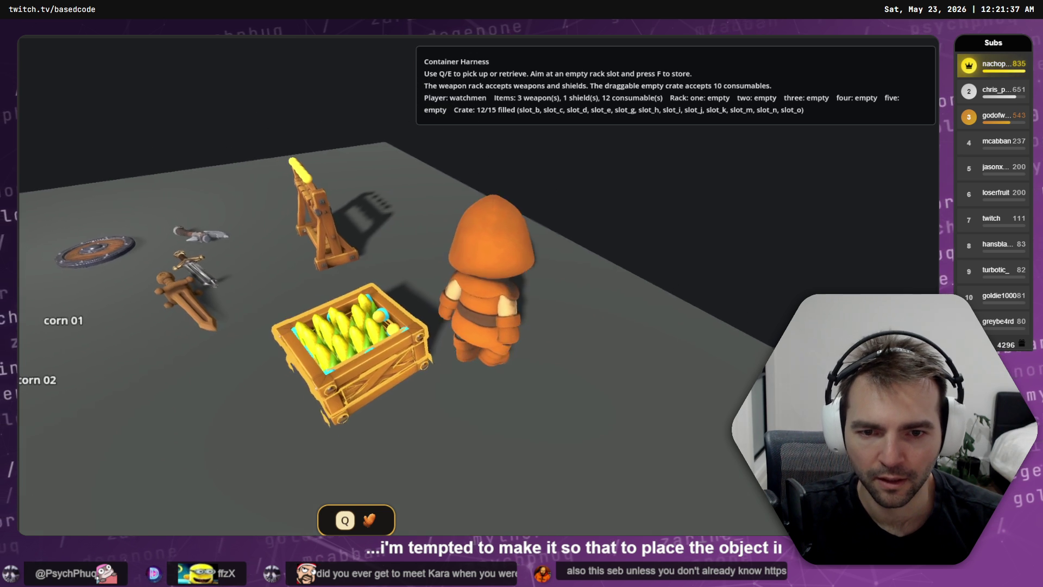
key(s)
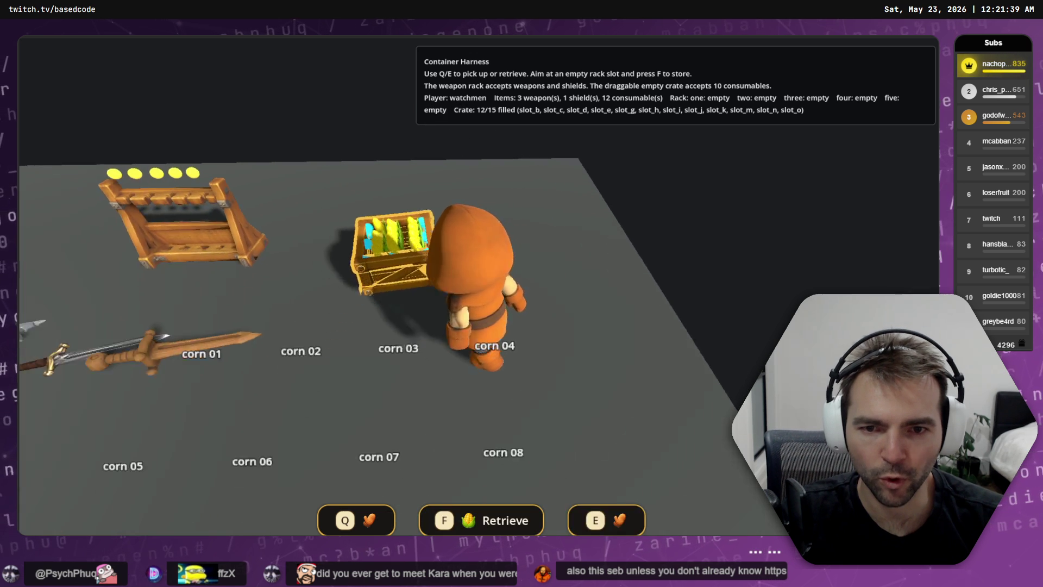
key(w)
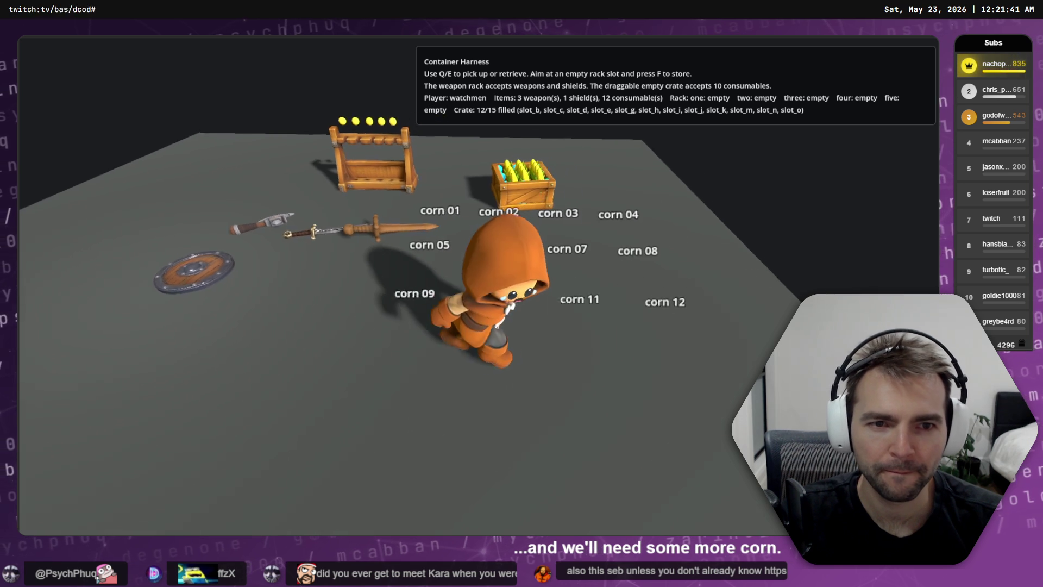
key(s)
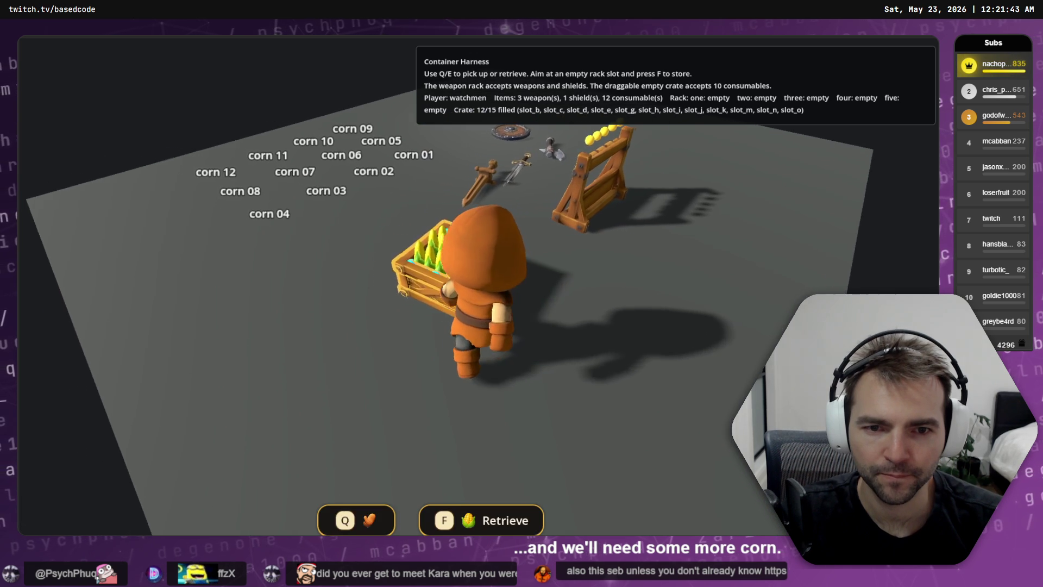
Carry the corn crate across the floor, set it down, and stop the harness test
key(w)
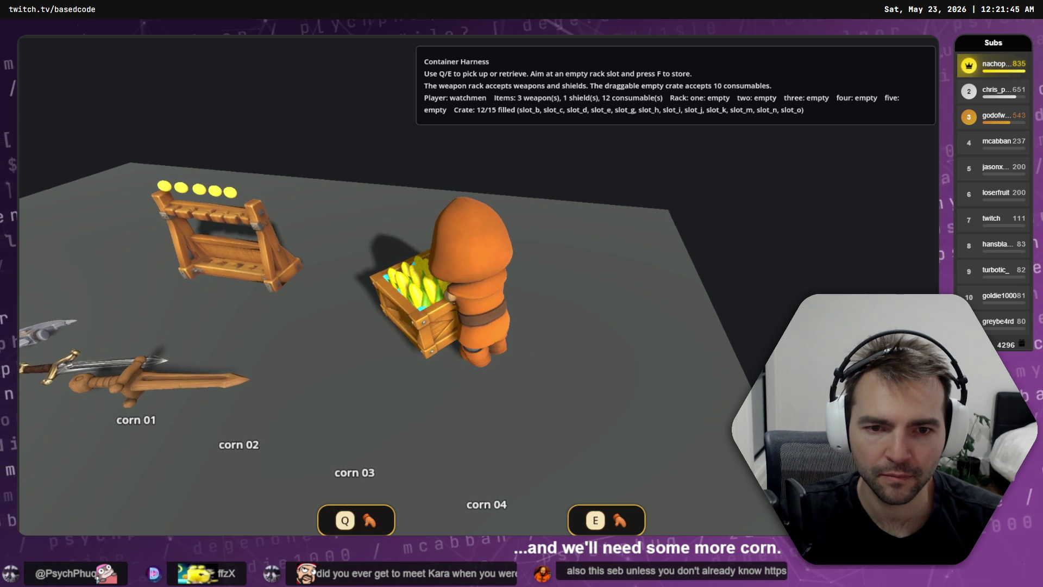
key(w)
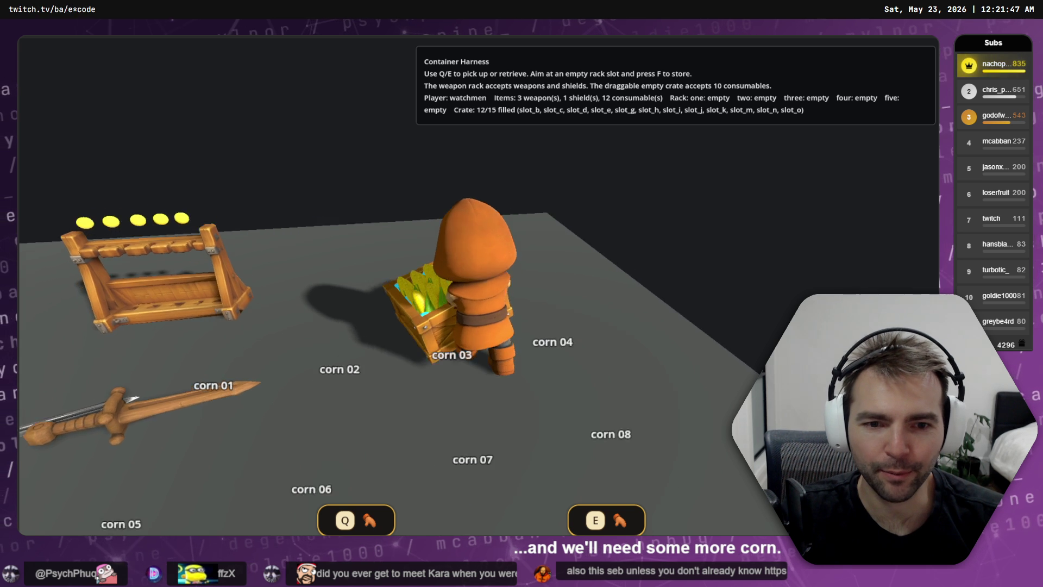
key(w)
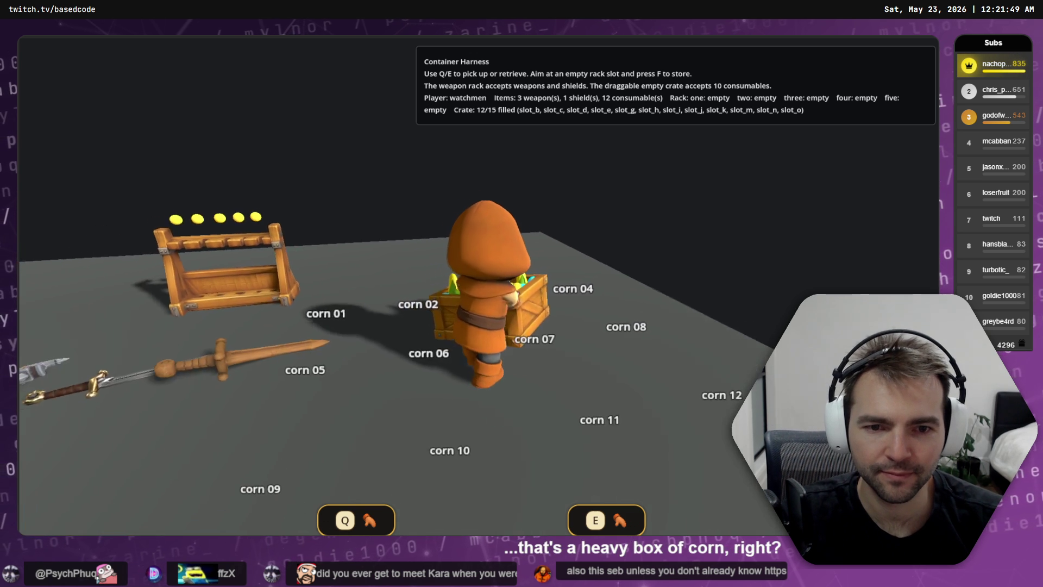
key(w)
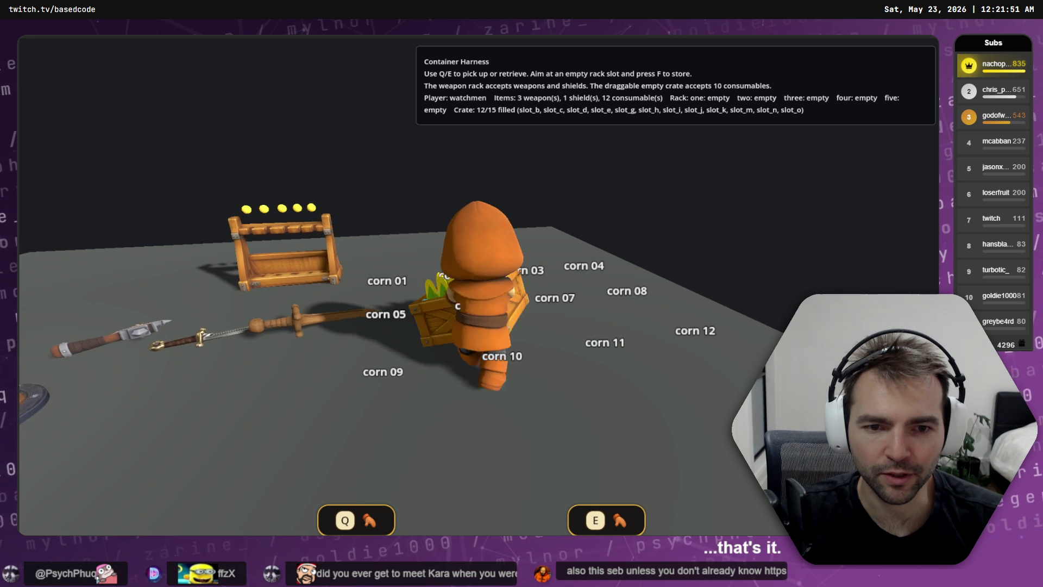
key(e)
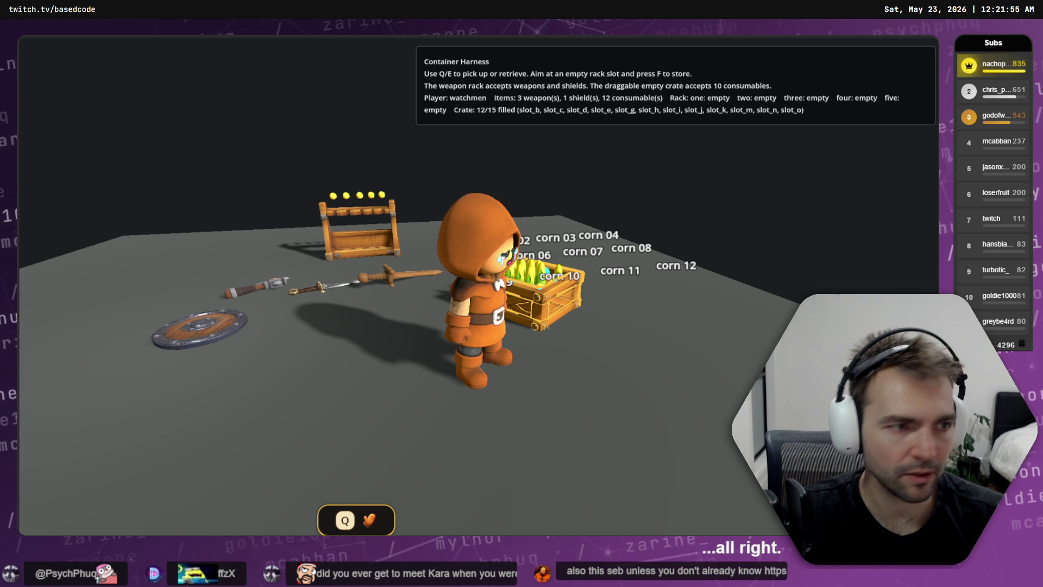
key(F8)
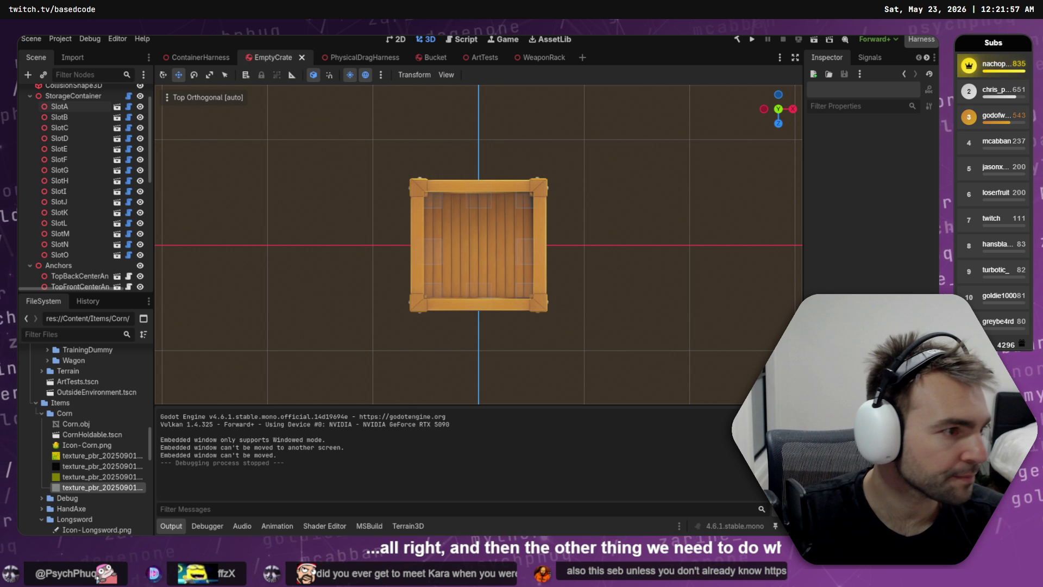
key(alt+Tab)
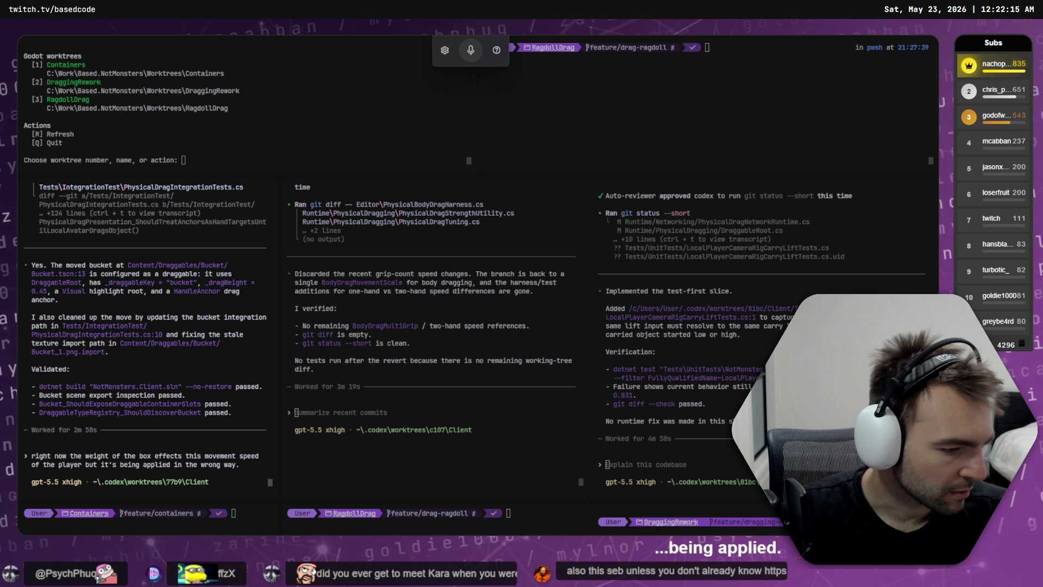
Switch to Fork to see the Containers repository's local changes
key(alt+Tab)
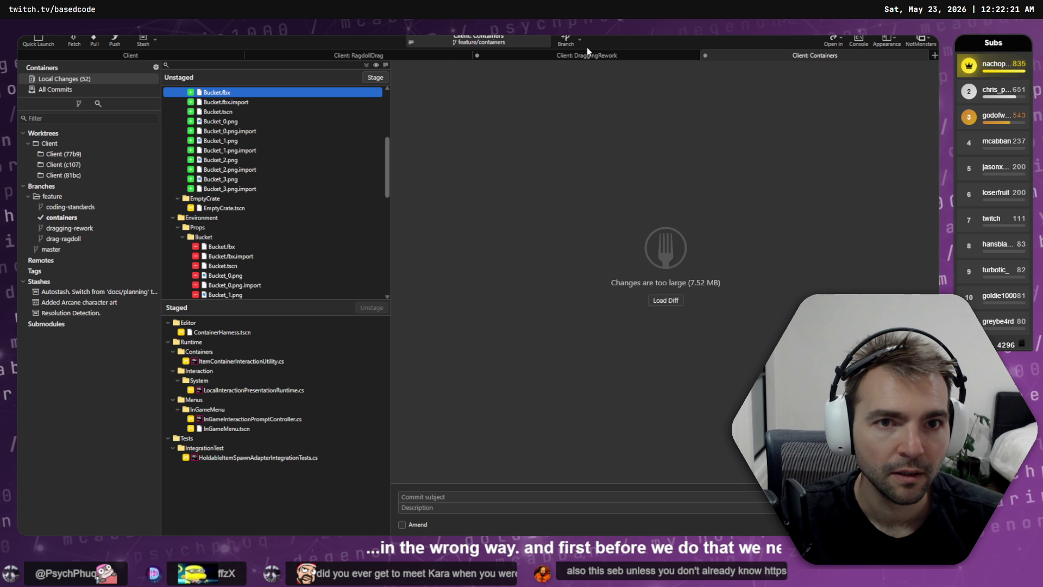
Review the diffs of ItemContainerInteractionUtility.cs, LocalInteractionPresentationRuntime.cs and InGameInteractionPromptController.cs
click(752, 60)
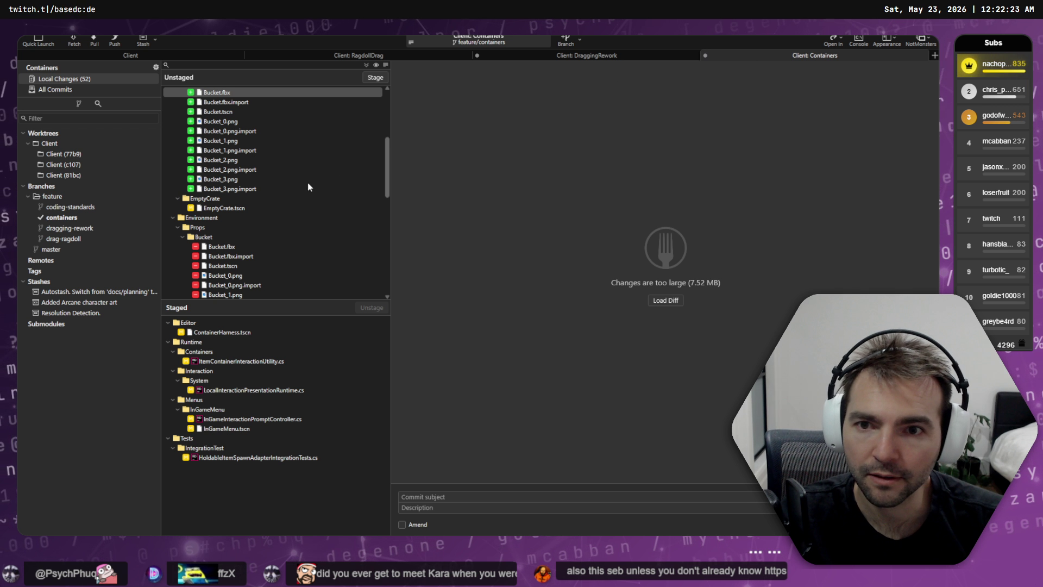
scroll(295, 222, down, 10)
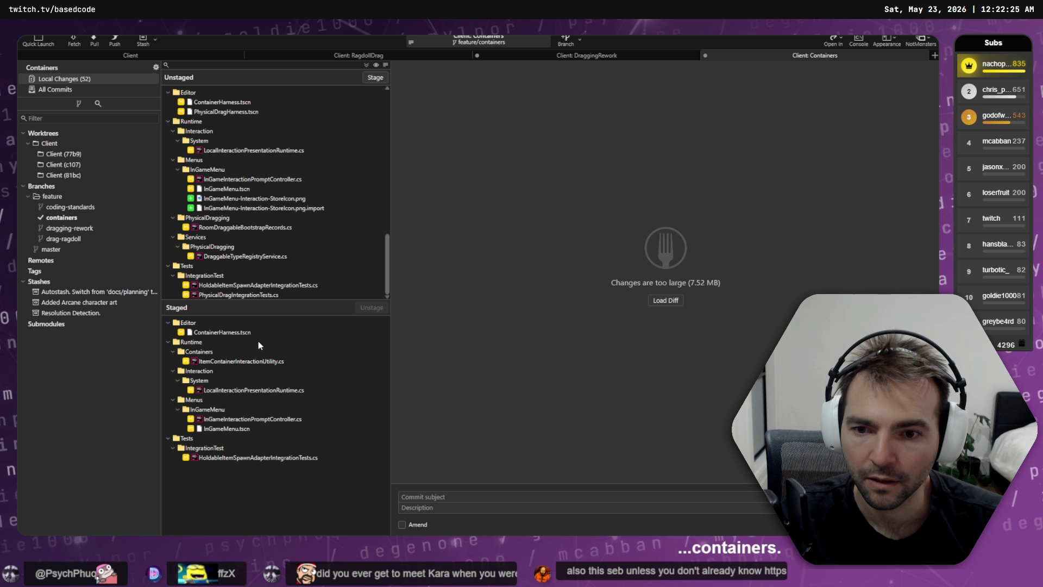
click(265, 359)
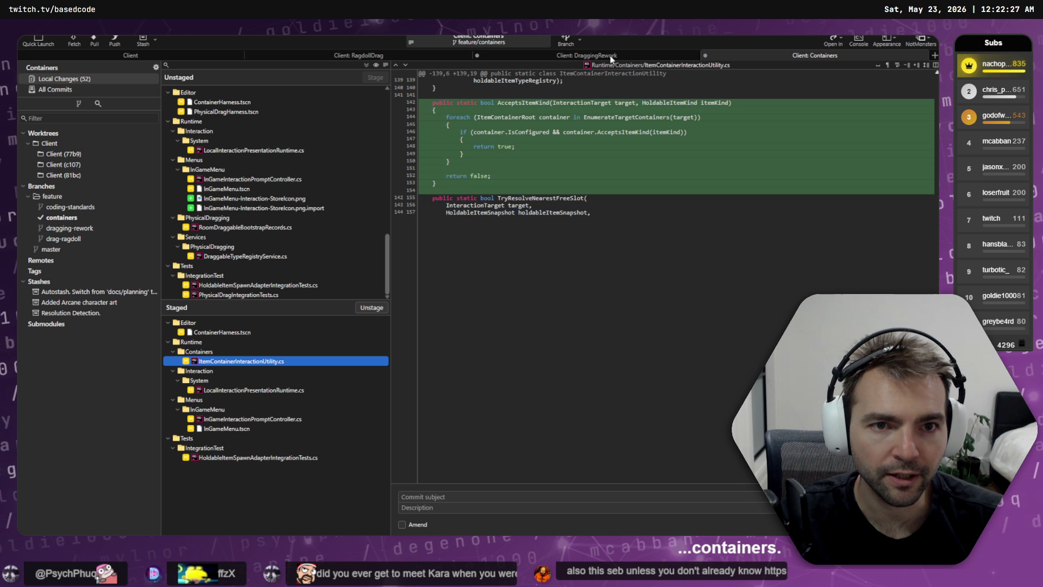
click(252, 390)
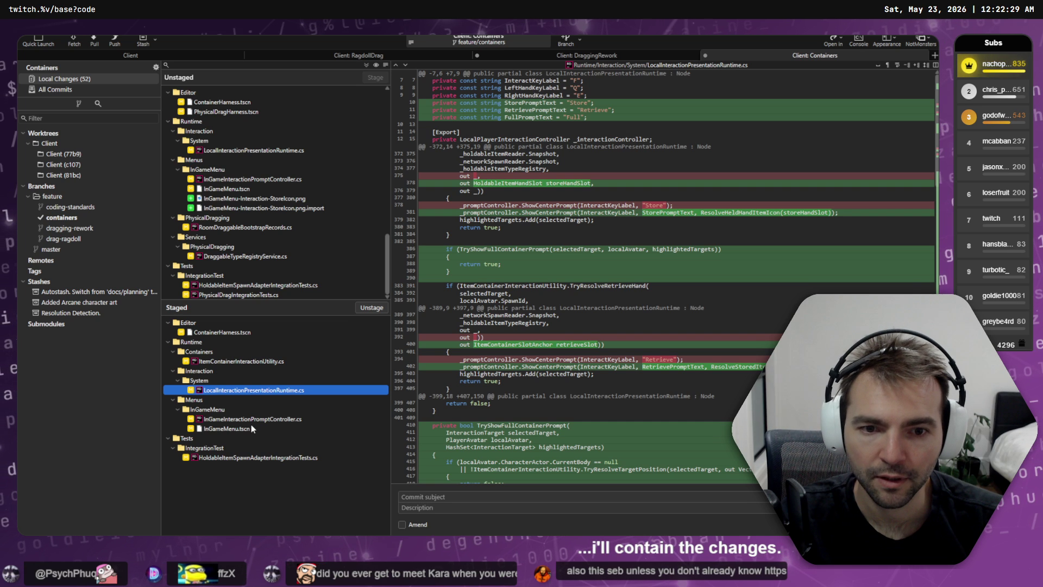
click(252, 420)
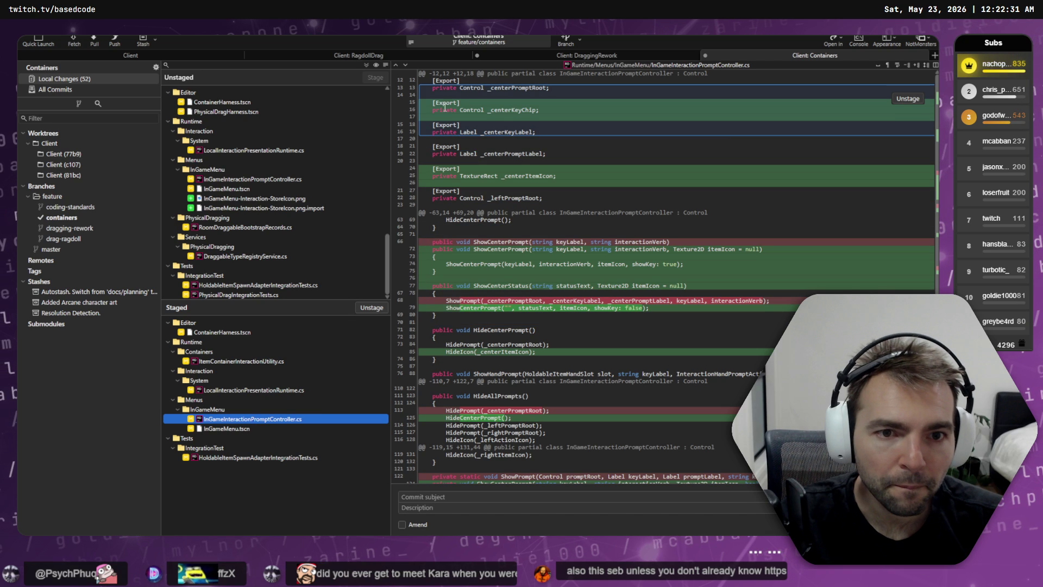
Edit the commit subject, adding the words 'icons to show' at its beginning
click(493, 499)
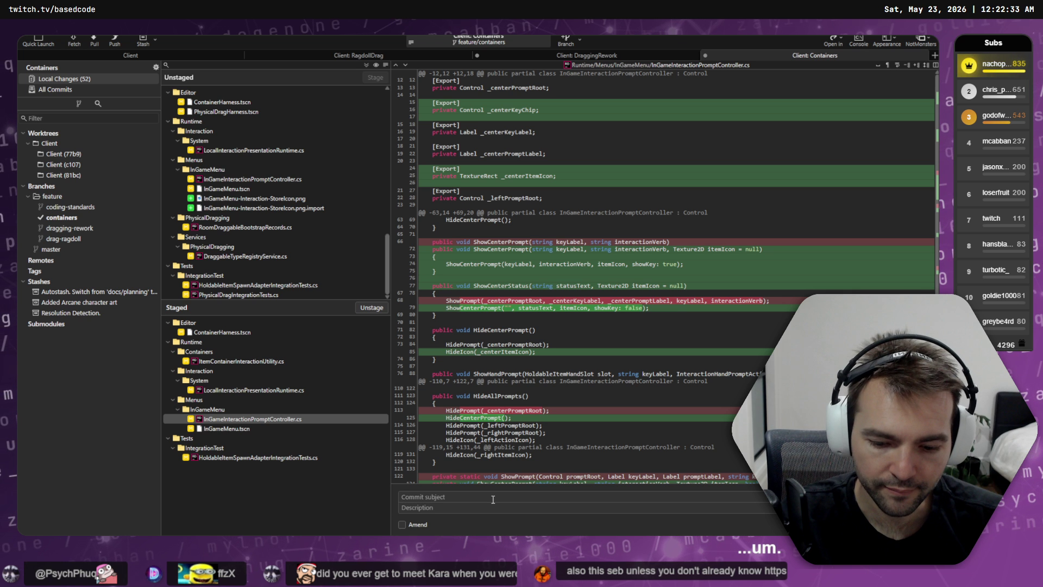
click(495, 493)
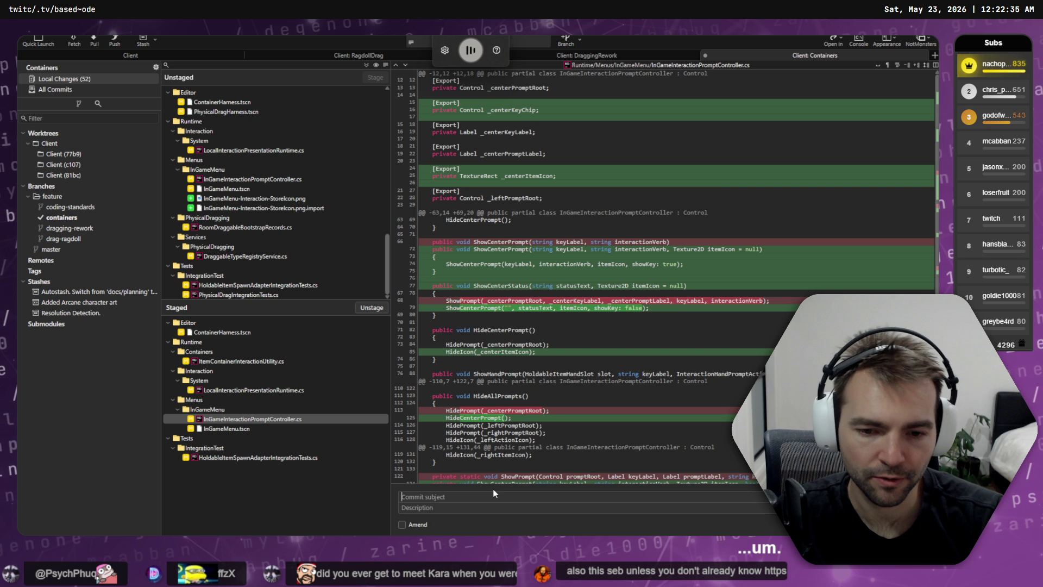
text(icons to show)
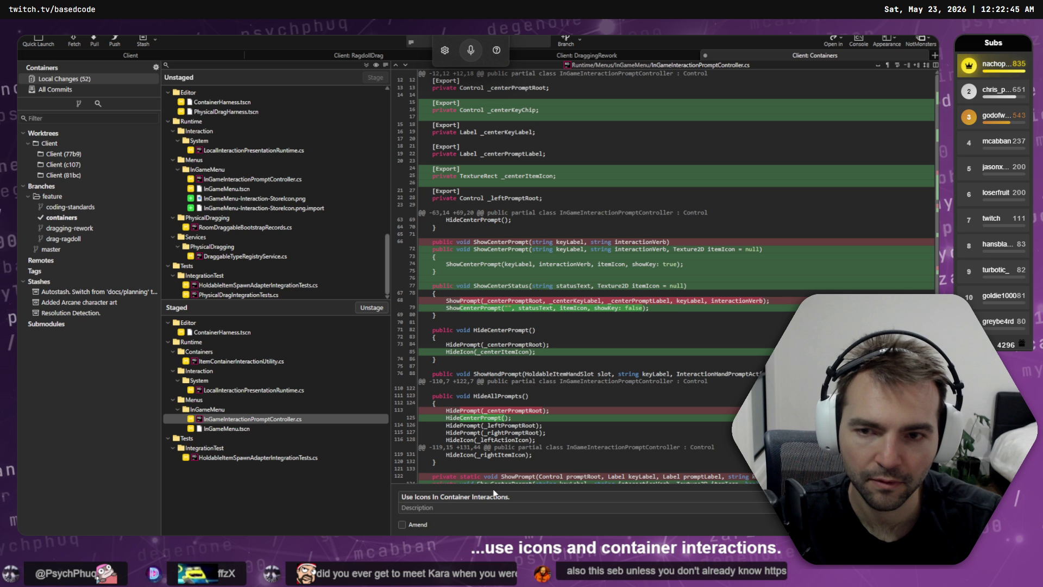
Preview the new InGameMenu-Interaction-StoreIcon.png image alongside its import file
click(250, 199)
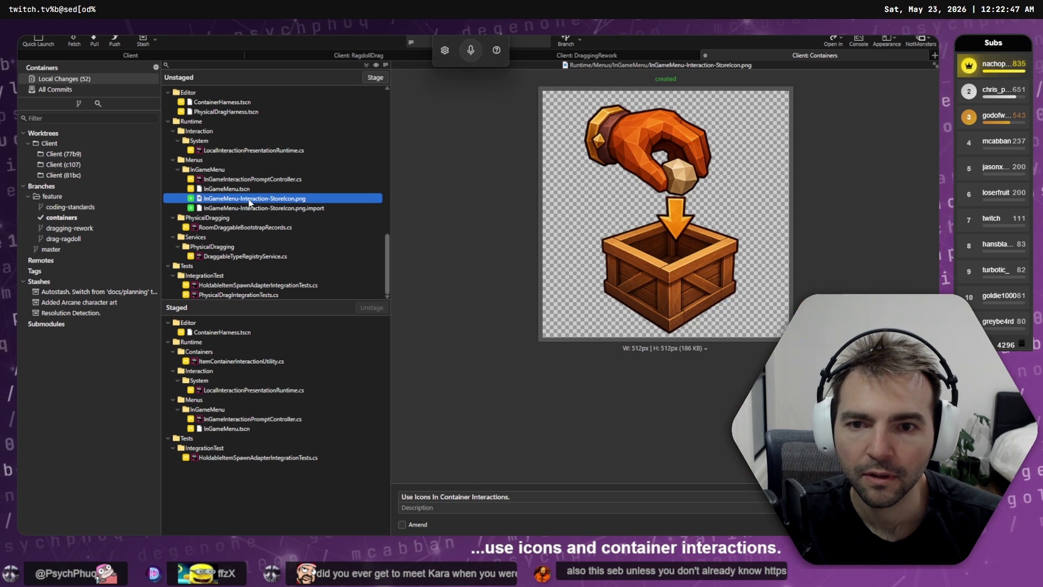
click(254, 209)
click(260, 199)
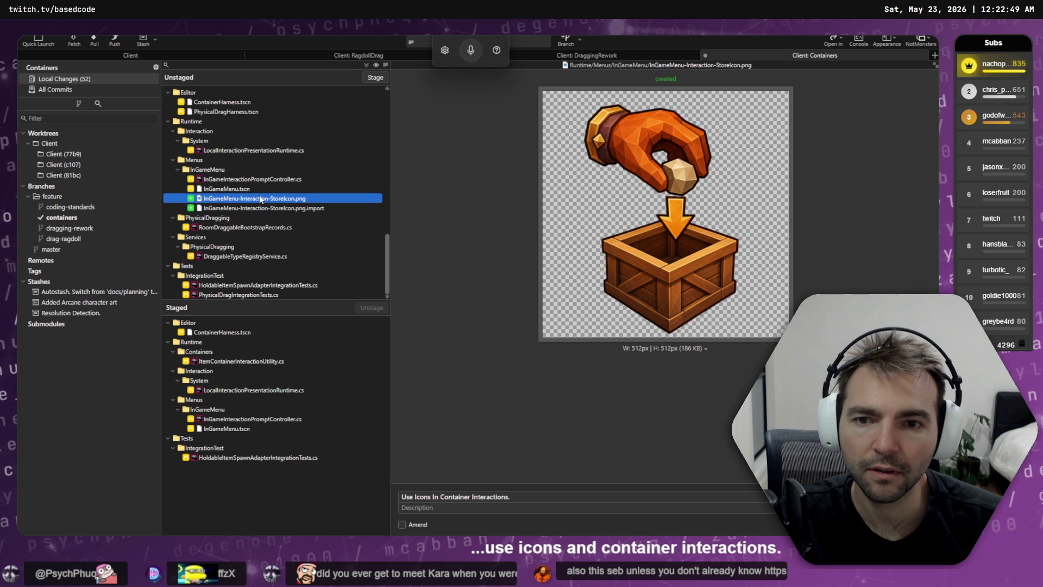
key(alt+Tab)
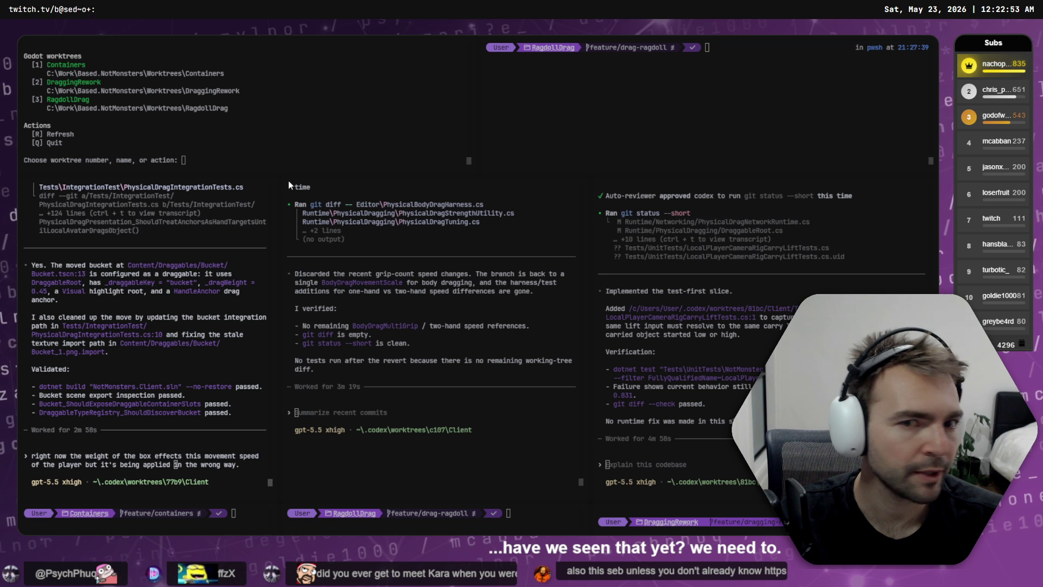
Rerun Container Harness in Godot to inspect the empty 0/15 crate and corn, then stop it
key(alt+Tab)
key(ctrl+shift+h)
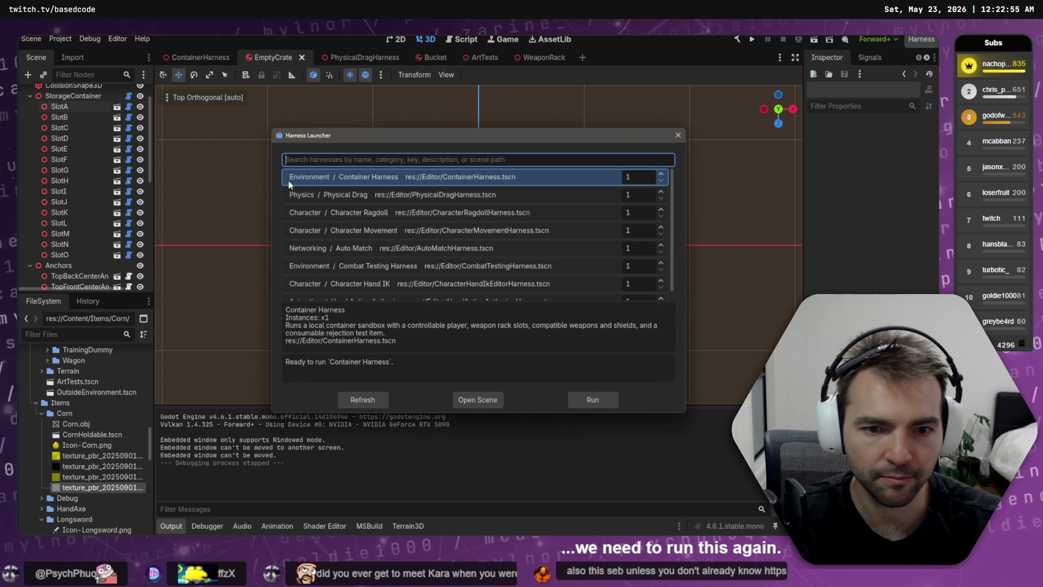
key(Return)
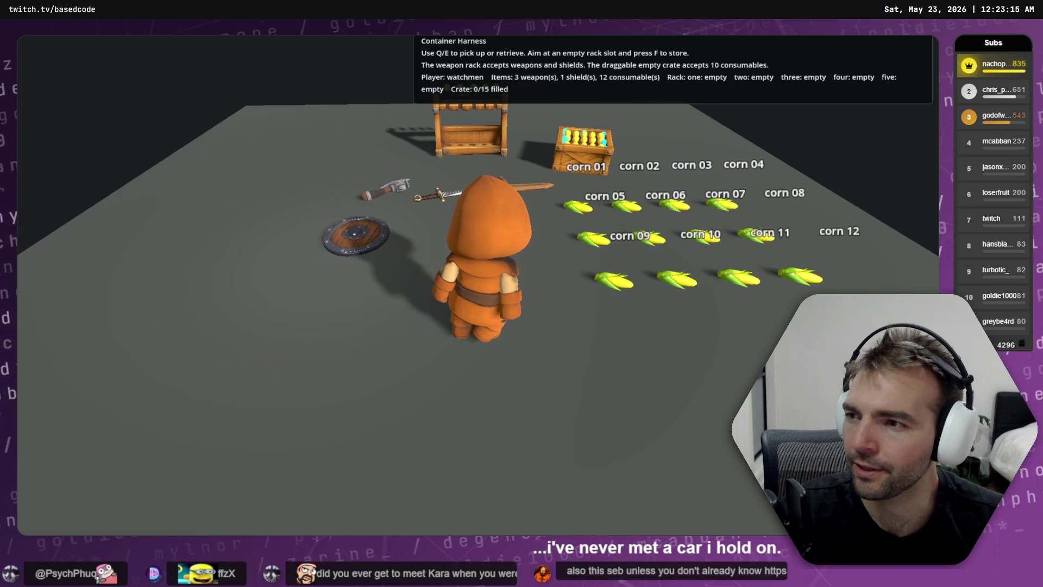
key(F8)
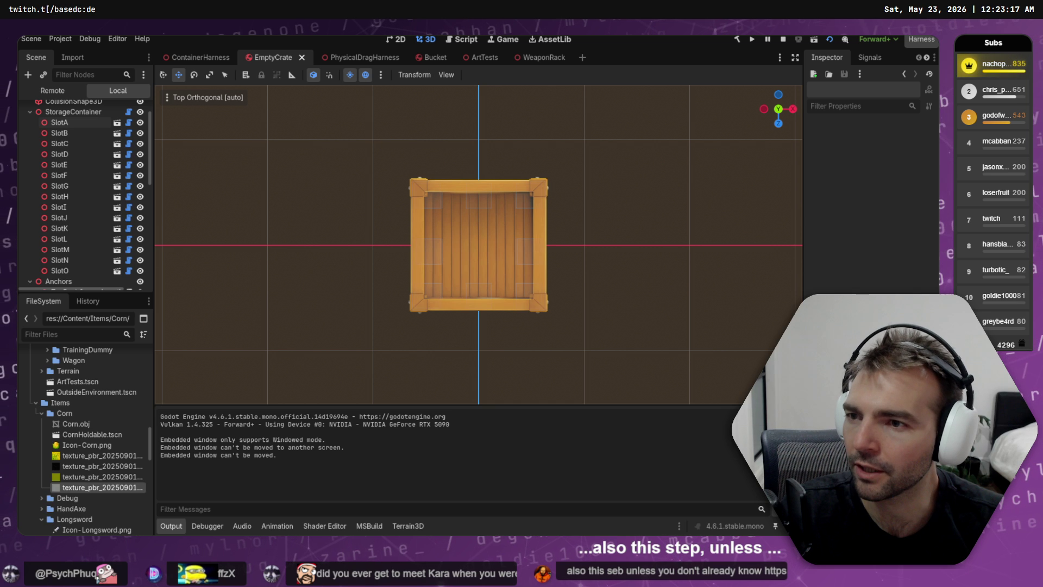
key(alt+Tab)
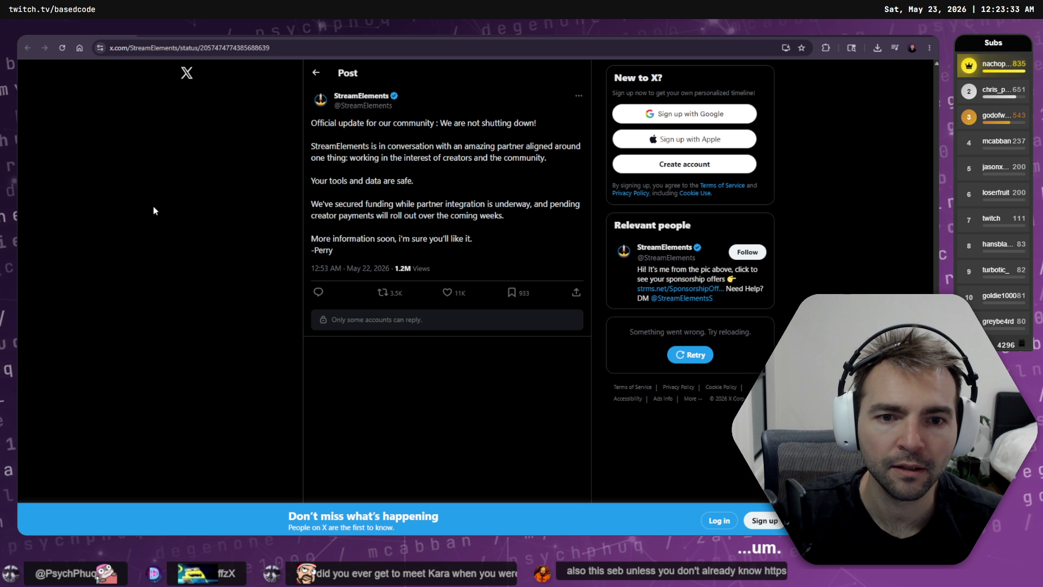
key(alt+Tab)
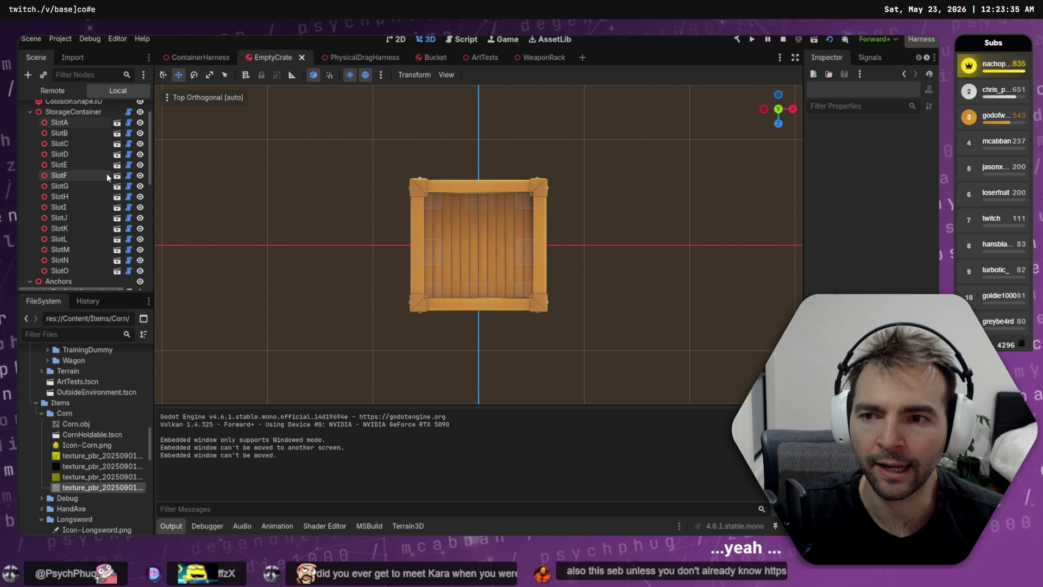
click(91, 123)
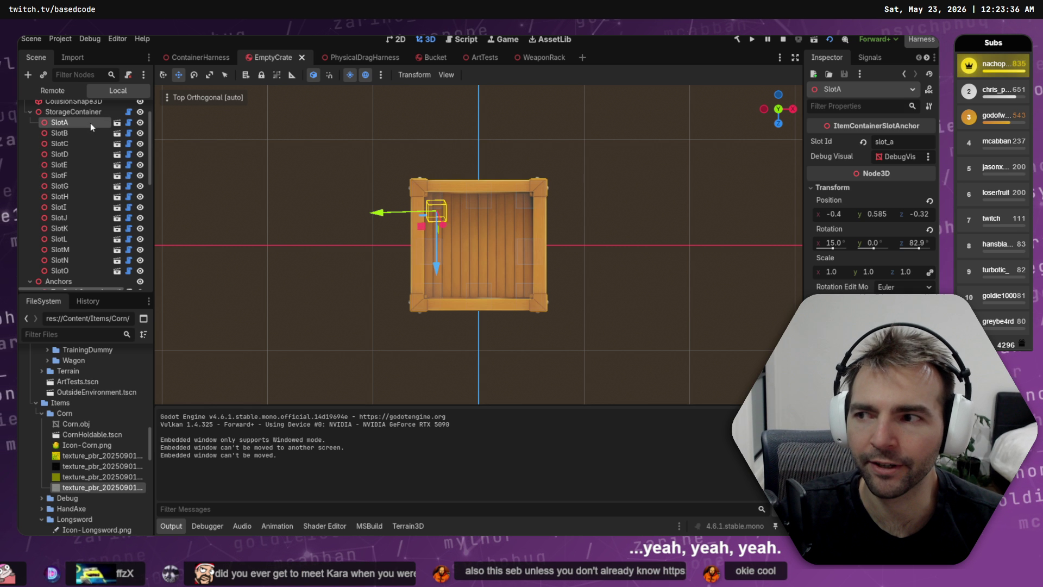
Move the lower ten slot anchors, SlotF through SlotO, up inside the crate
shift+click(82, 266)
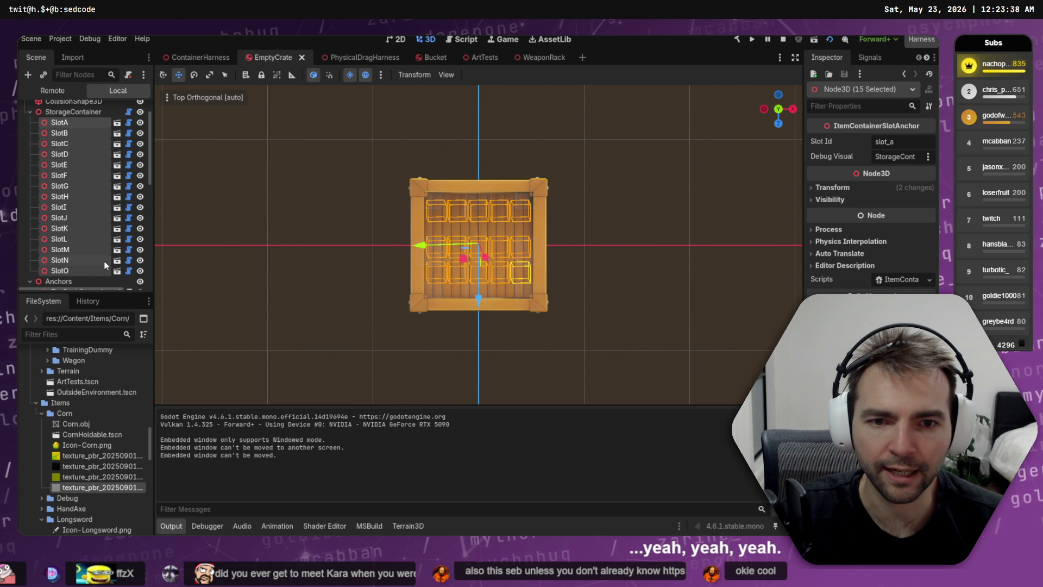
click(67, 269)
shift+click(70, 196)
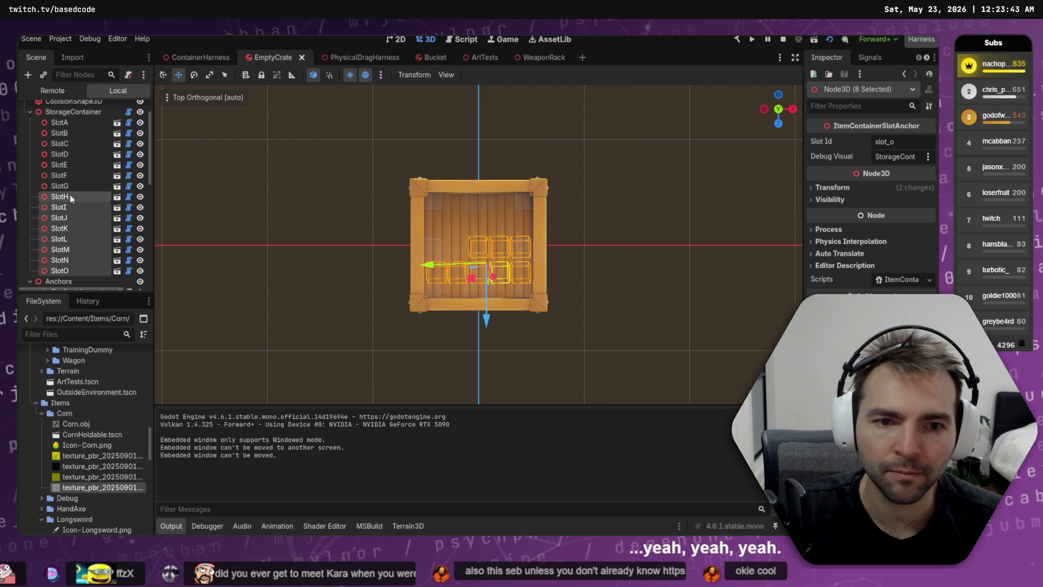
shift+click(72, 186)
shift+click(73, 176)
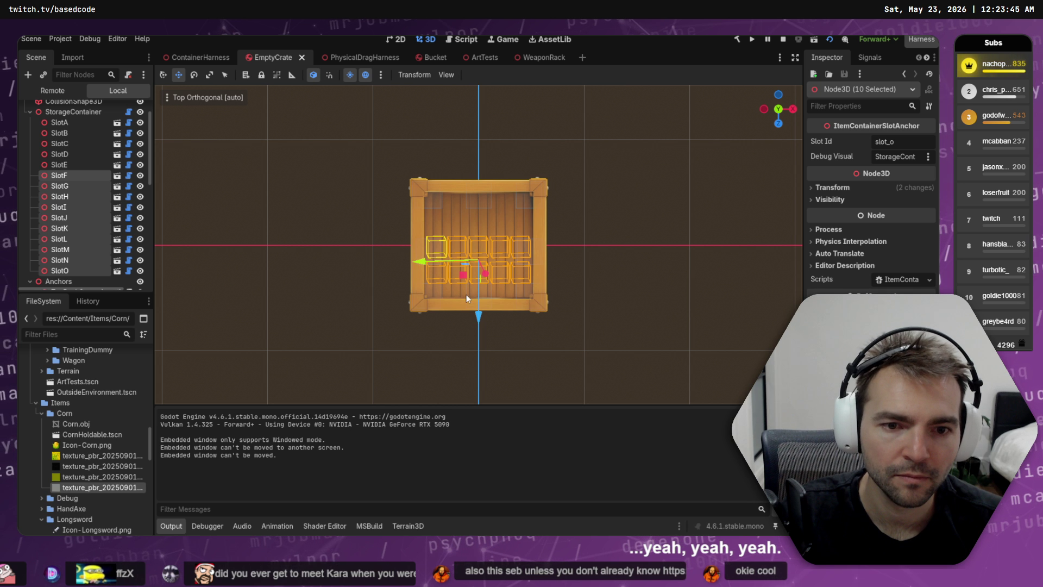
drag(480, 320, 479, 302)
Nudge SlotA–SlotE toward the crate's edge, then shift all fifteen slots down slightly
shift+click(61, 125)
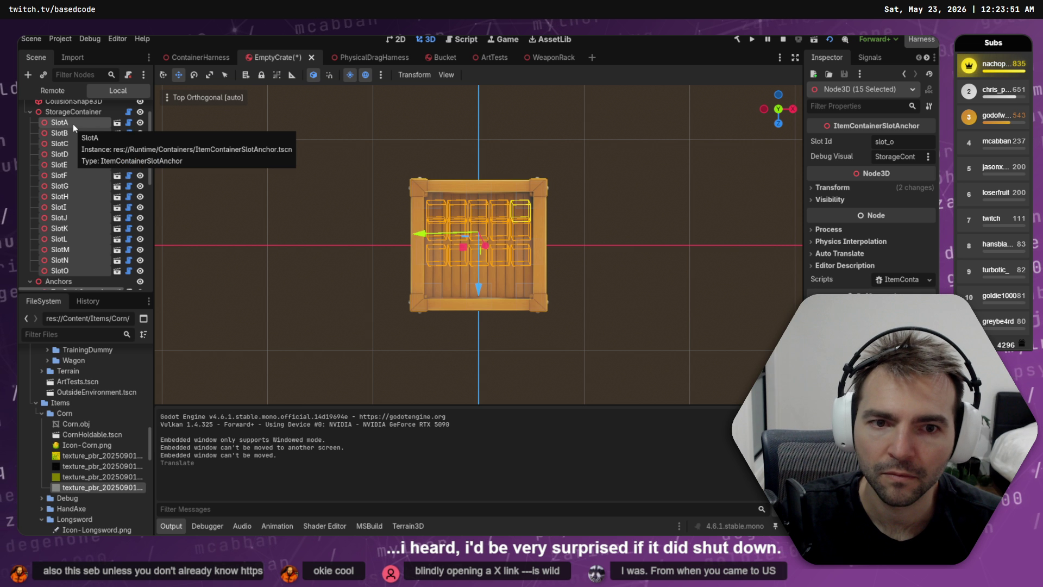
click(73, 125)
shift+click(72, 155)
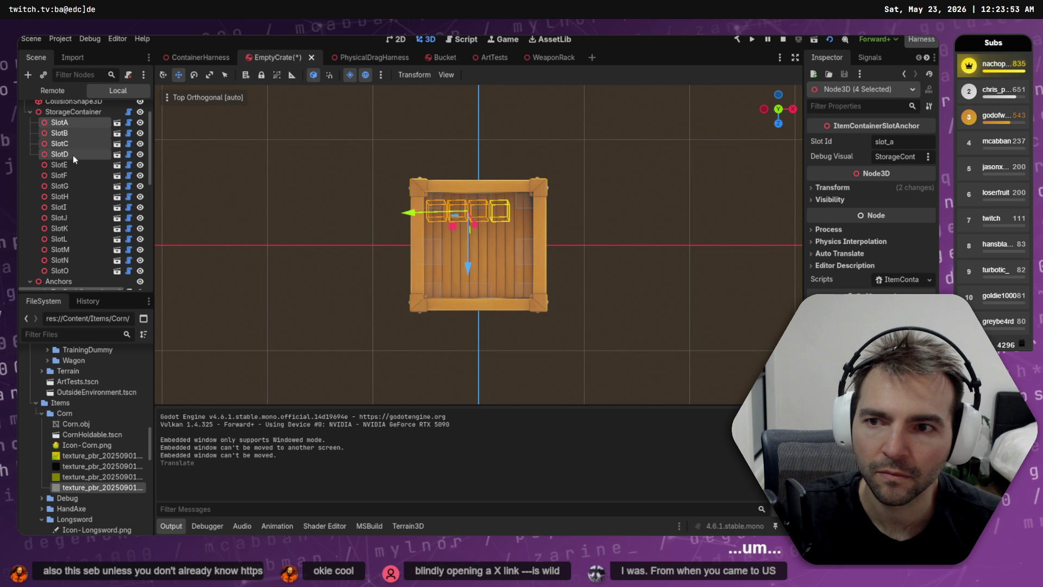
shift+click(73, 164)
drag(477, 271, 477, 265)
shift+click(74, 268)
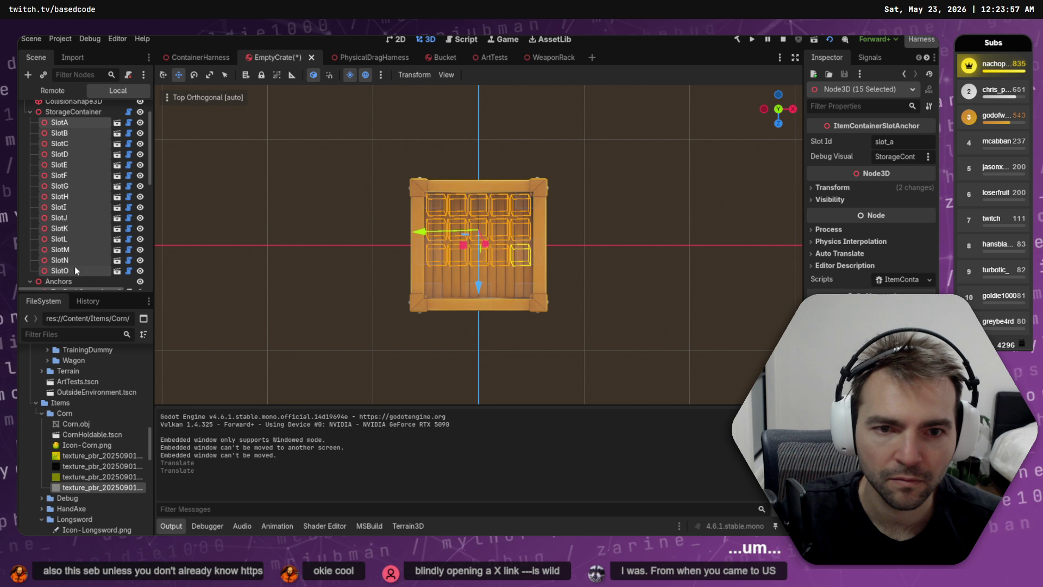
drag(480, 278, 484, 280)
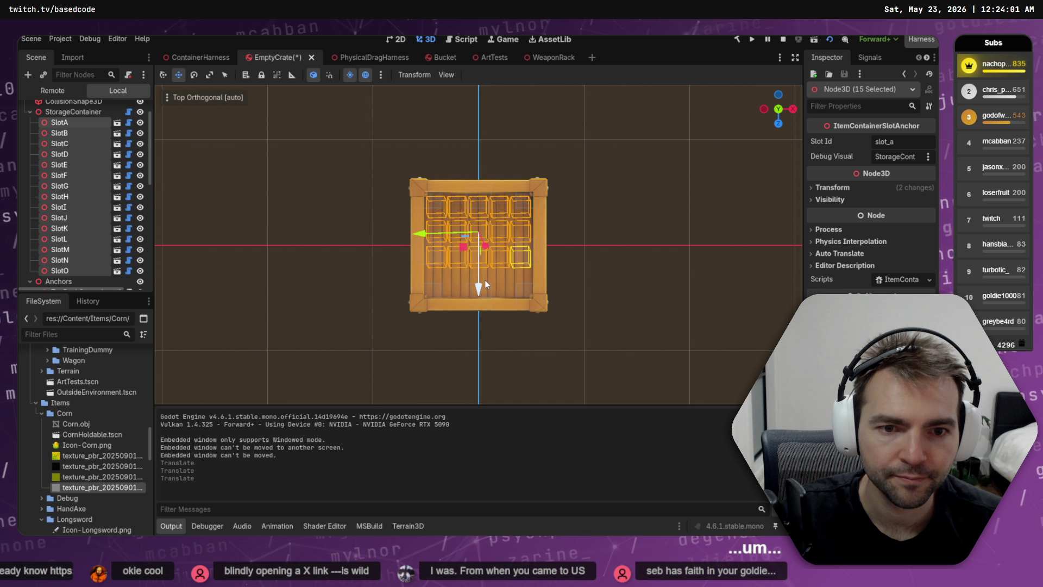
Select SlotK–SlotO and paste copies of them under StorageContainer
click(70, 270)
shift+click(76, 230)
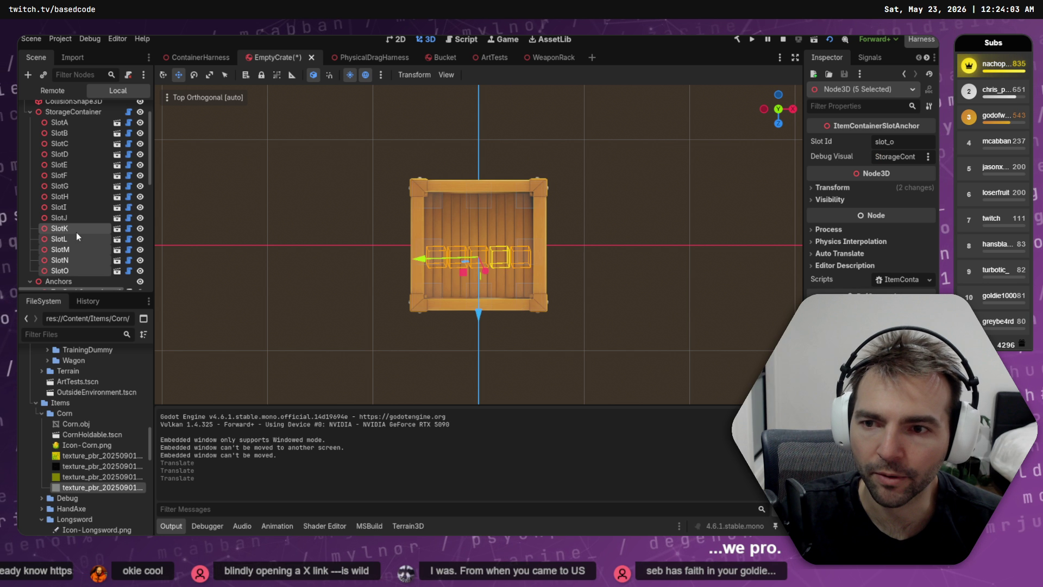
click(83, 109)
key(ctrl+v)
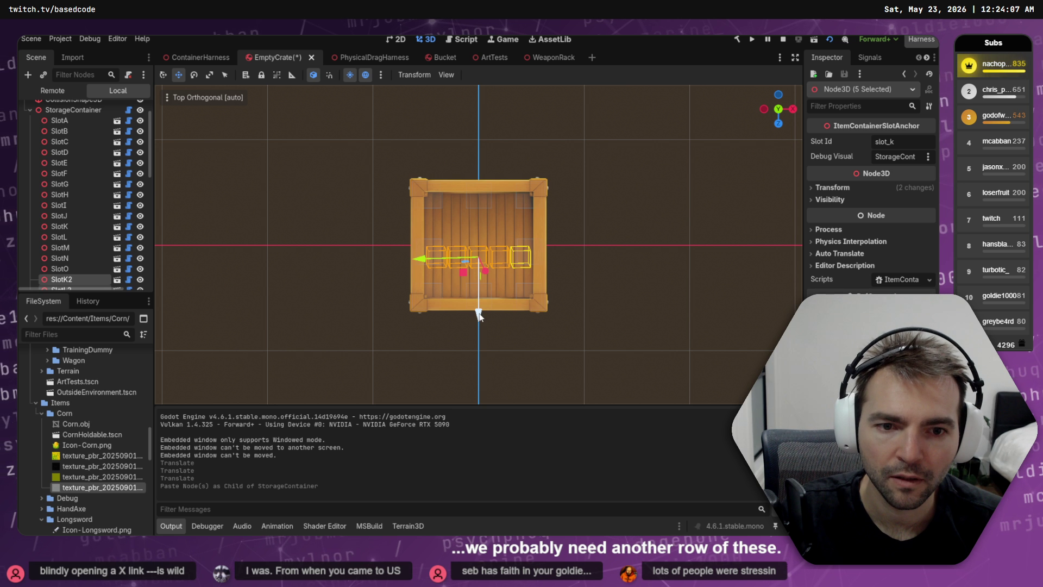
Drag the pasted SlotK2–SlotO2 copies down into a fourth row below the others
drag(479, 315, 489, 337)
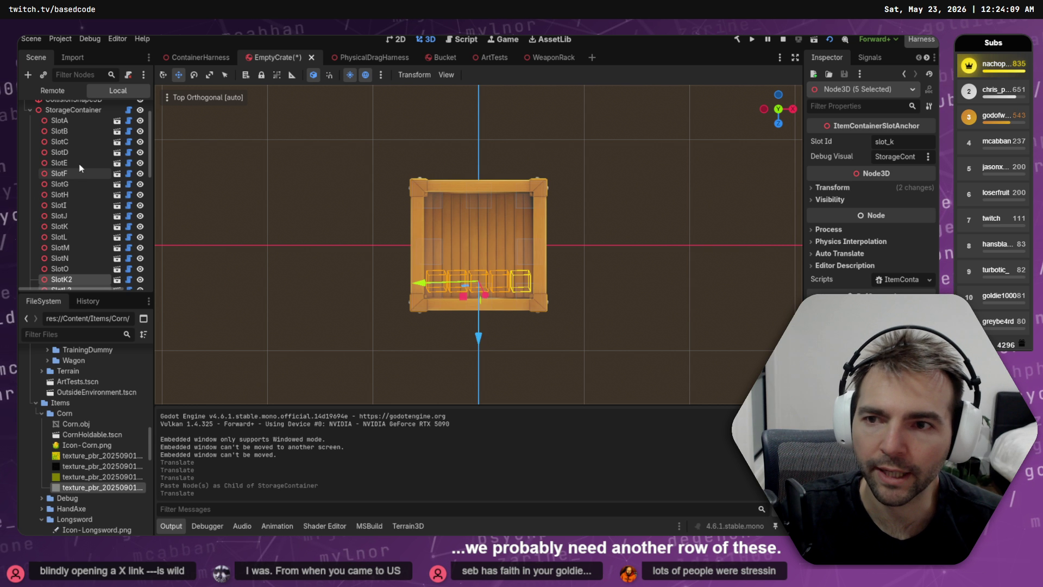
click(79, 123)
scroll(83, 217, down, 1)
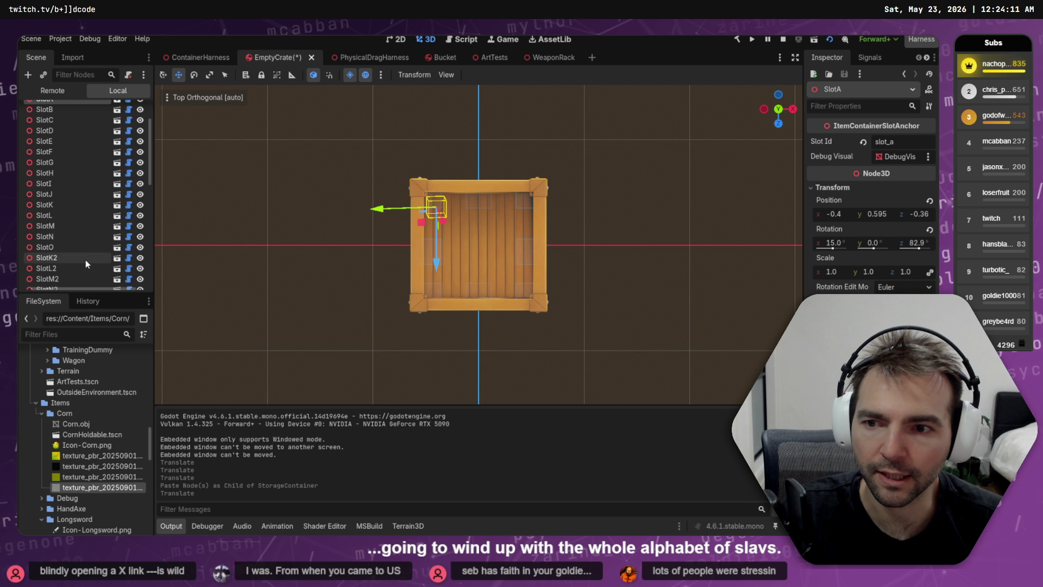
scroll(71, 261, down, 1)
shift+click(67, 277)
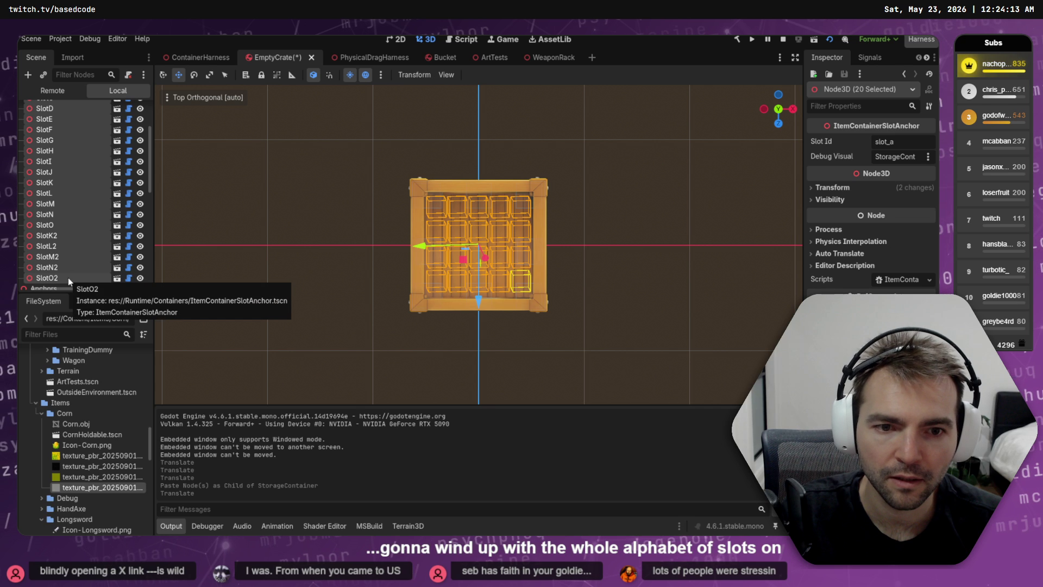
scroll(66, 244, up, 3)
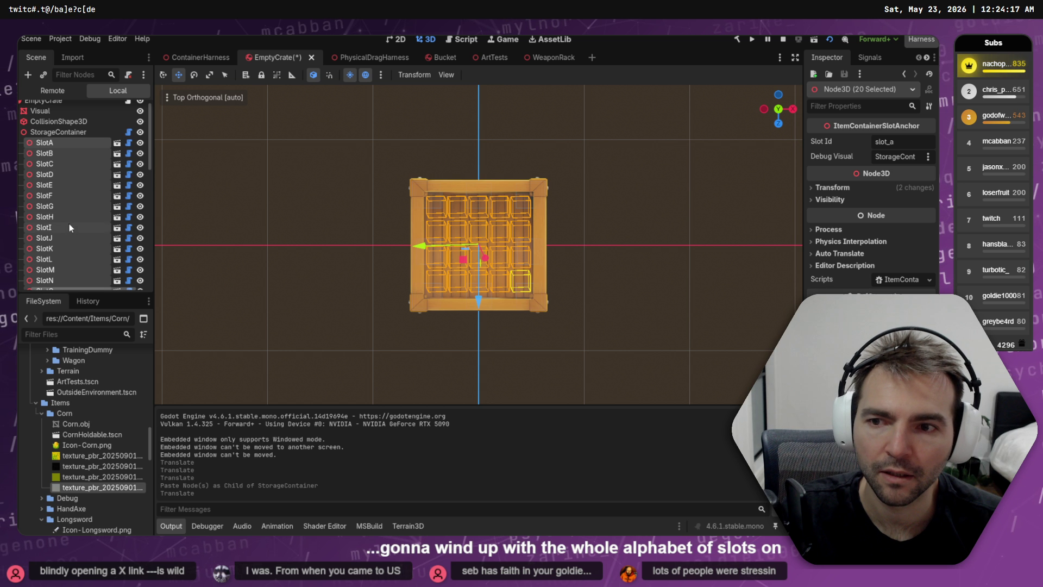
scroll(70, 227, down, 5)
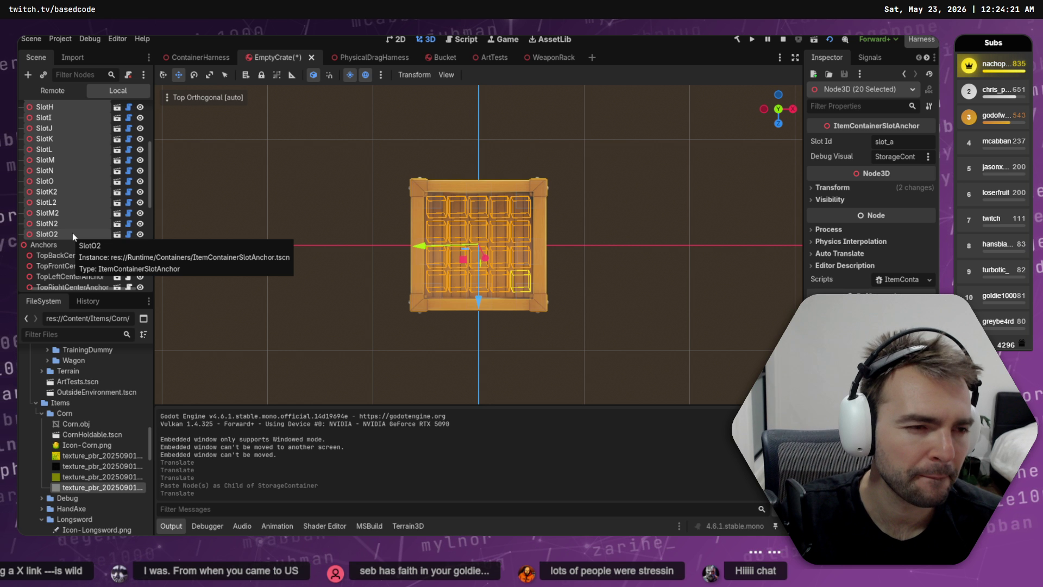
Inspect SlotO2 and SlotK2, which still carry Slot Ids slot_o and slot_k
click(73, 233)
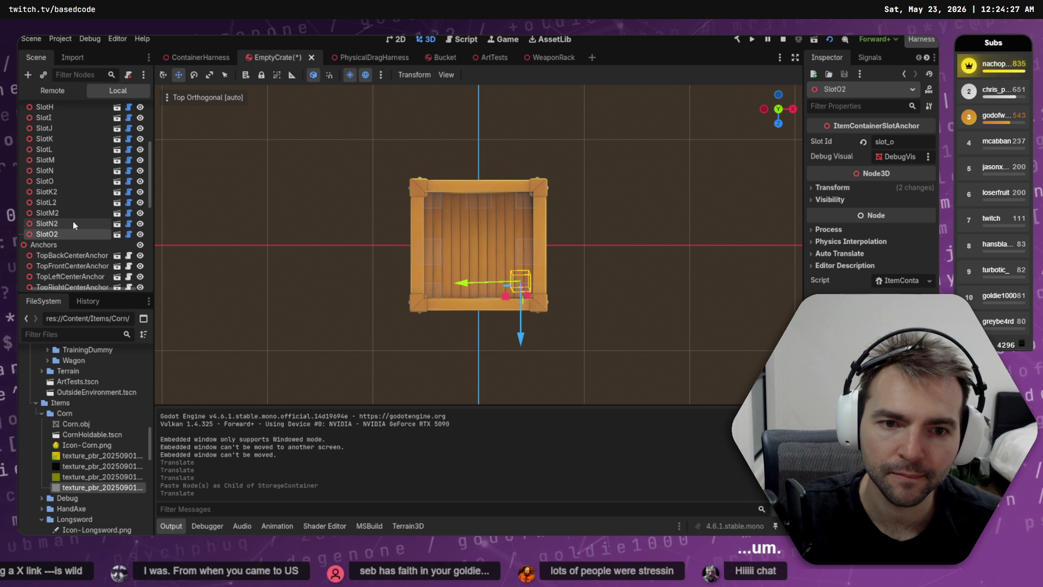
click(71, 192)
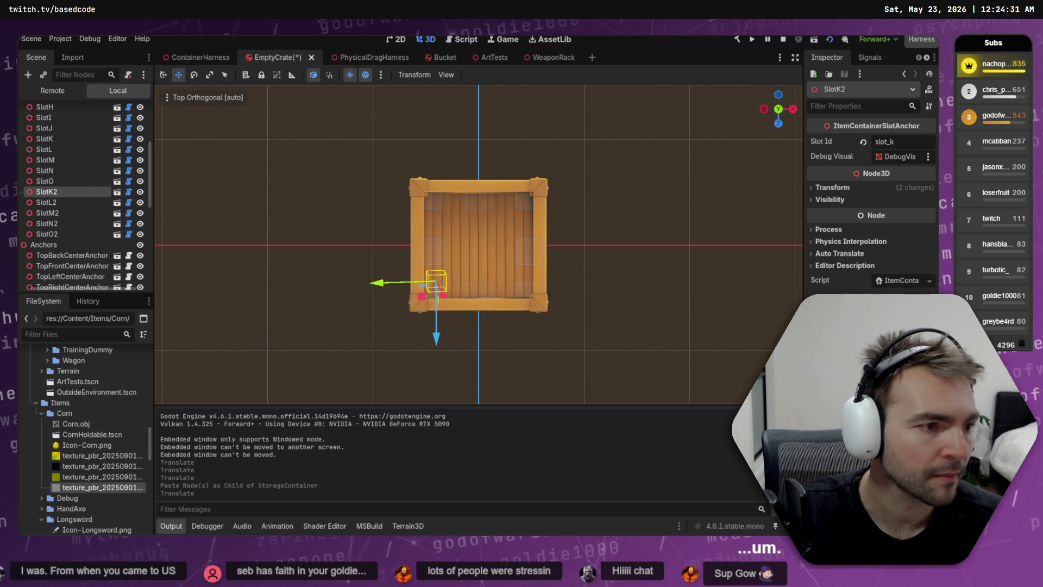
key(alt+Tab)
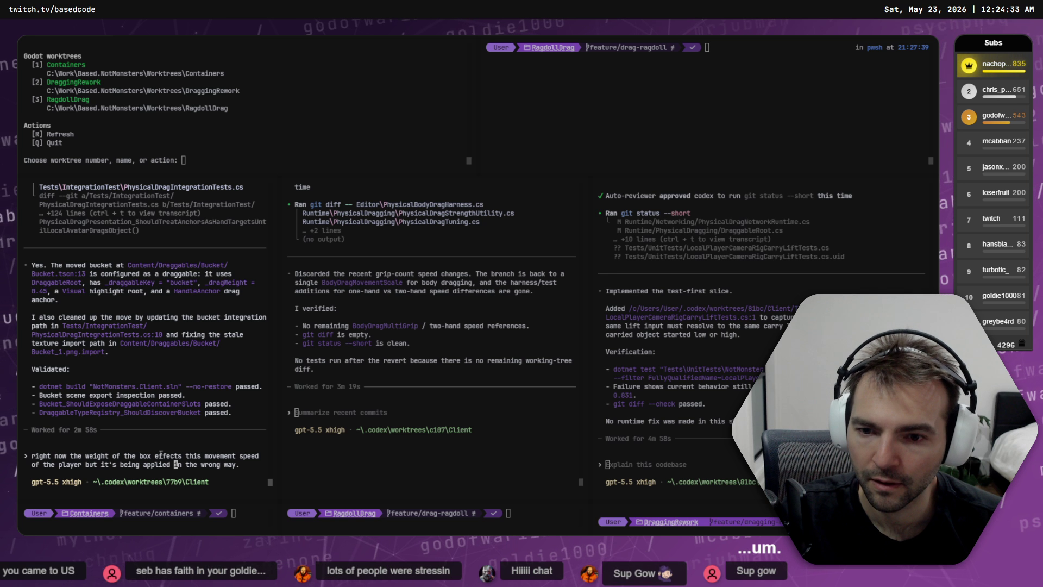
Review the Codex pane, glance at Godot, then start voice dictation for the movement-speed request
scroll(190, 457, up, 3)
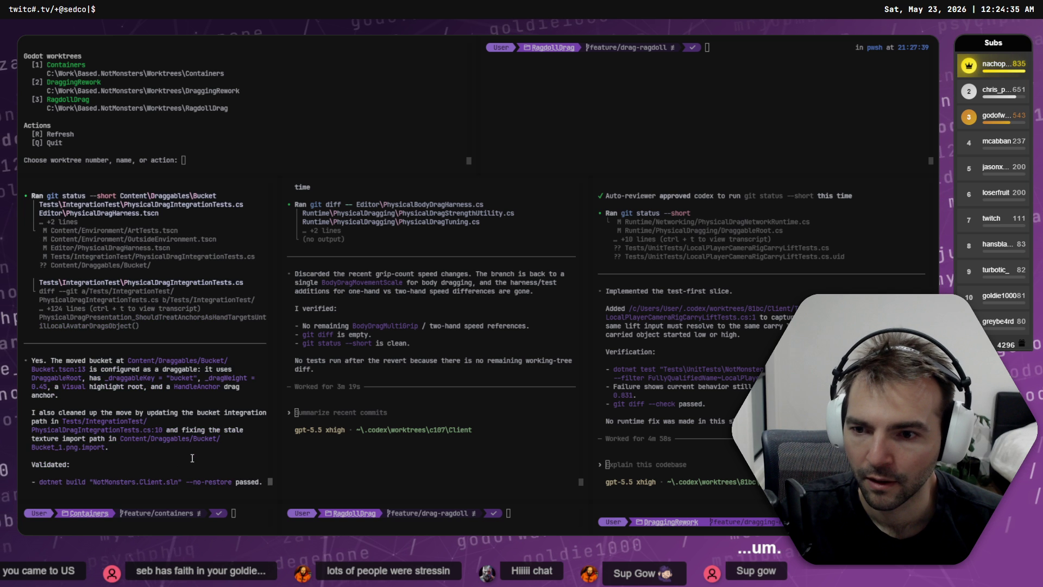
scroll(192, 458, down, 3)
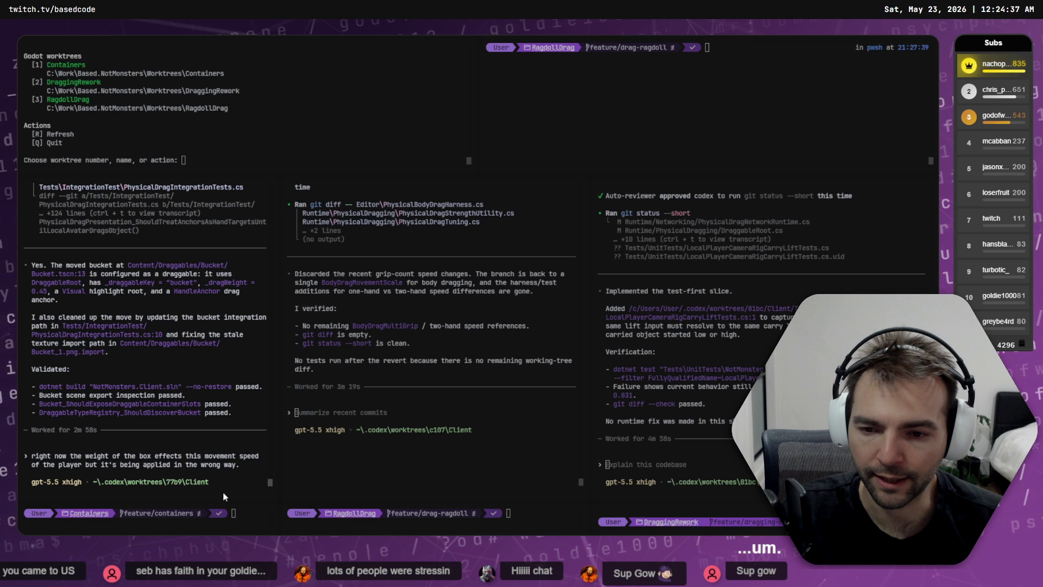
key(alt+Tab)
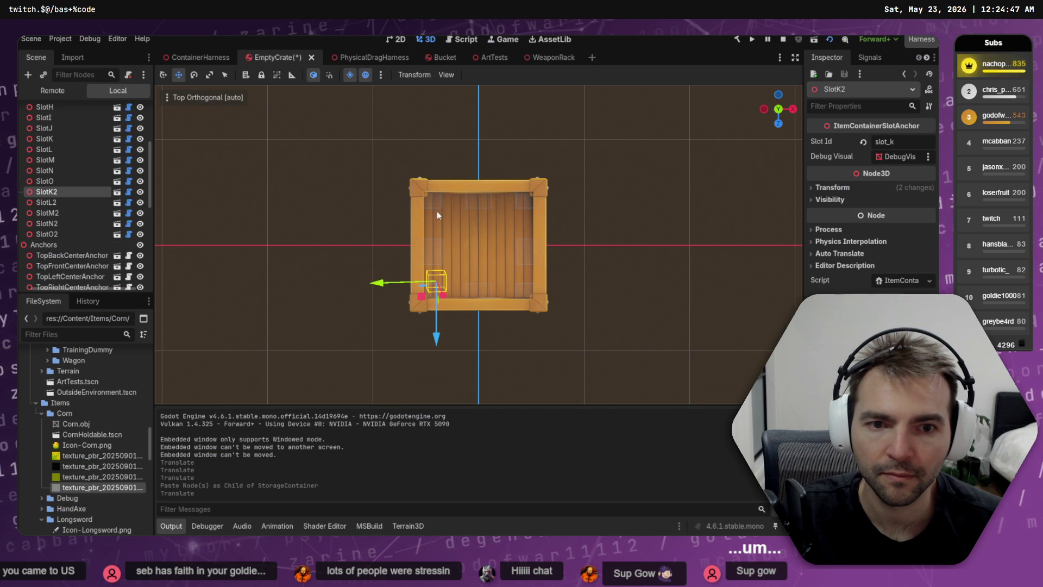
key(alt+Tab)
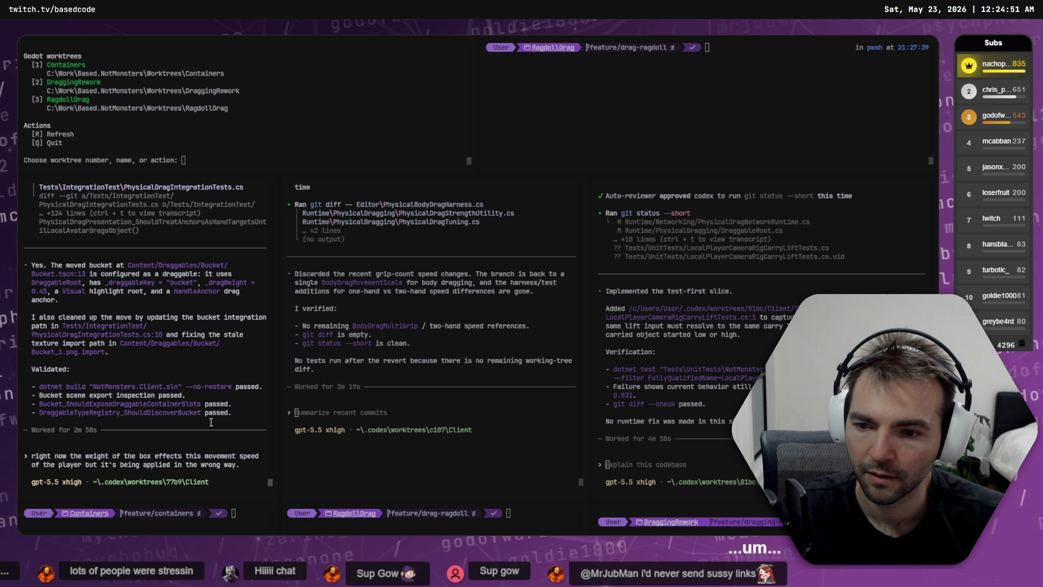
key(super+h)
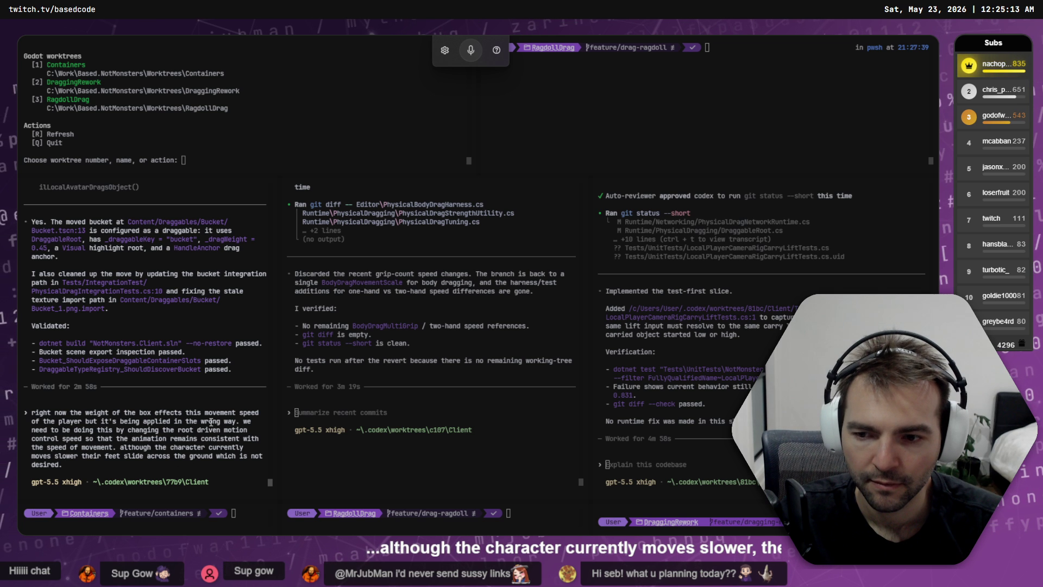
Send the movement-speed request, then draft a follow-up replacing slot IDs with distinct object names
key(Return)
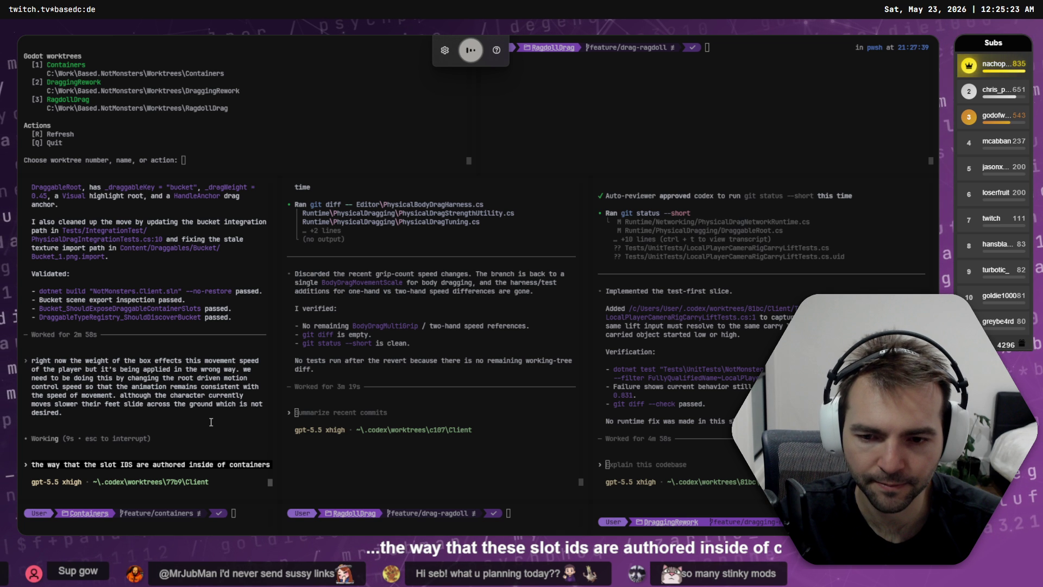
text(y hard to maintain. we should rely o)
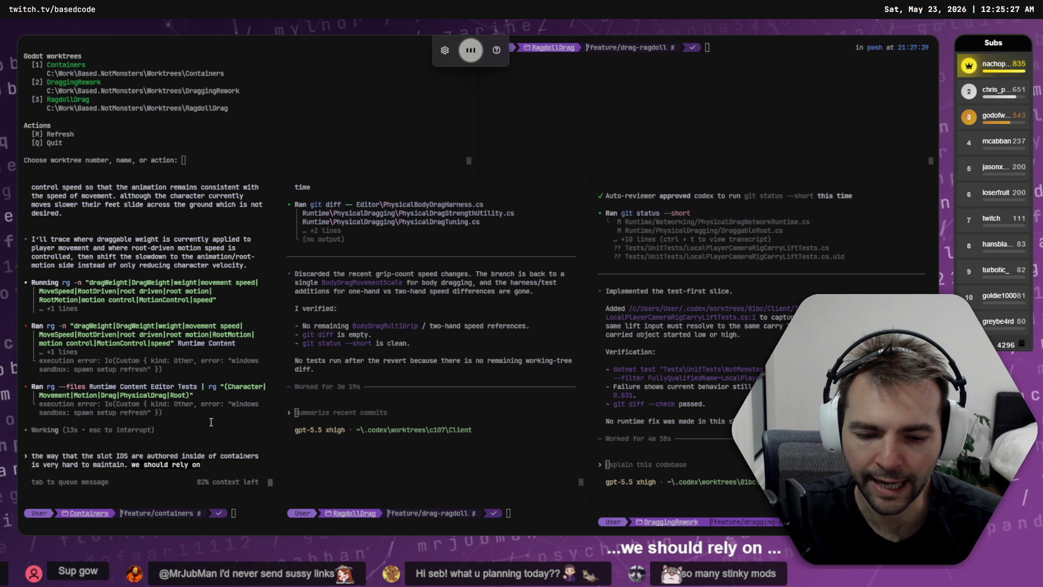
text( names of the)
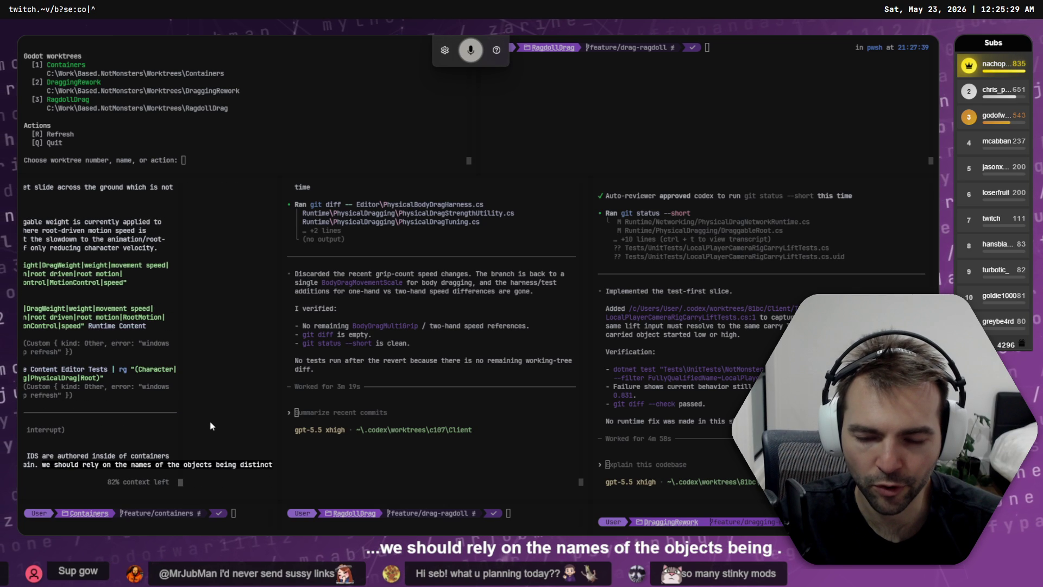
text( objects being distinct and do away with the slot IDS instead)
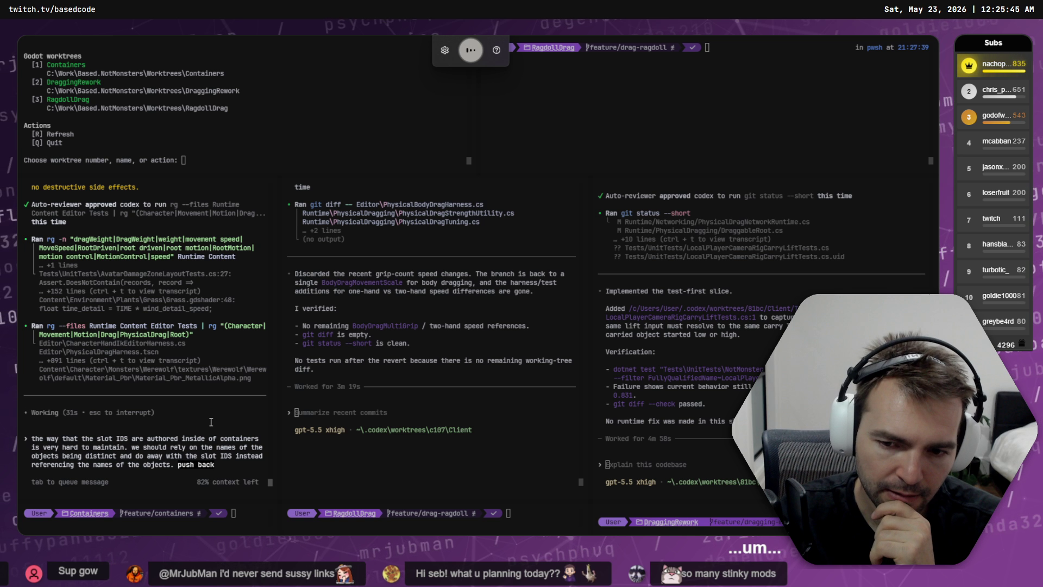
text(hat we're not creatingintractable roblems)
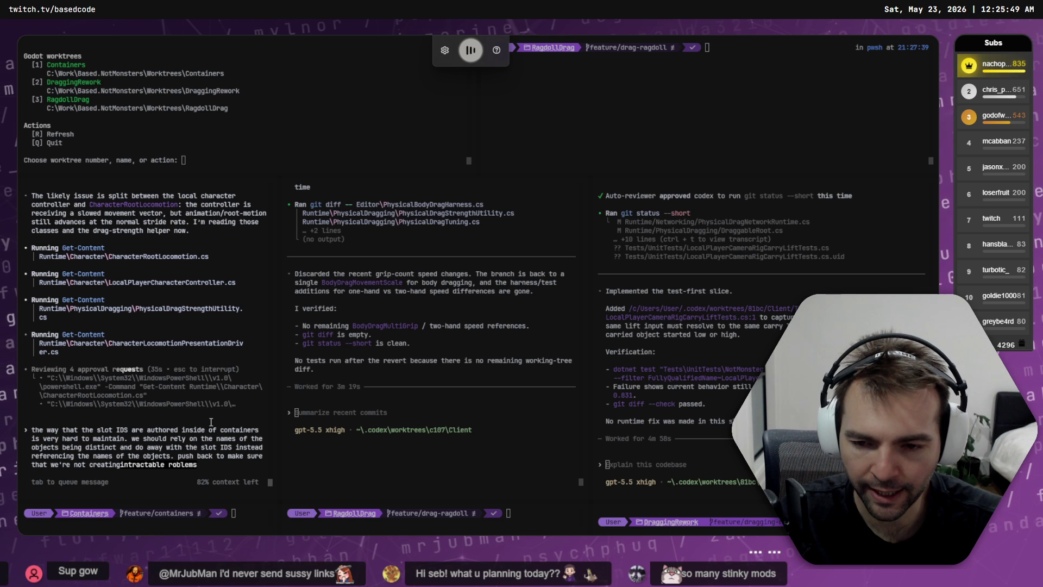
text( by making this refactor but otherwise we)
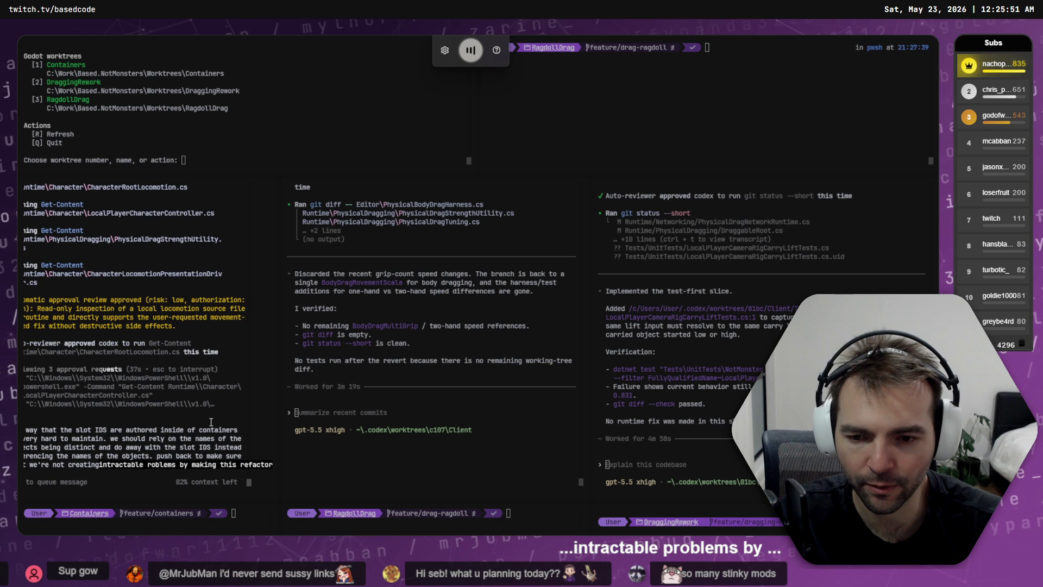
text( should be aiming to make changes)
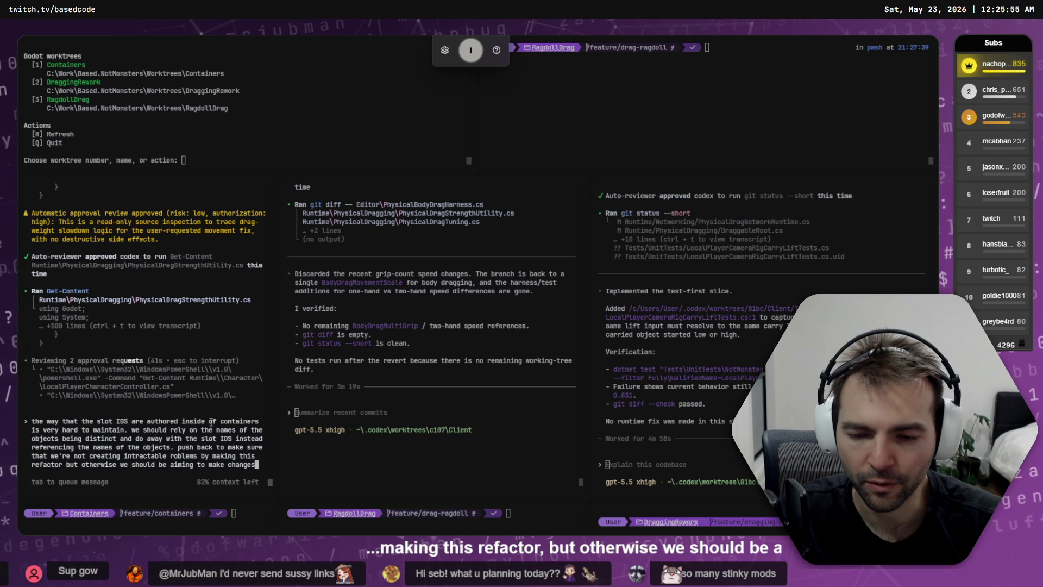
text(o th)
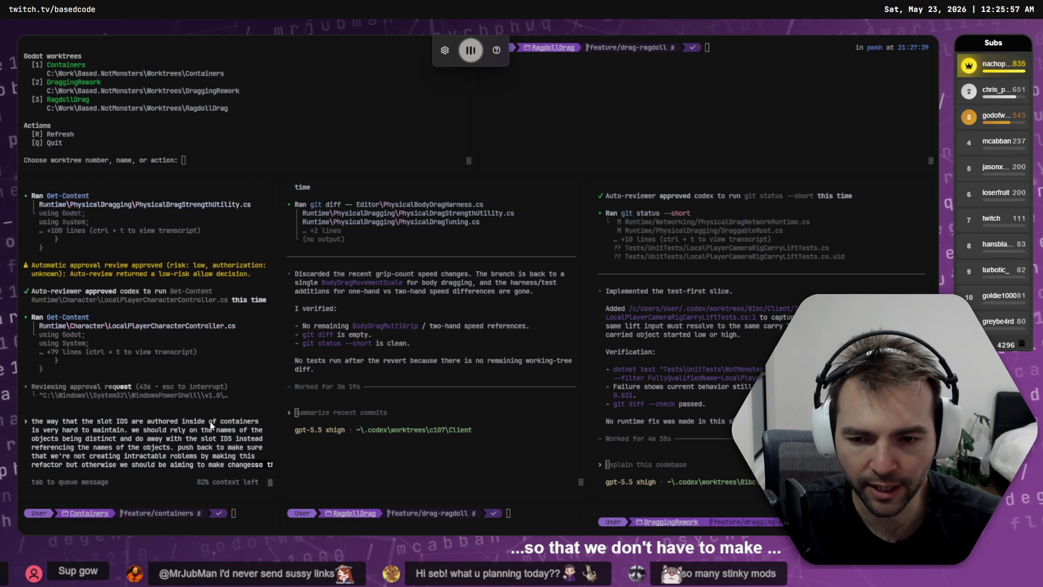
text(at we don't have to maintain the names of objects and separate IDS)
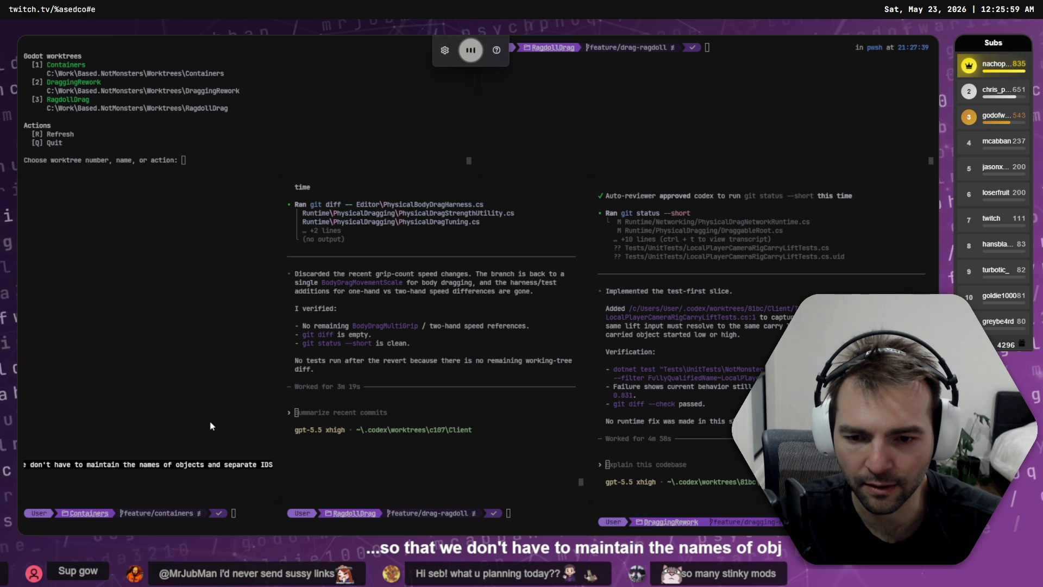
text( that basically duplicate them.)
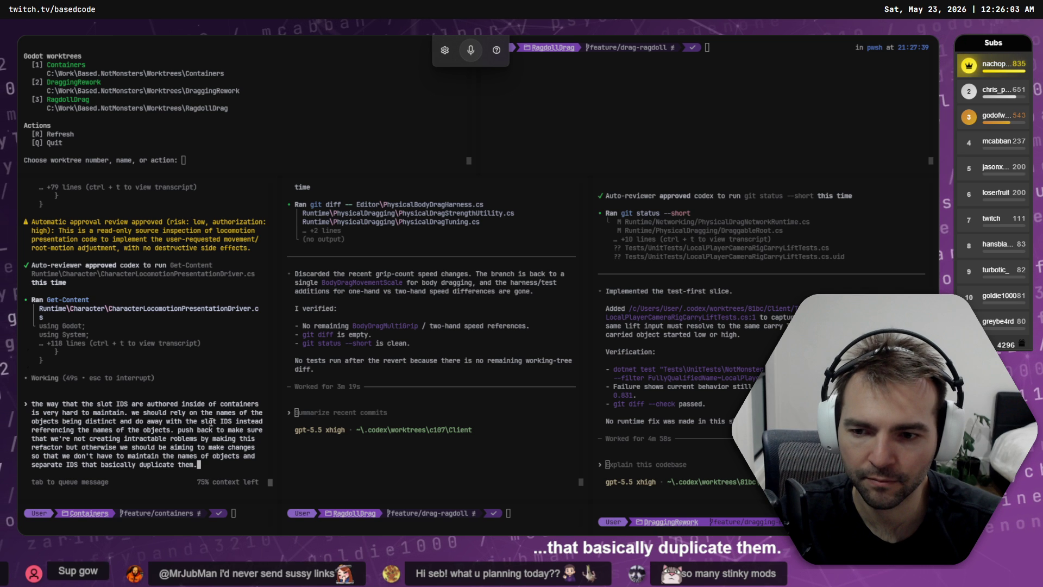
key(Right)
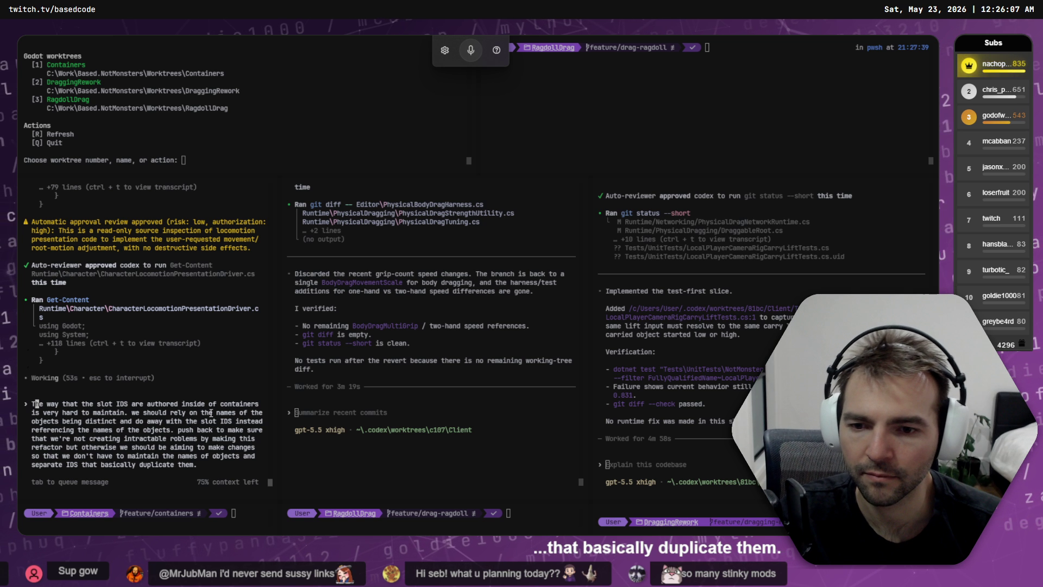
Ask the RagdollDrag agent to check this branch for compliance against Docs\Standards\QA.md
click(482, 412)
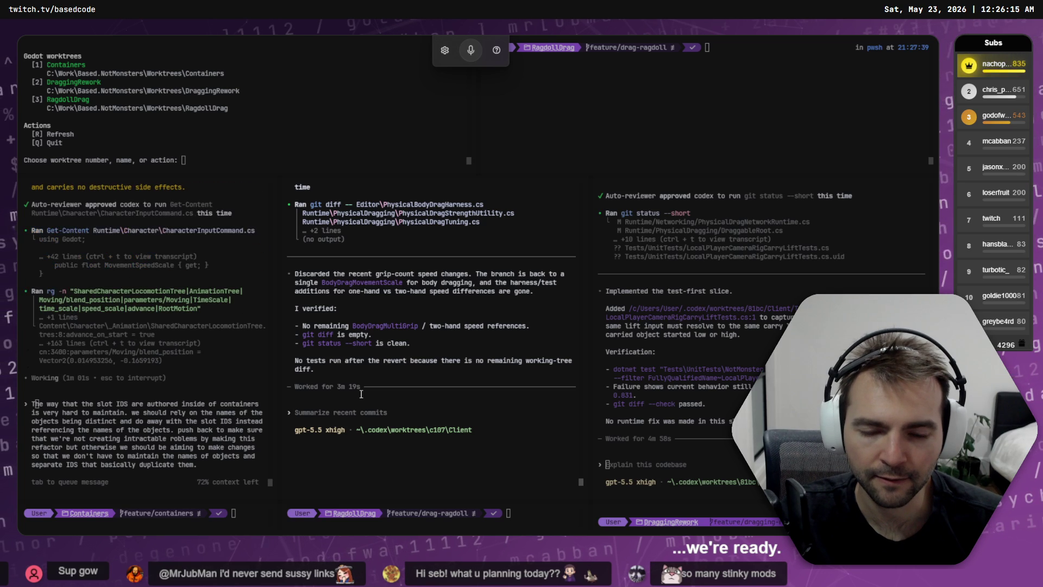
click(365, 400)
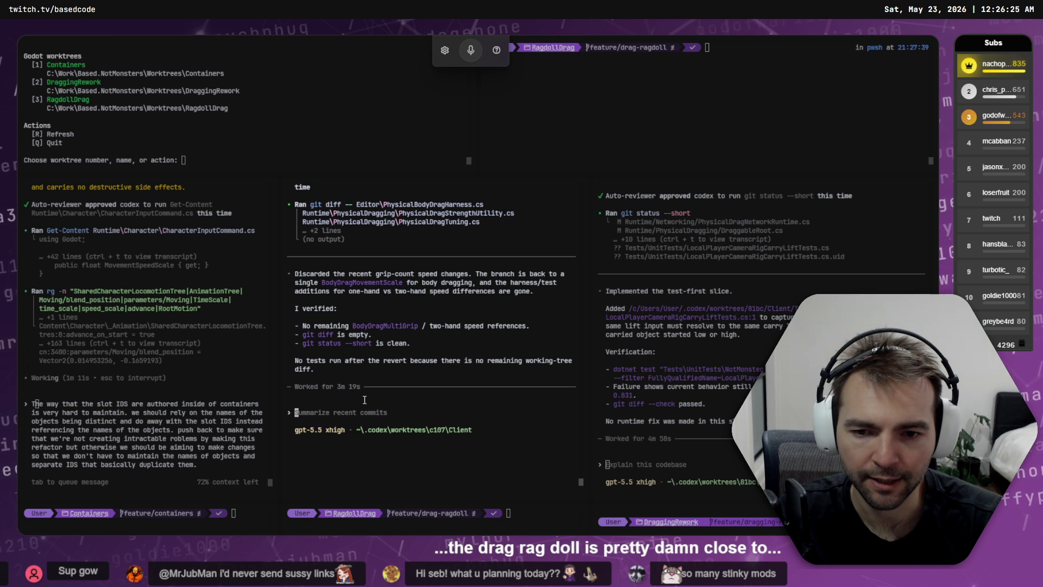
text(cheque this branch)
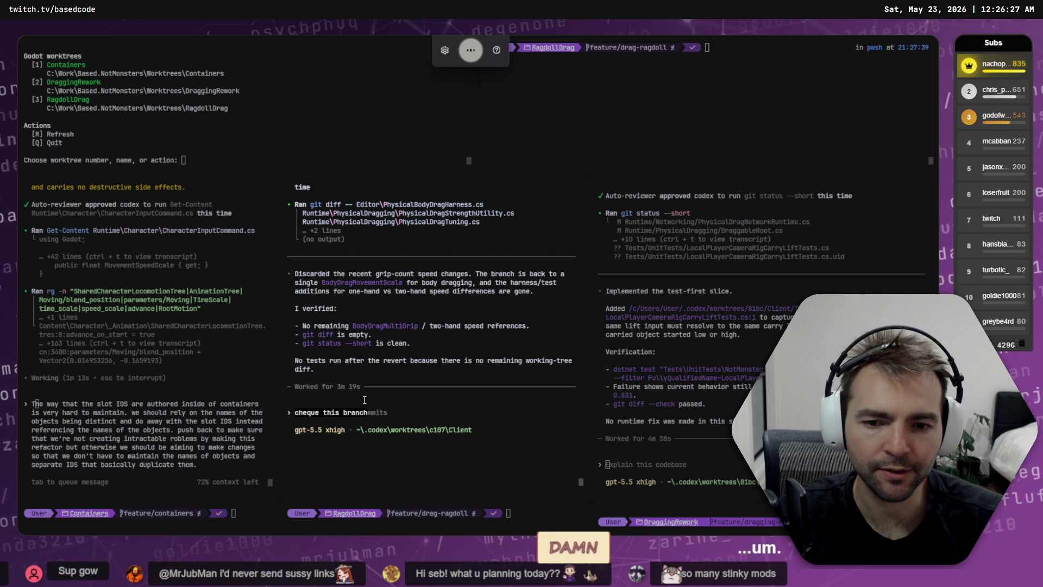
text( against)
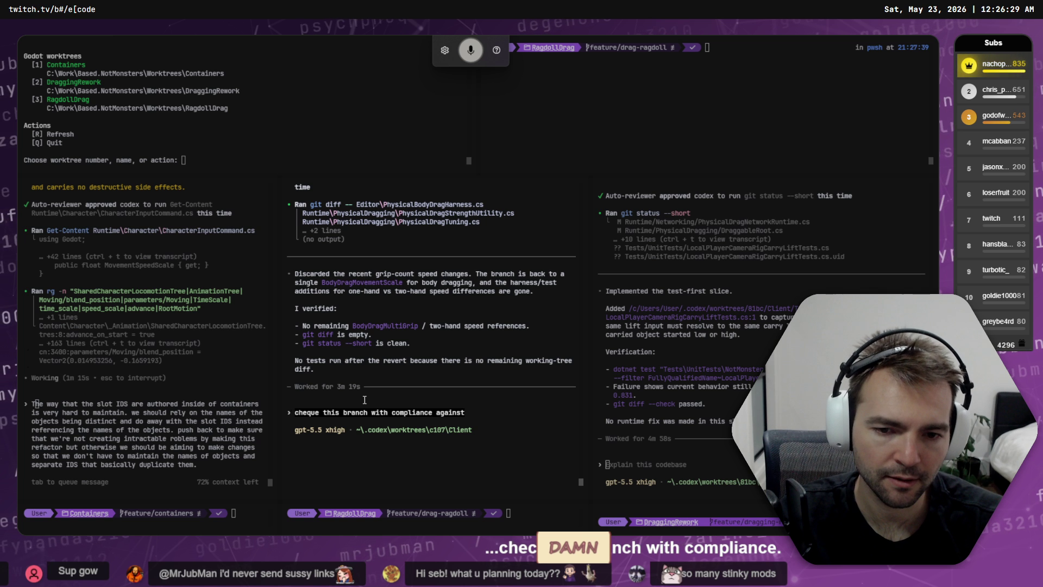
key(ctrl+Delete)
key(ctrl+Delete)
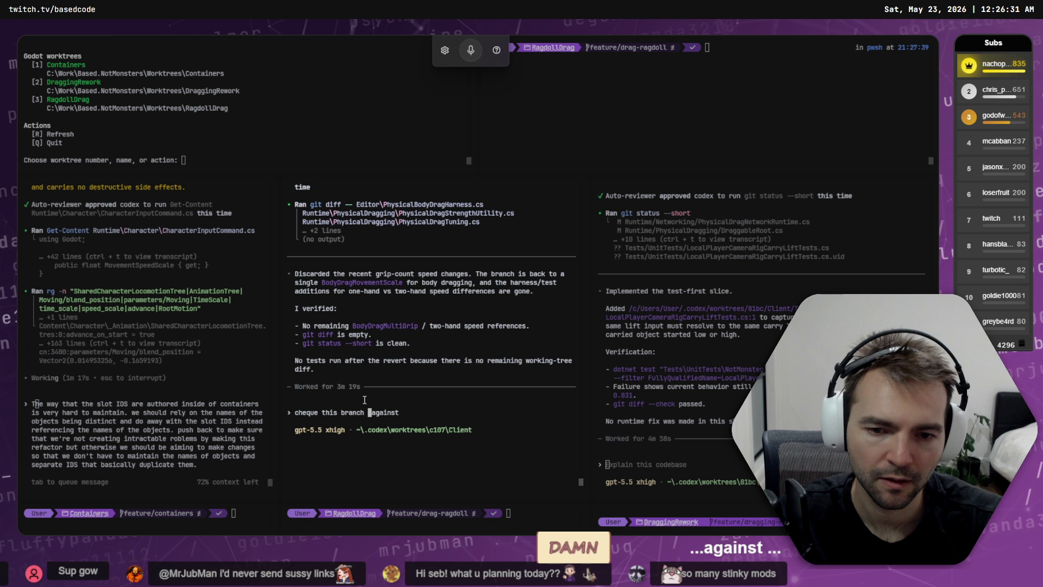
text(compliance)
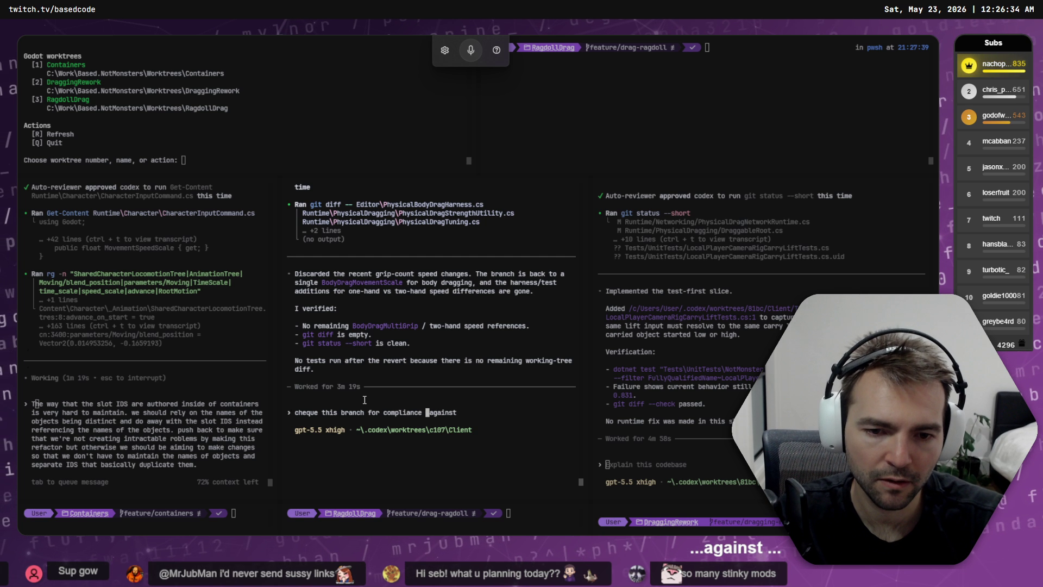
key(Delete)
text(@A)
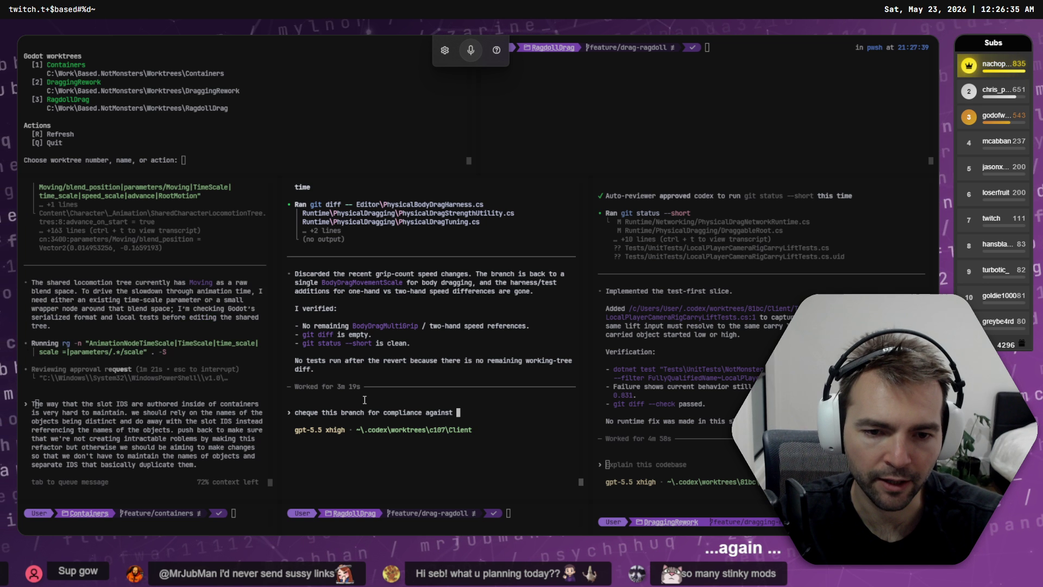
text(.)
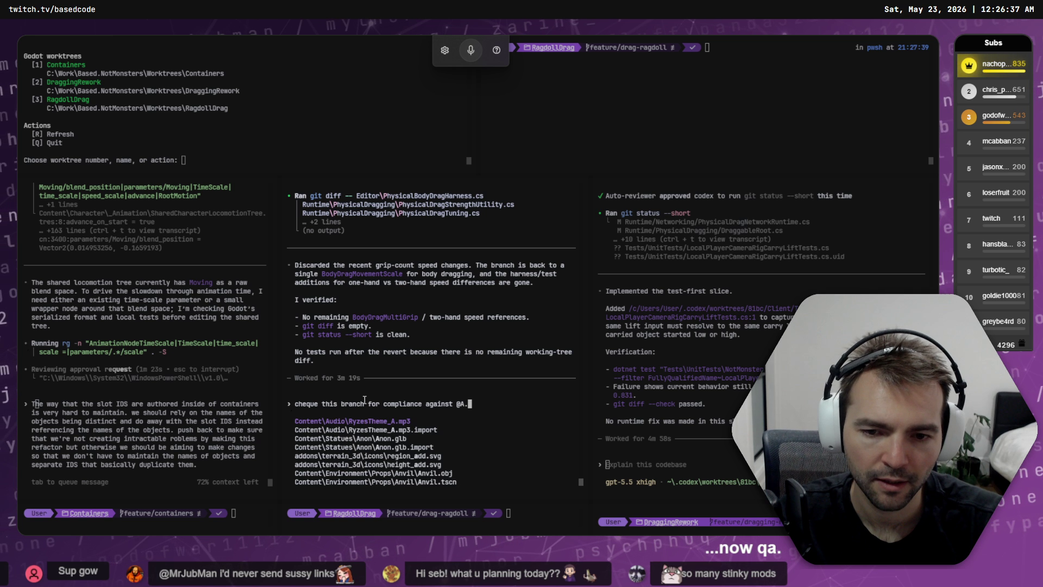
key(BackSpace)
key(BackSpace)
text(QA)
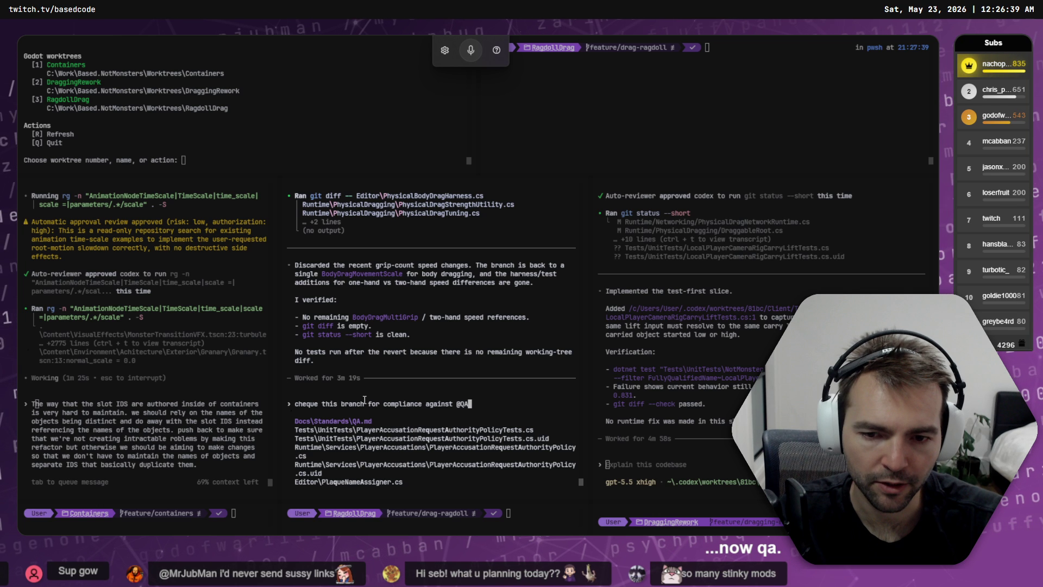
key(Tab)
key(Return)
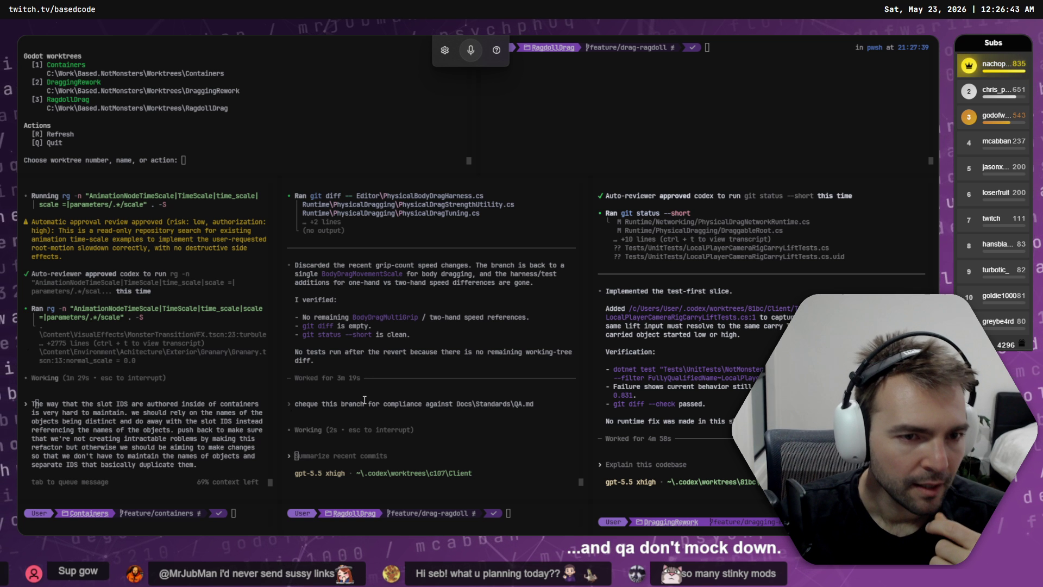
click(364, 400)
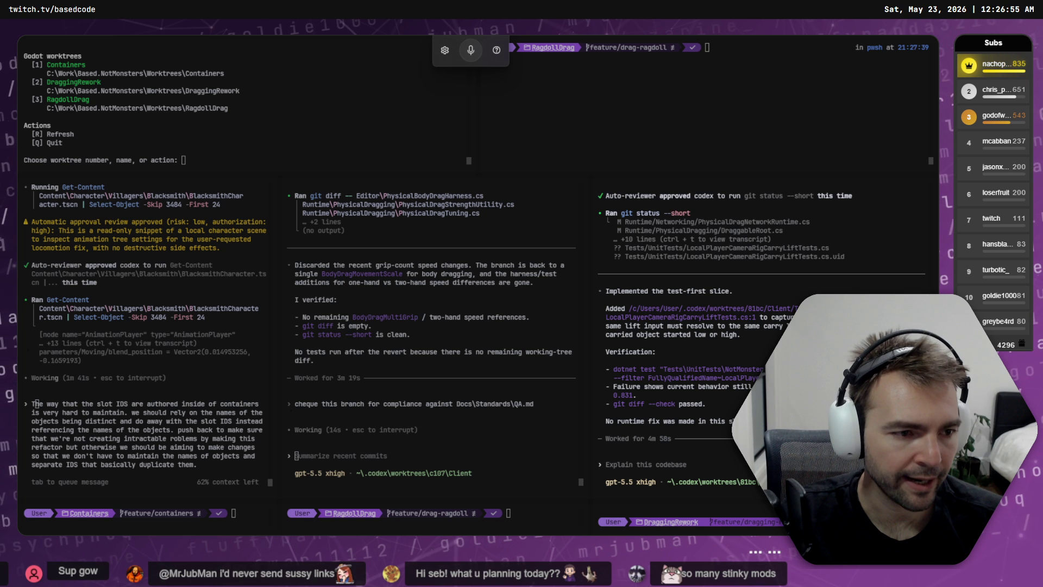
Ask the DraggingRework agent to implement the fix for a lifted object affecting total height
click(598, 351)
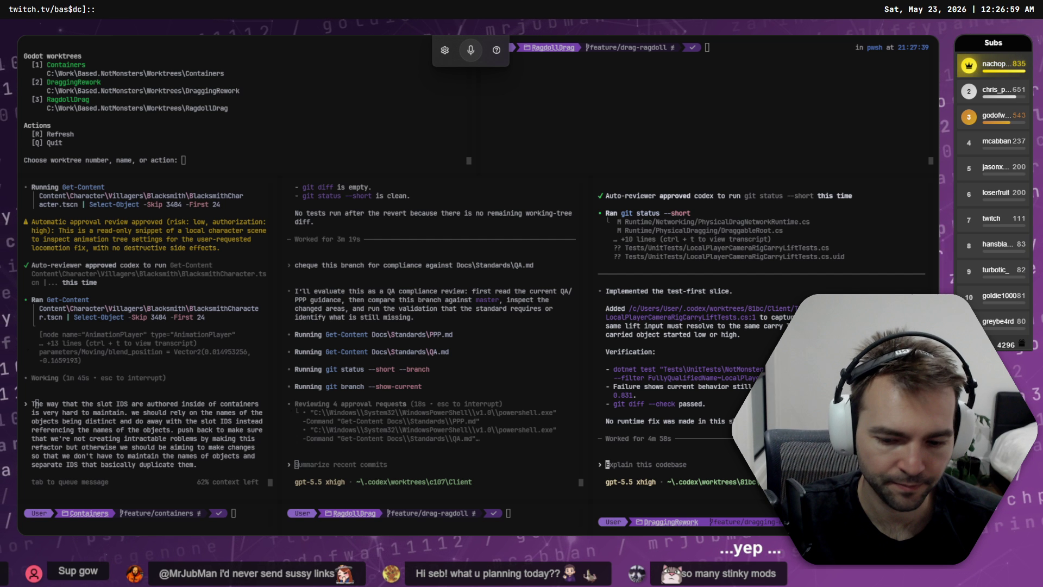
text(let's now implemente)
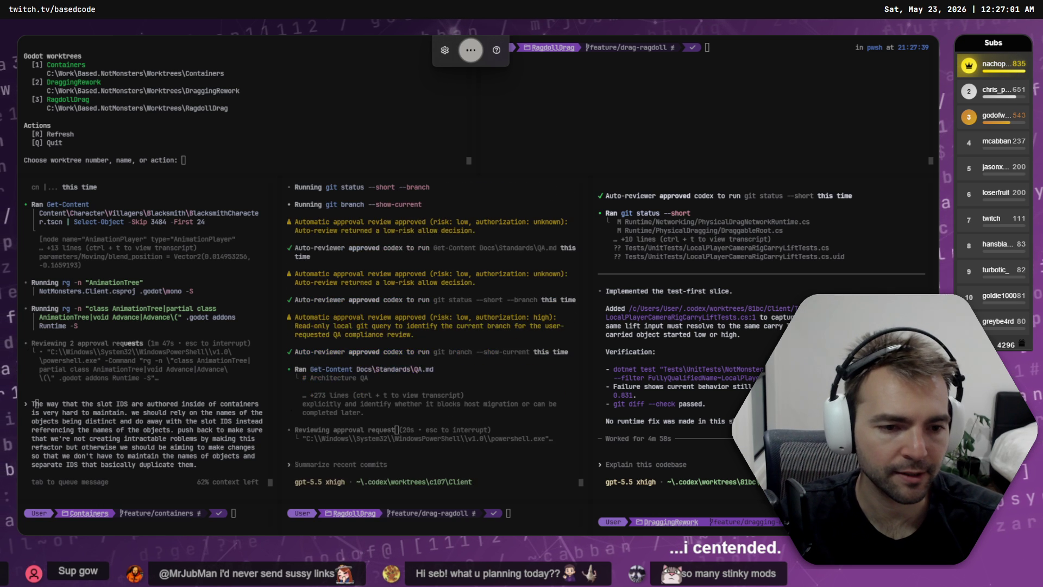
text( code to get our)
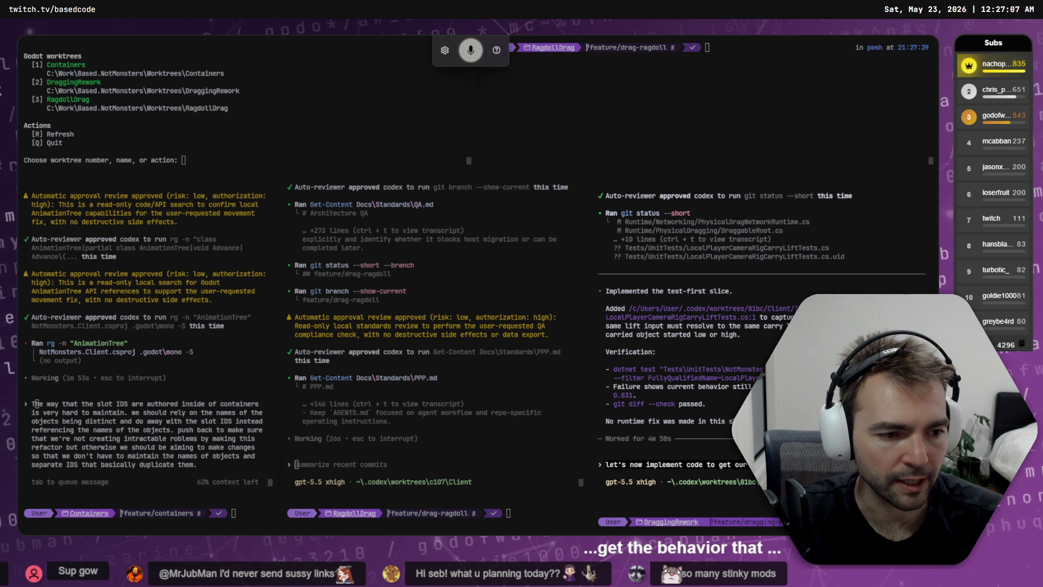
text(stated earlier.)
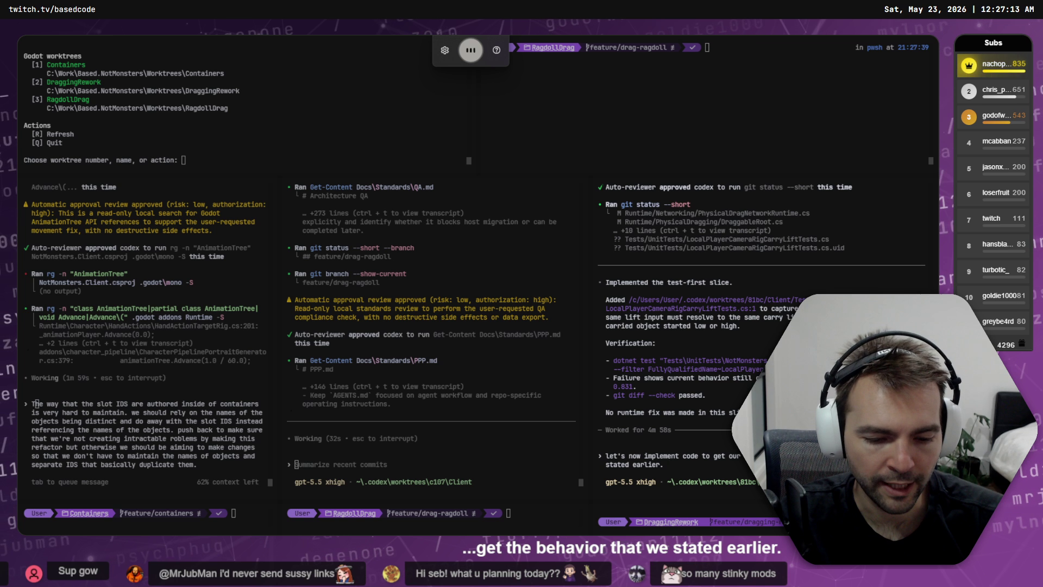
text( we need to fix this probl)
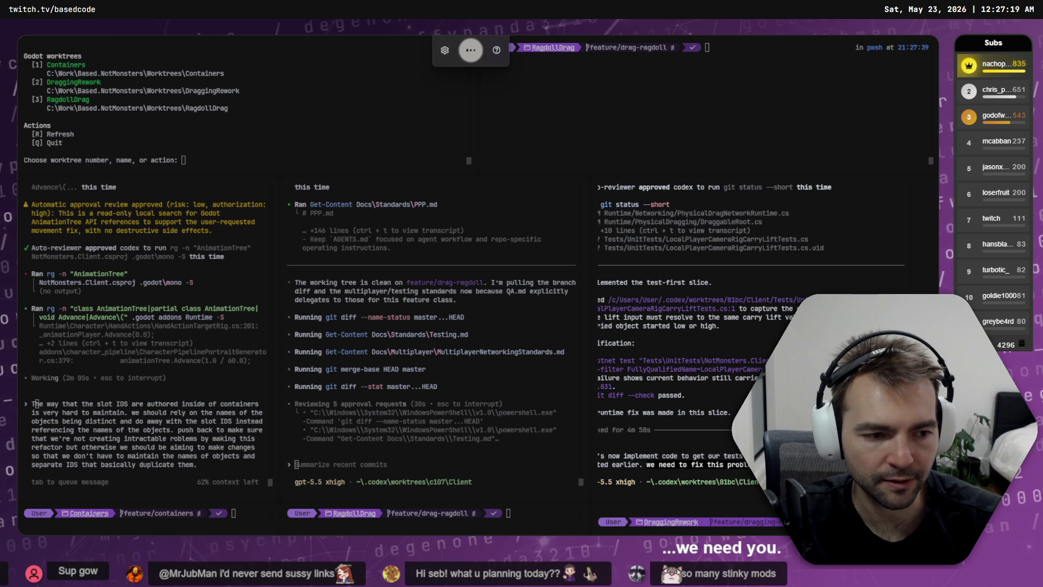
text(em now where the object in a lift)
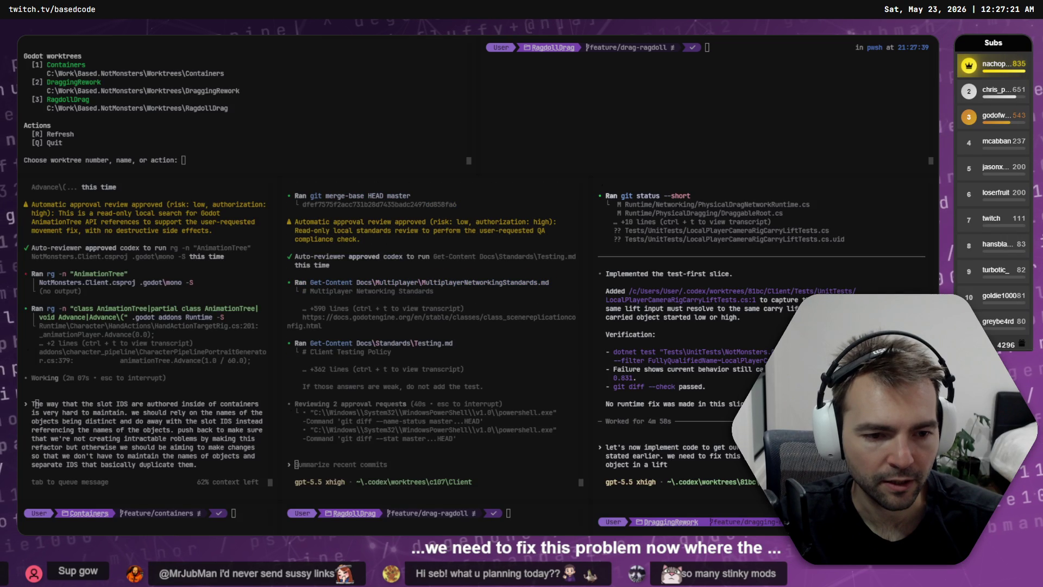
text(affects the total he)
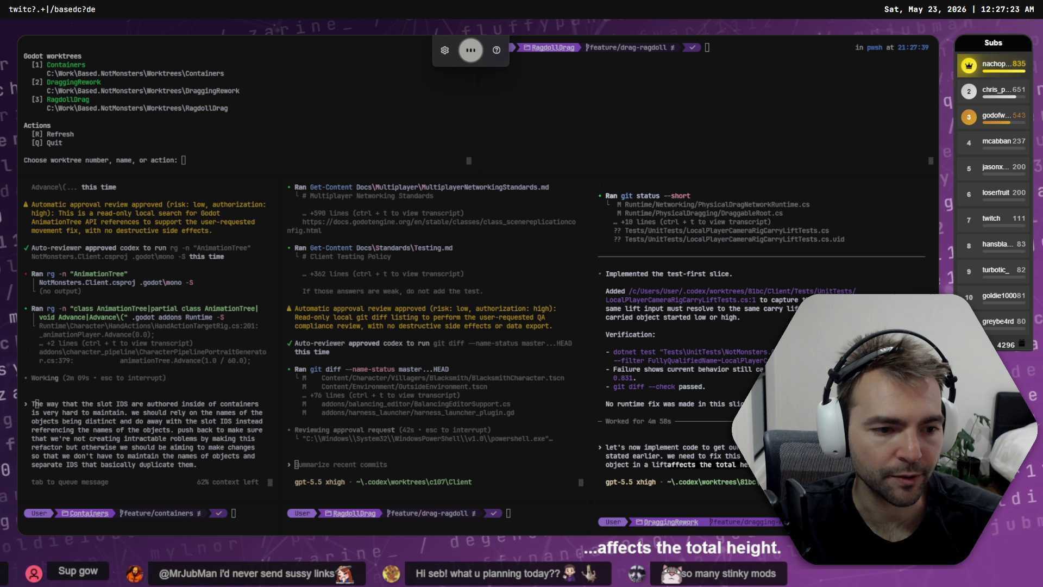
key(Return)
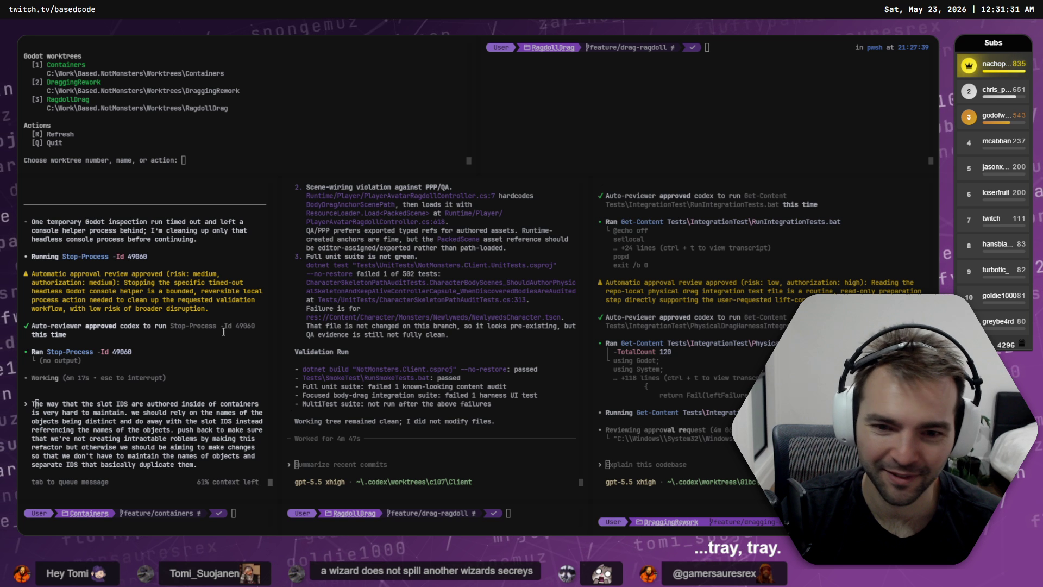
scroll(422, 347, up, 6)
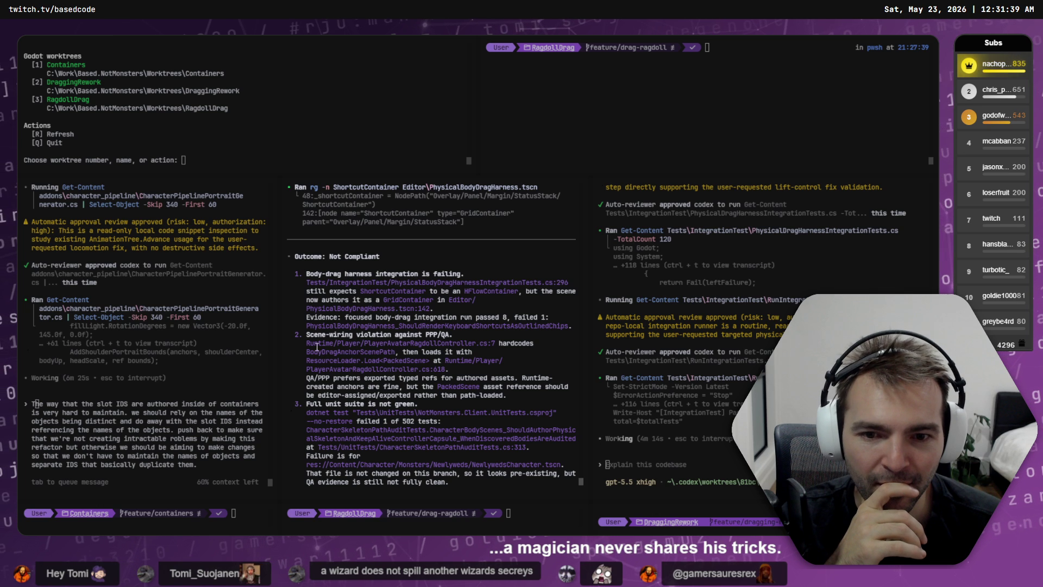
scroll(303, 344, down, 2)
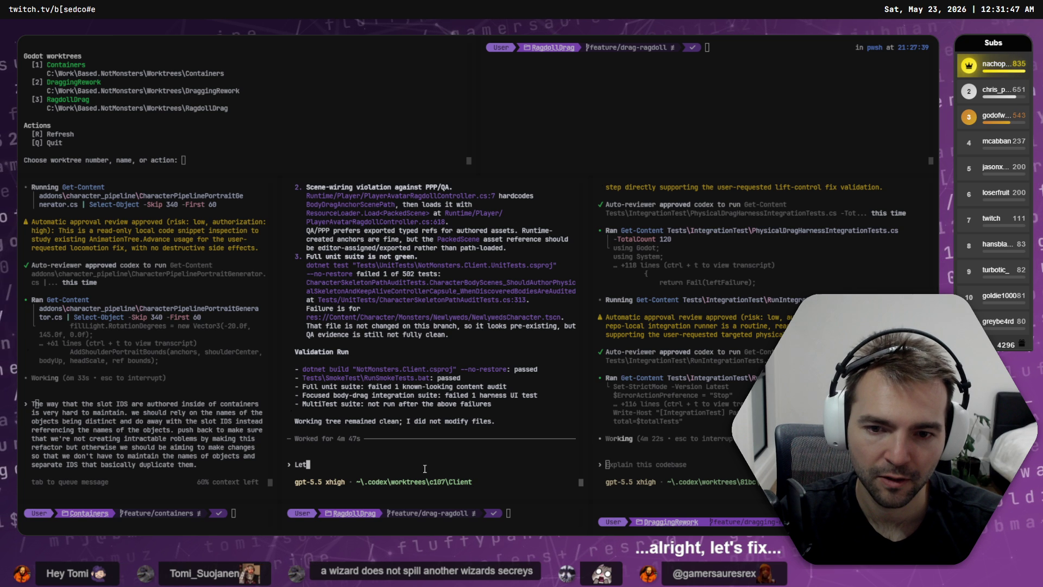
Draft a RagdollDrag request to fix compliance issue 1, quoting the failing body-drag harness heading
scroll(424, 469, up, 4)
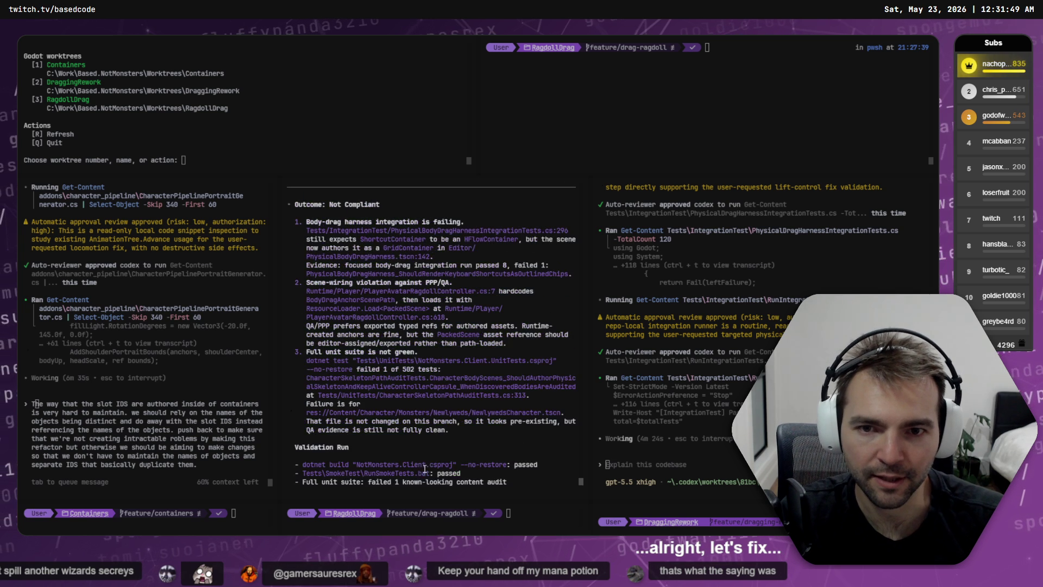
text(Lets fix complianc)
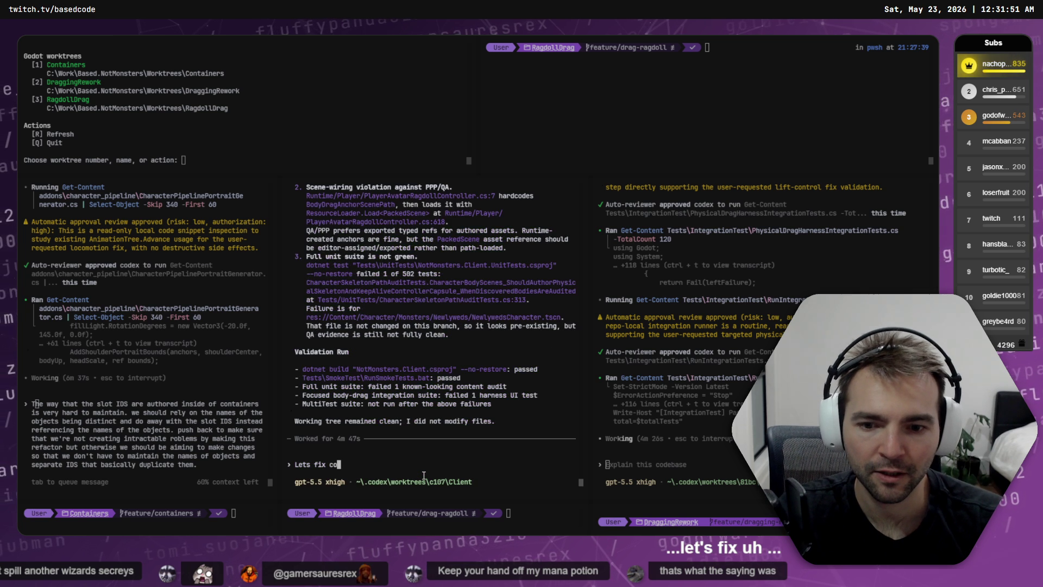
text(e issu)
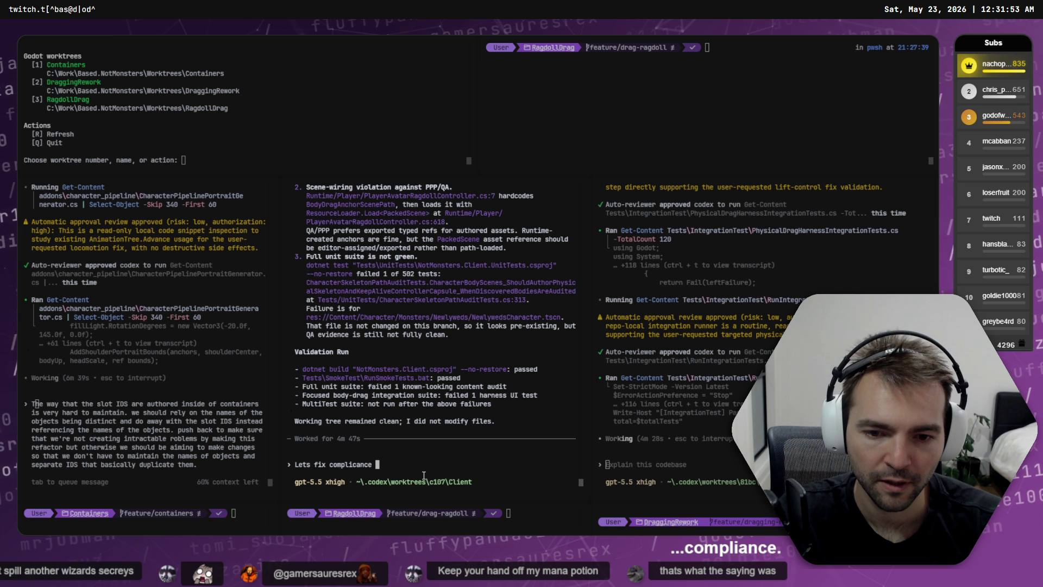
text(e 1 ()
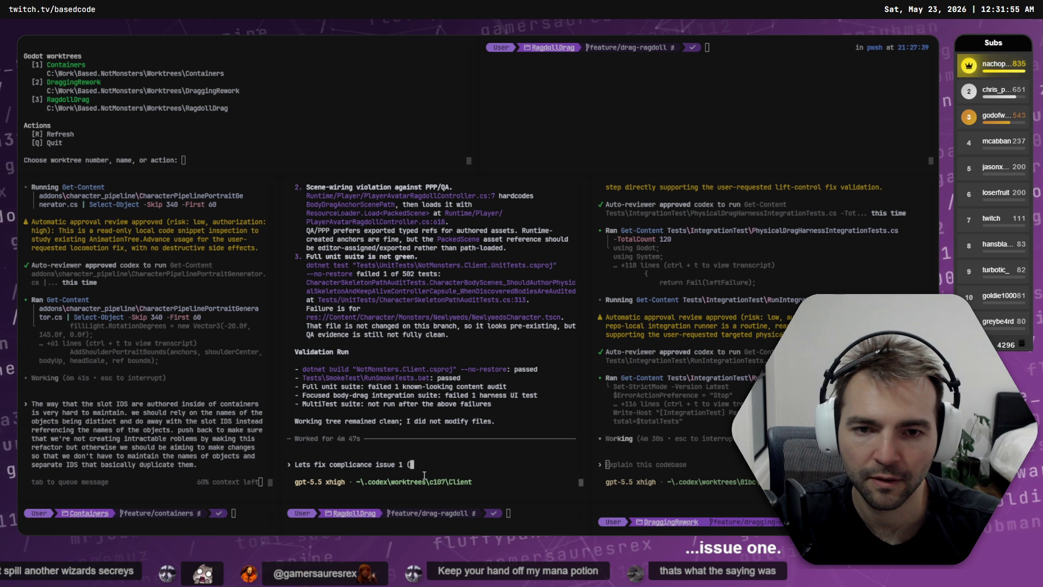
scroll(390, 285, up, 4)
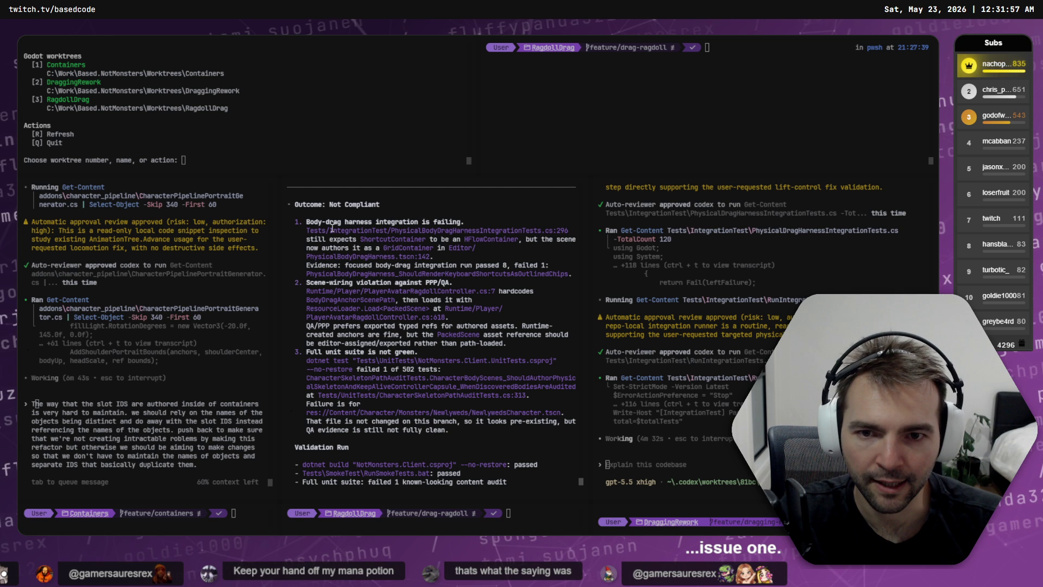
drag(308, 222, 404, 221)
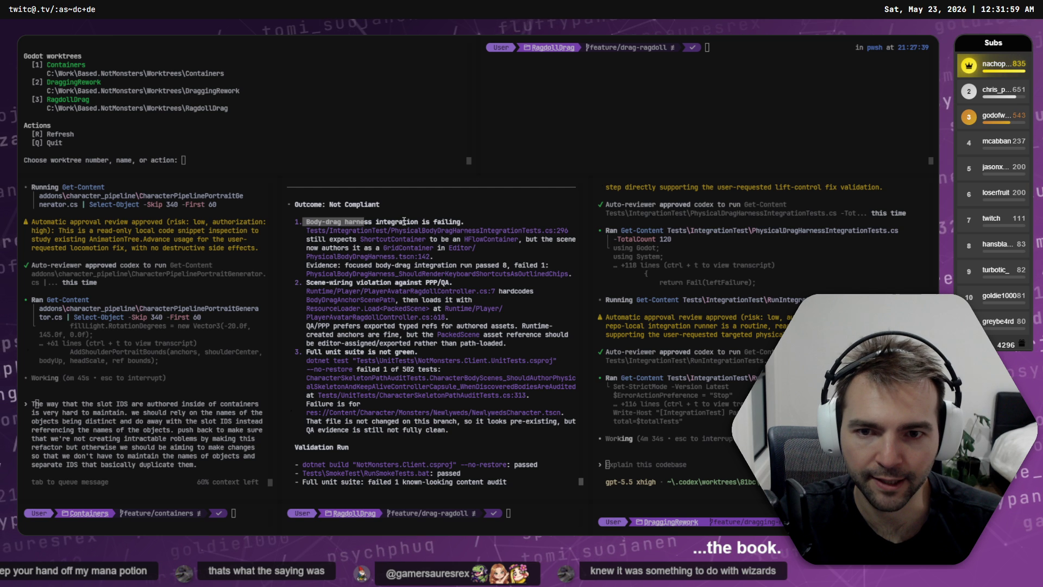
key(ctrl+c)
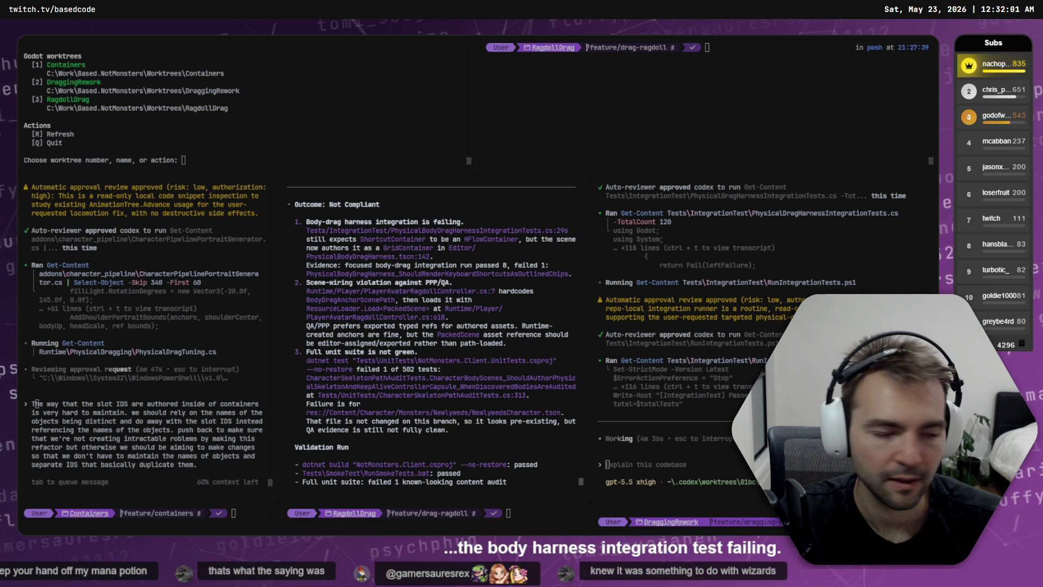
scroll(452, 487, down, 4)
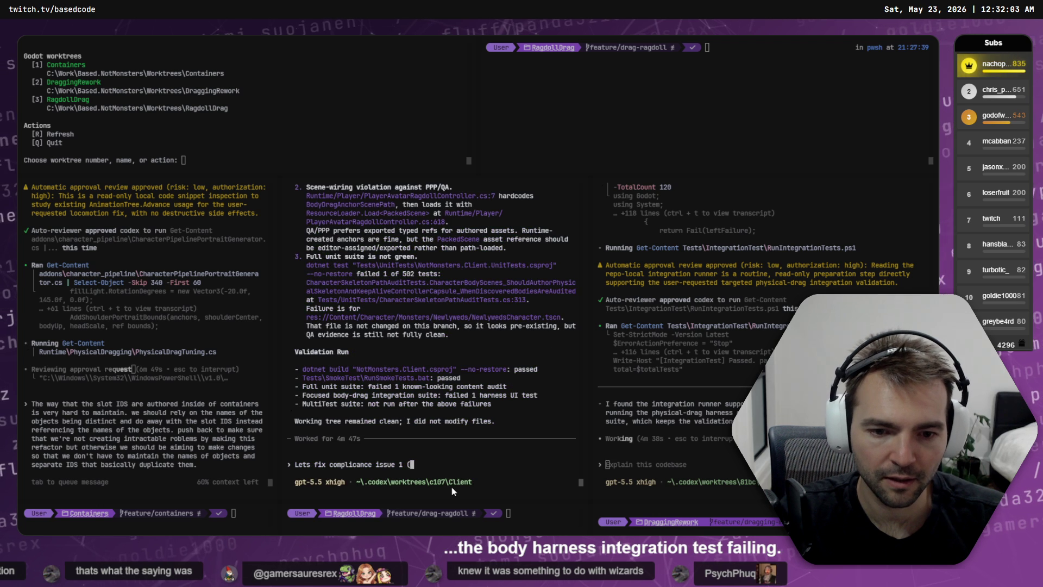
key(ctrl+v)
text())
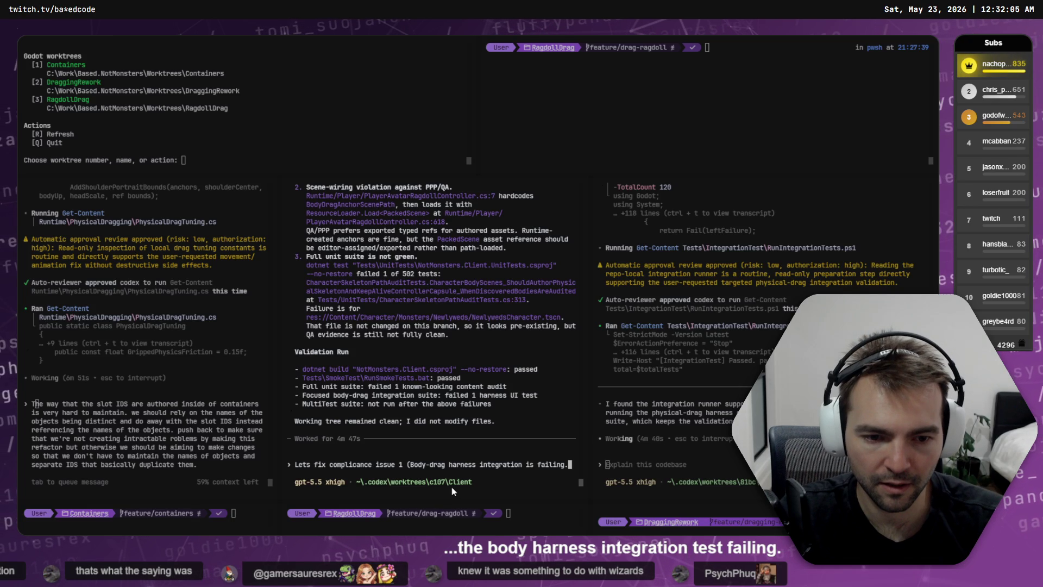
key(BackSpace)
key(BackSpace)
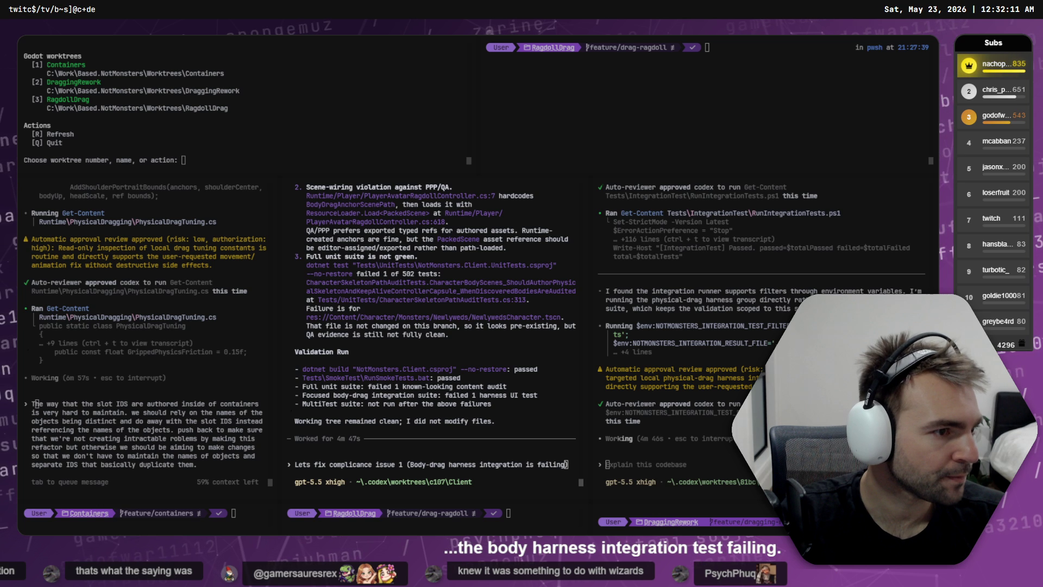
key(alt+Tab)
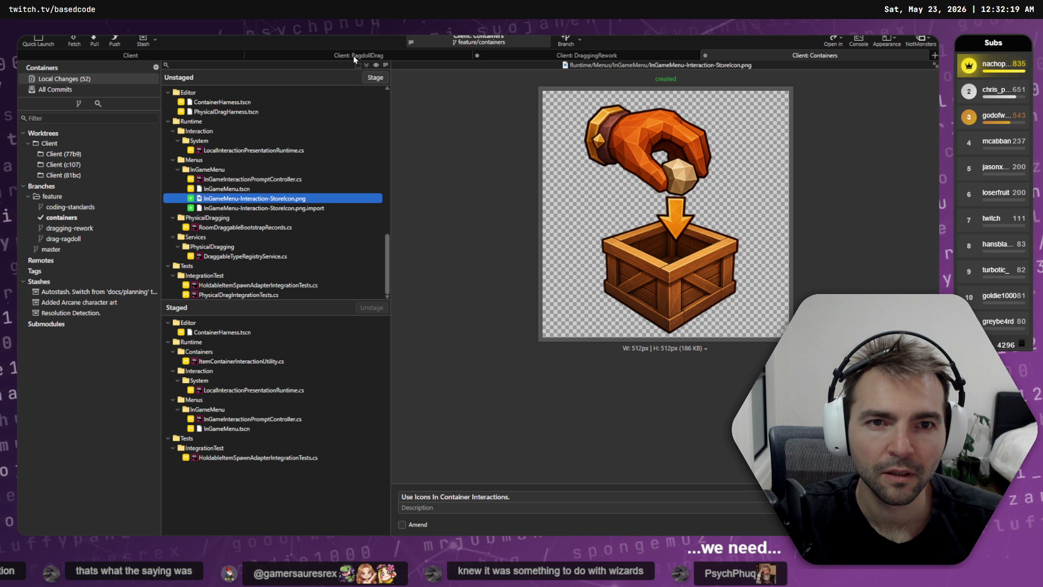
Glance at the DraggingRework and RagdollDrag worktrees in Fork, then send the compliance-fix request
click(505, 54)
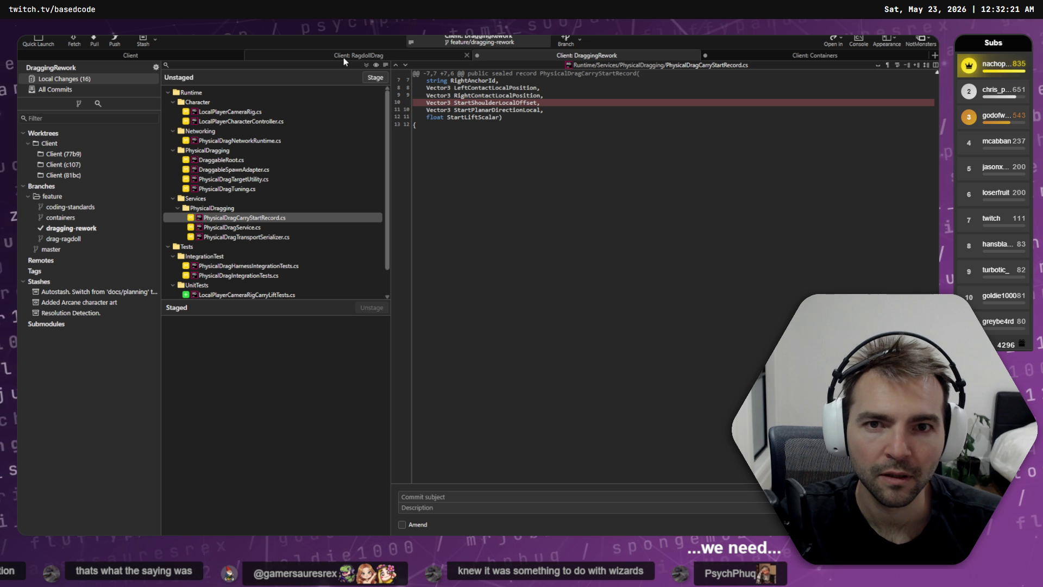
key(alt+Tab)
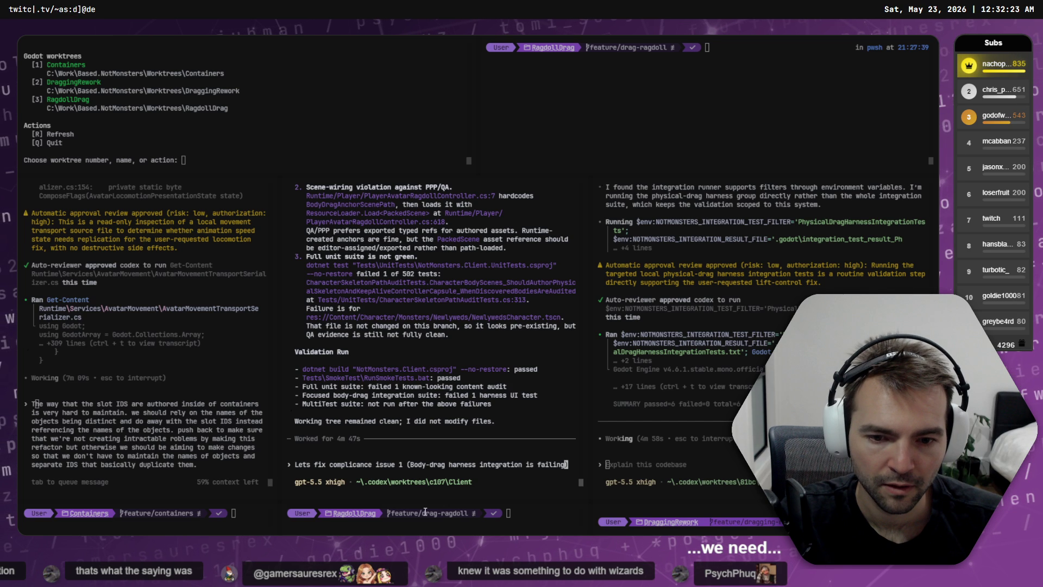
key(alt+Tab)
click(308, 55)
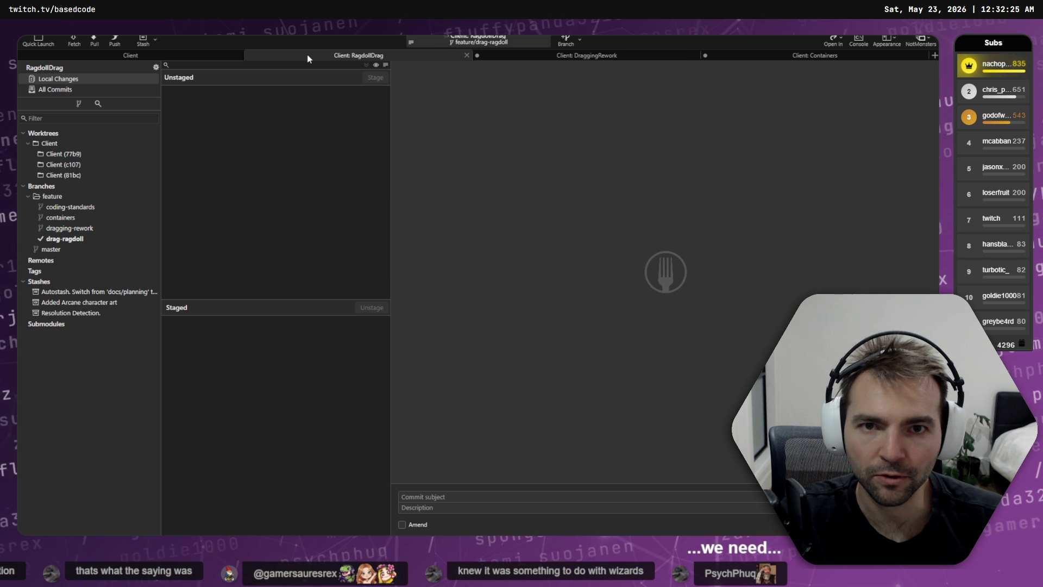
key(alt+Tab)
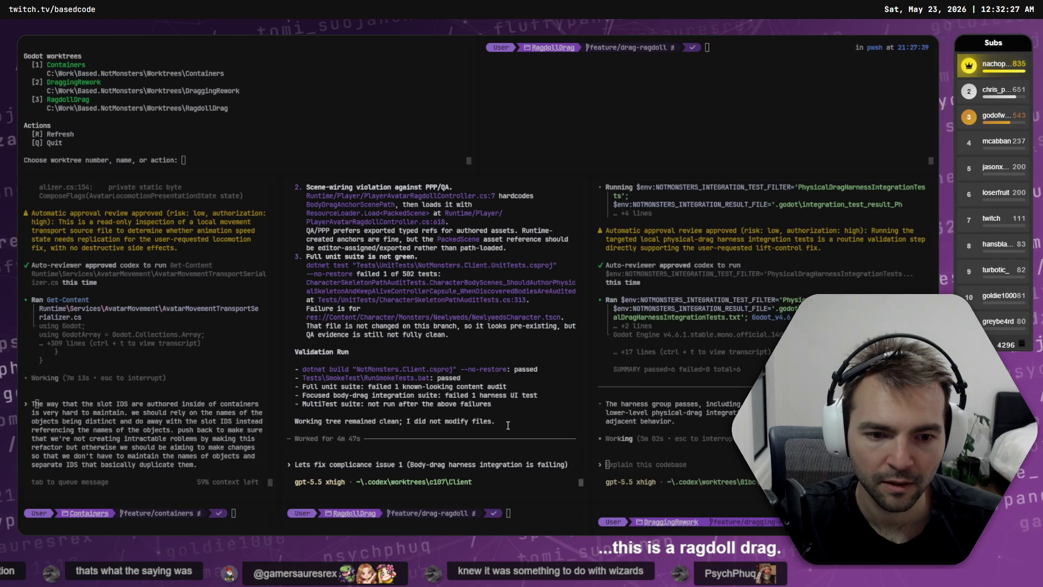
key(Return)
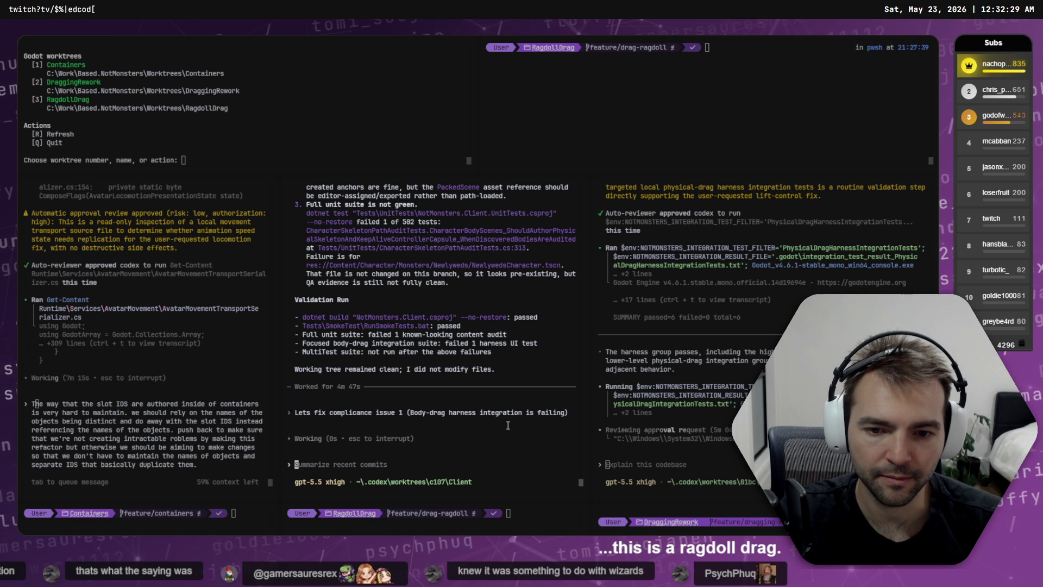
Review the worktree's local changes in Fork
key(alt+Tab)
click(537, 54)
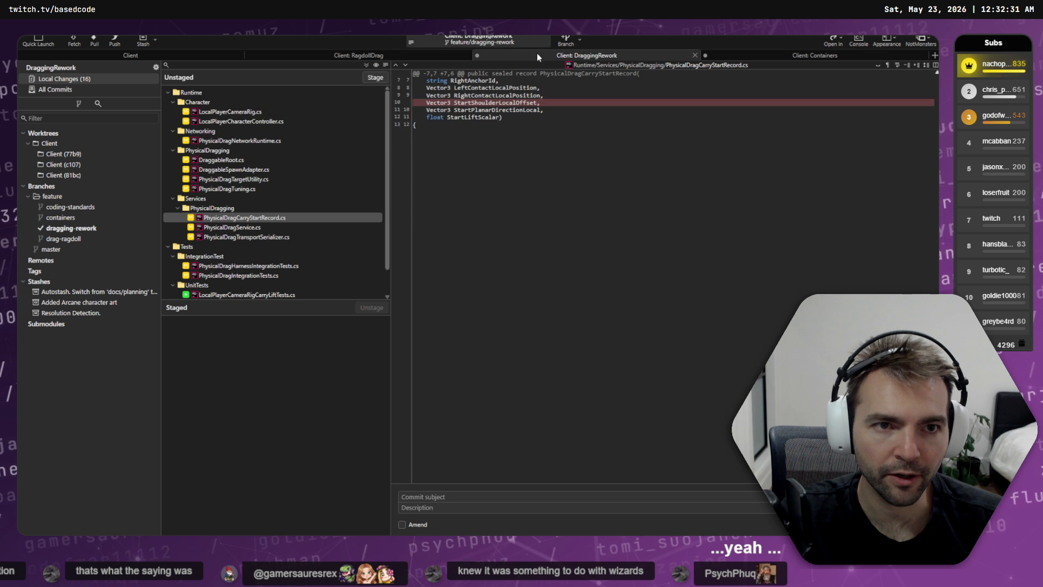
scroll(305, 249, down, 1)
scroll(229, 265, up, 1)
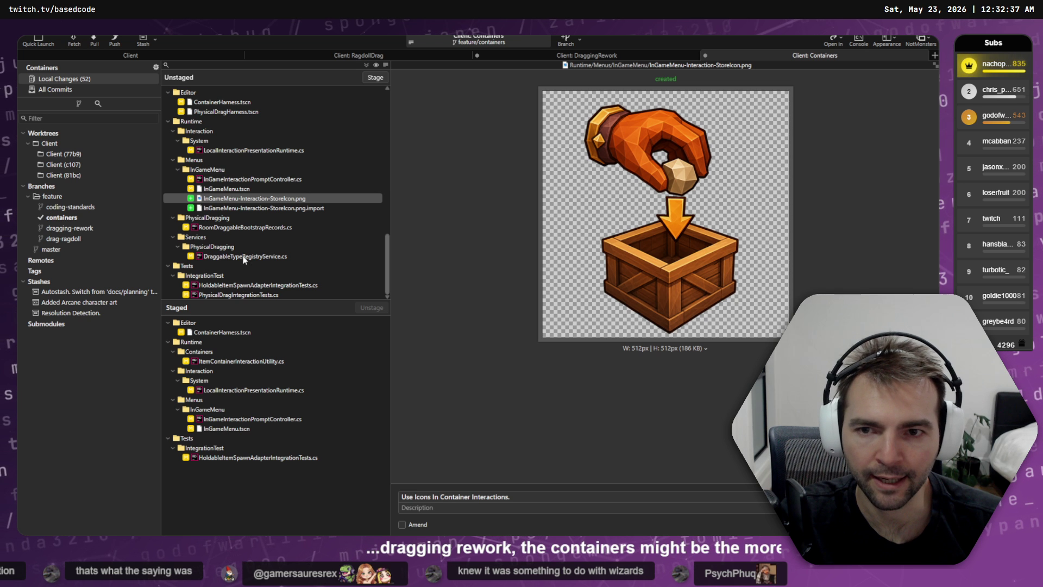
Stage all changes, then unstage the Draggables and WeaponRack folders
click(226, 189)
key(ctrl+a)
click(375, 78)
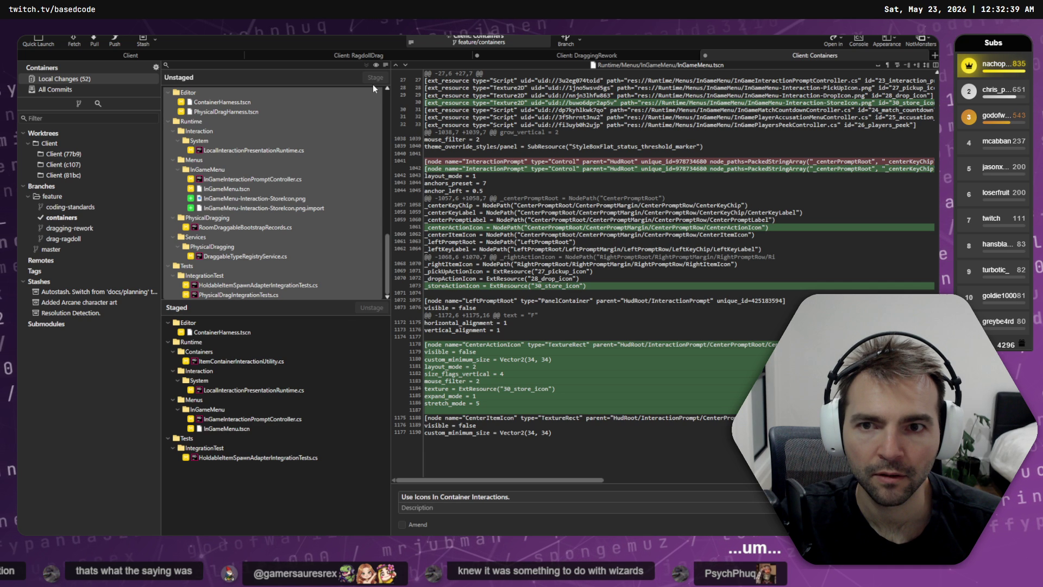
scroll(333, 465, down, 6)
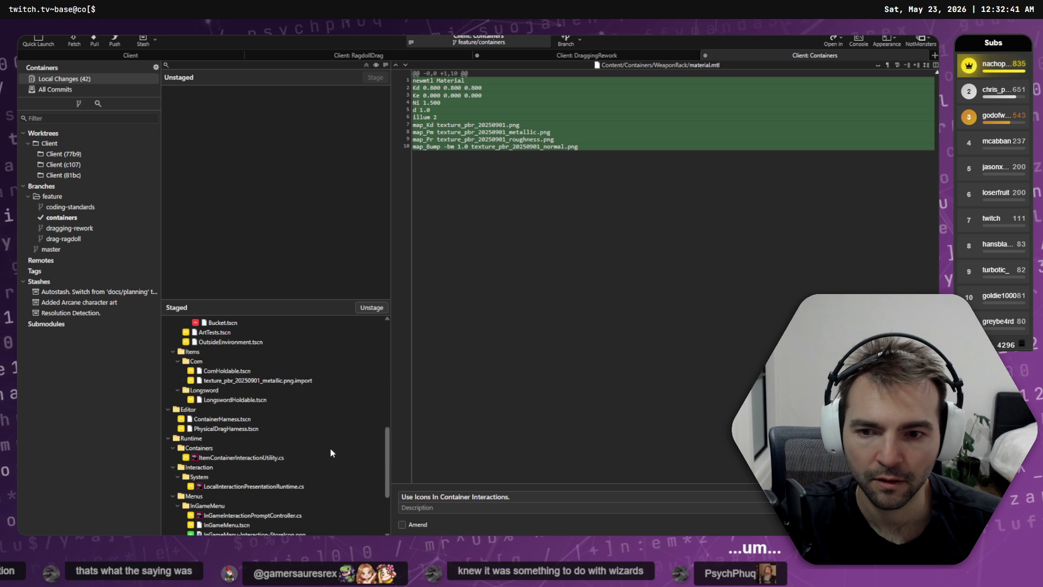
scroll(329, 459, up, 3)
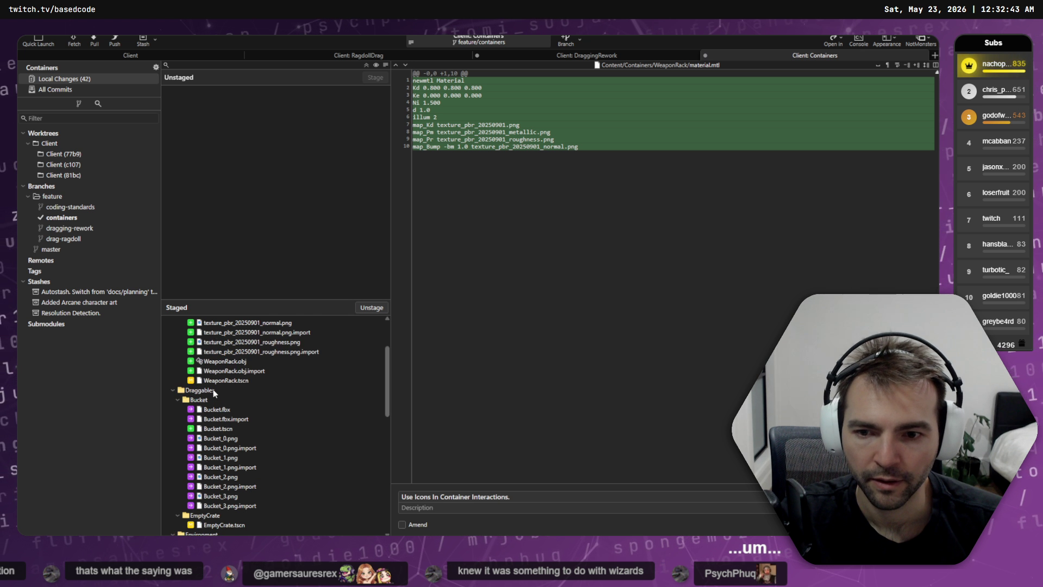
click(304, 390)
click(363, 308)
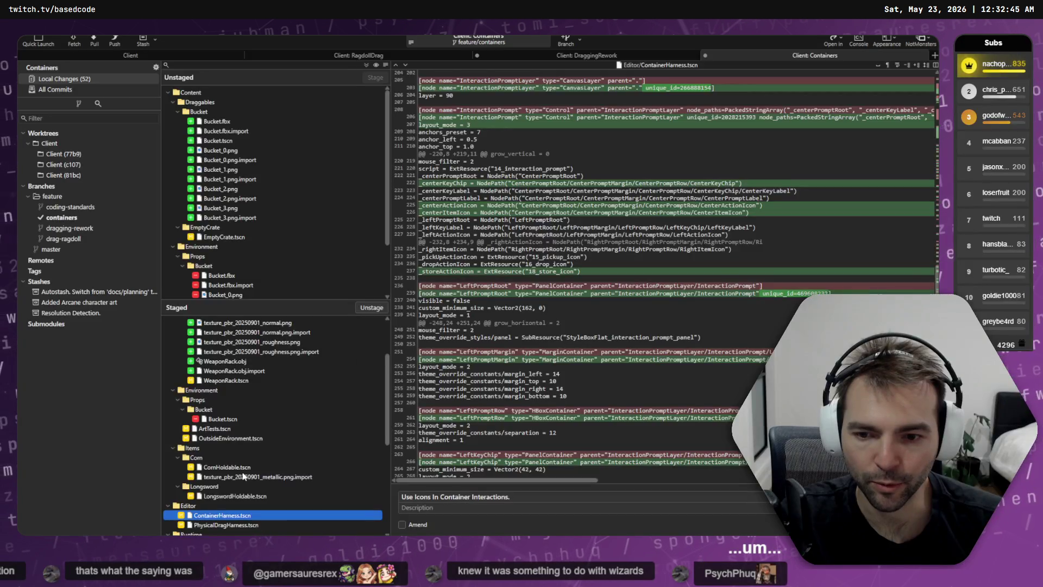
scroll(244, 476, up, 4)
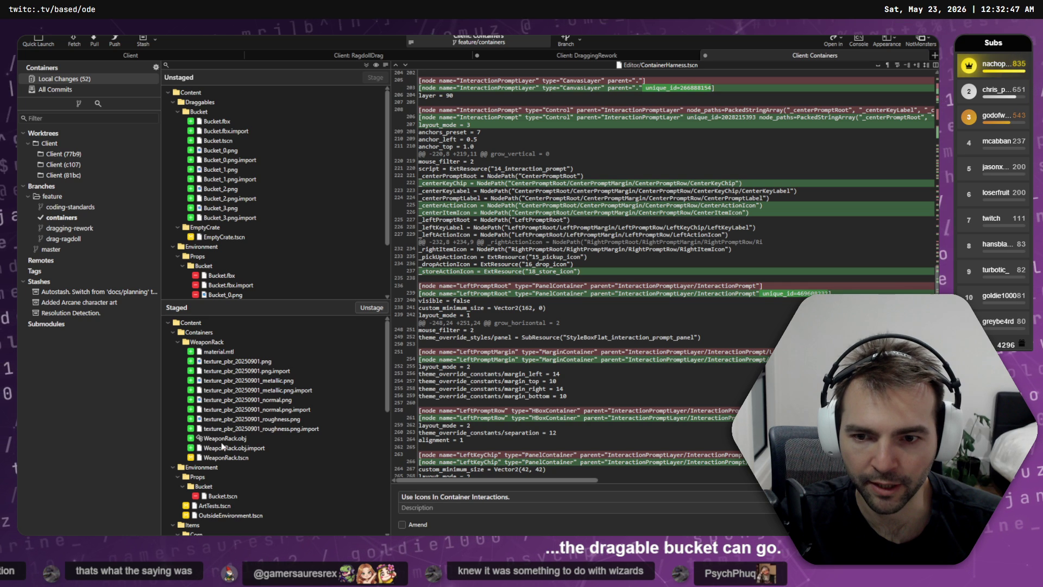
click(217, 342)
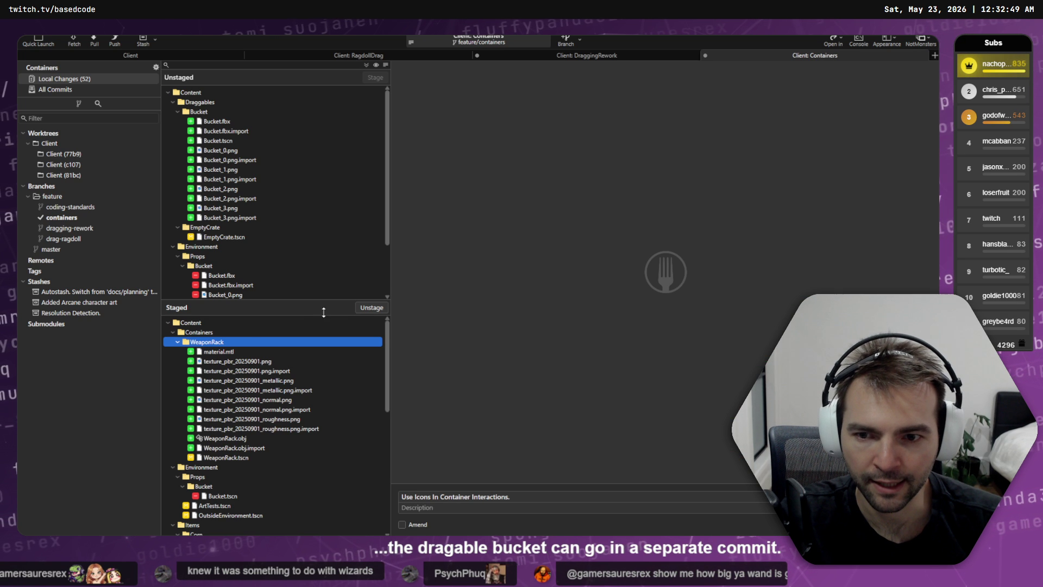
click(366, 309)
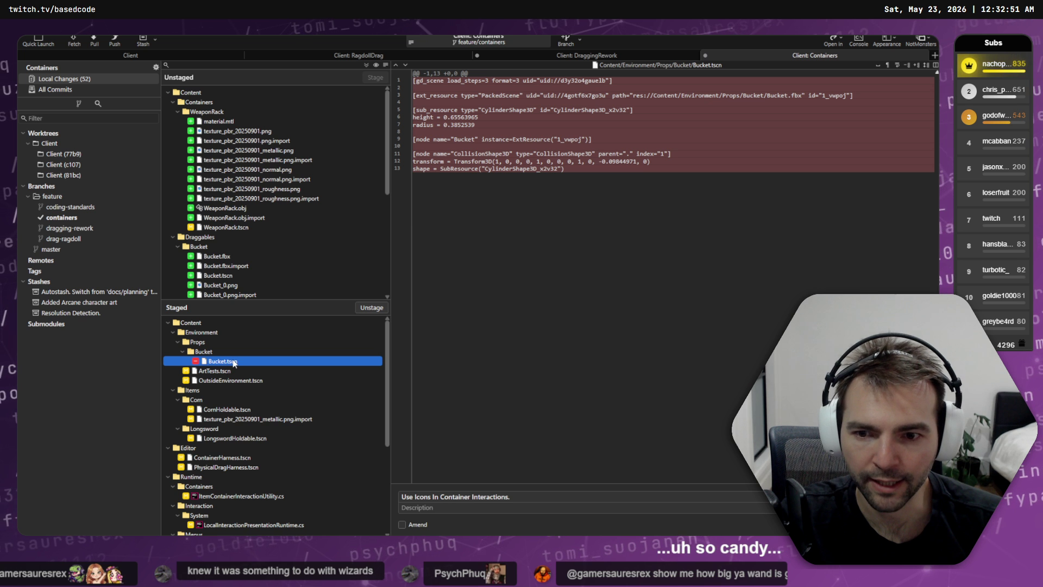
Unstage the old Bucket prop, ArtTests.tscn, OutsideEnvironment.tscn and the Items folder
click(243, 342)
click(255, 352)
click(372, 308)
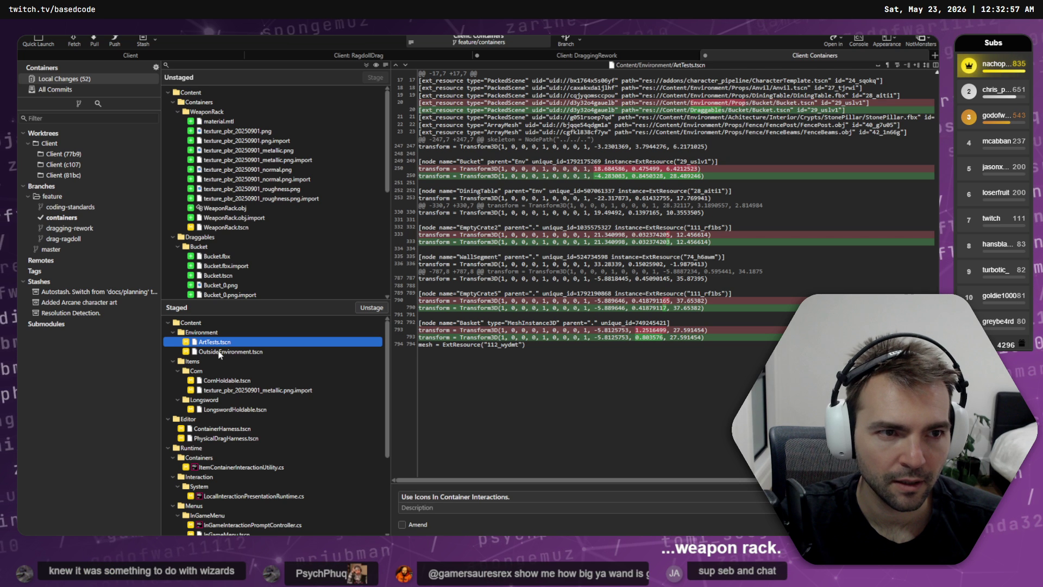
click(381, 309)
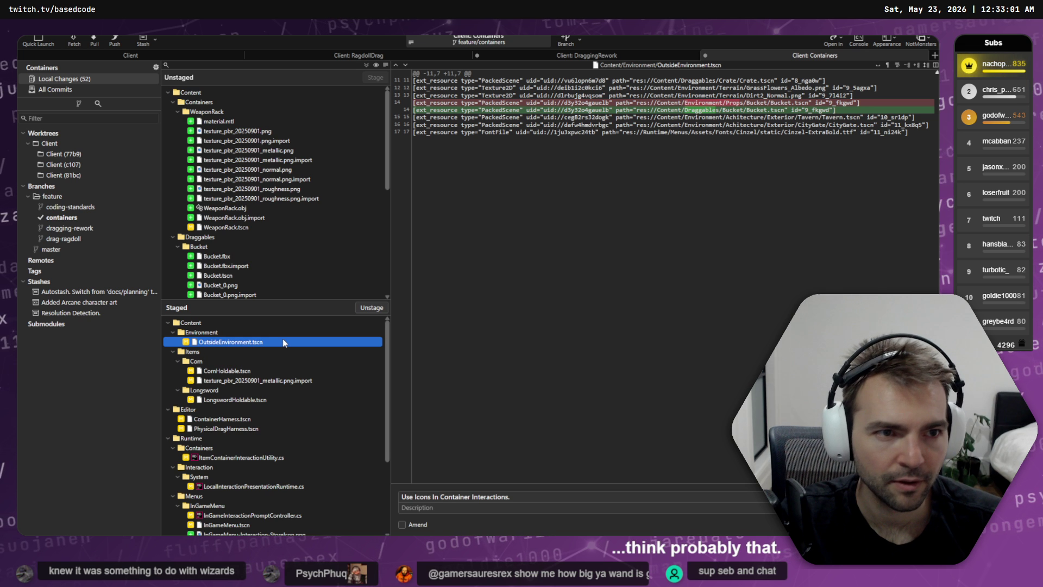
click(383, 310)
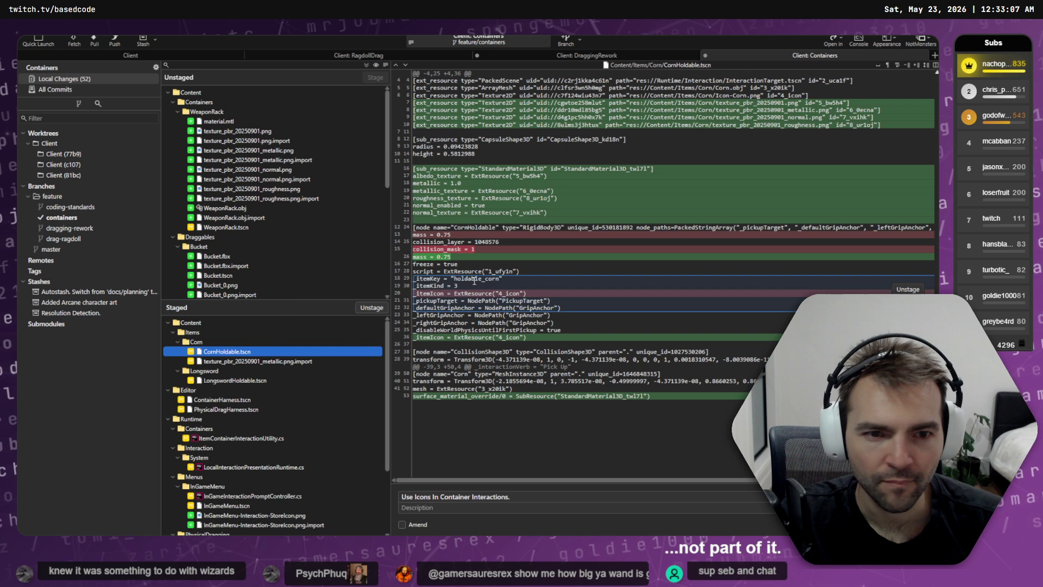
scroll(254, 329, down, 1)
scroll(239, 330, up, 1)
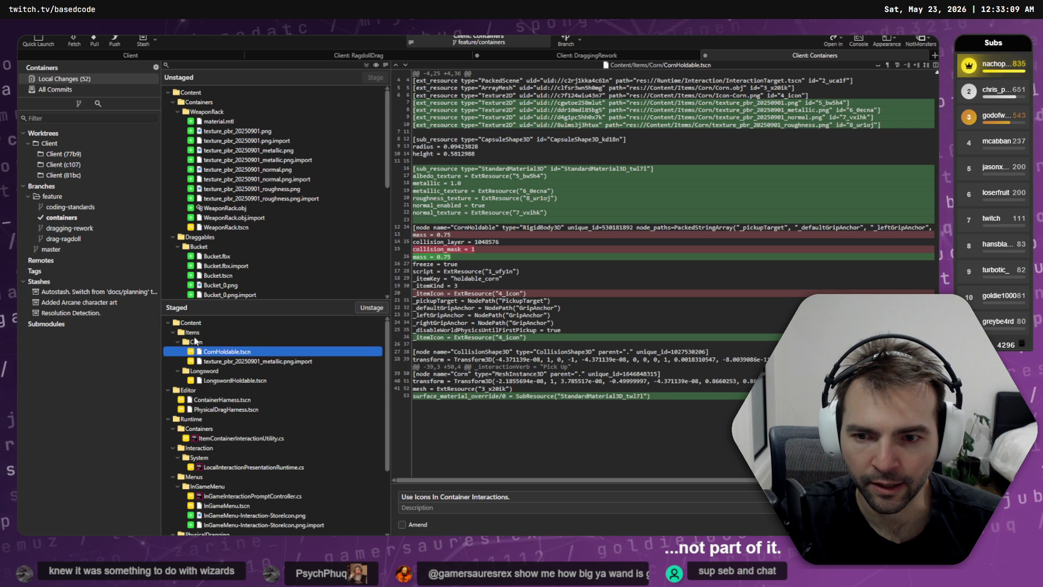
click(211, 331)
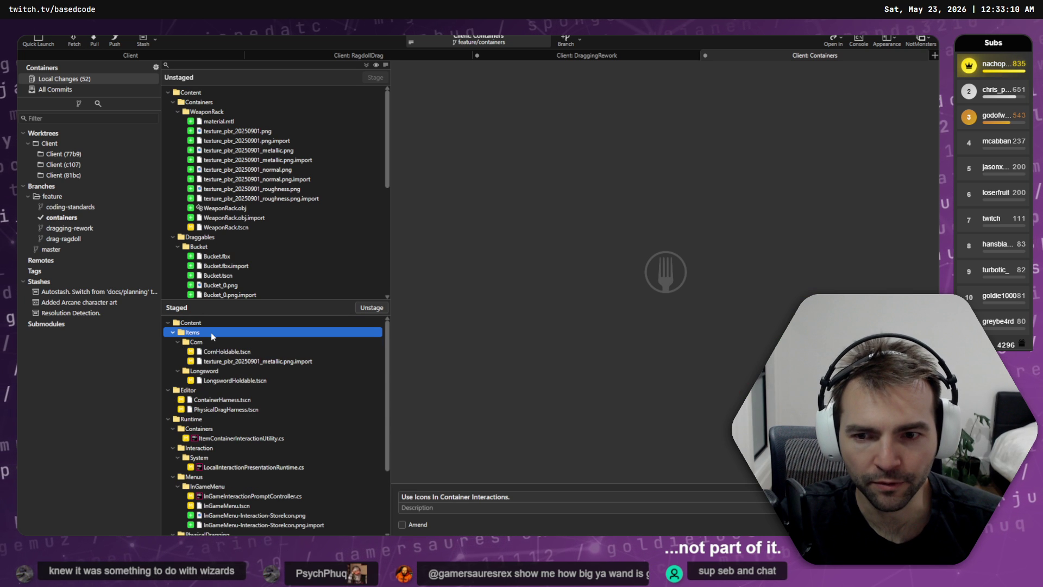
click(376, 306)
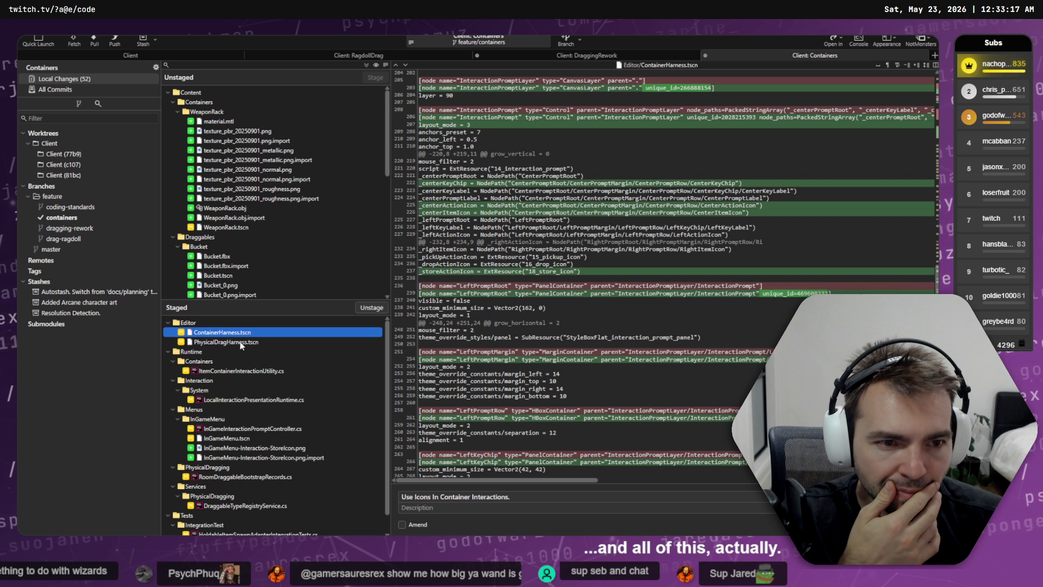
Commit the staged changes as 'Use Icons In Container Interactions.'
scroll(241, 345, down, 1)
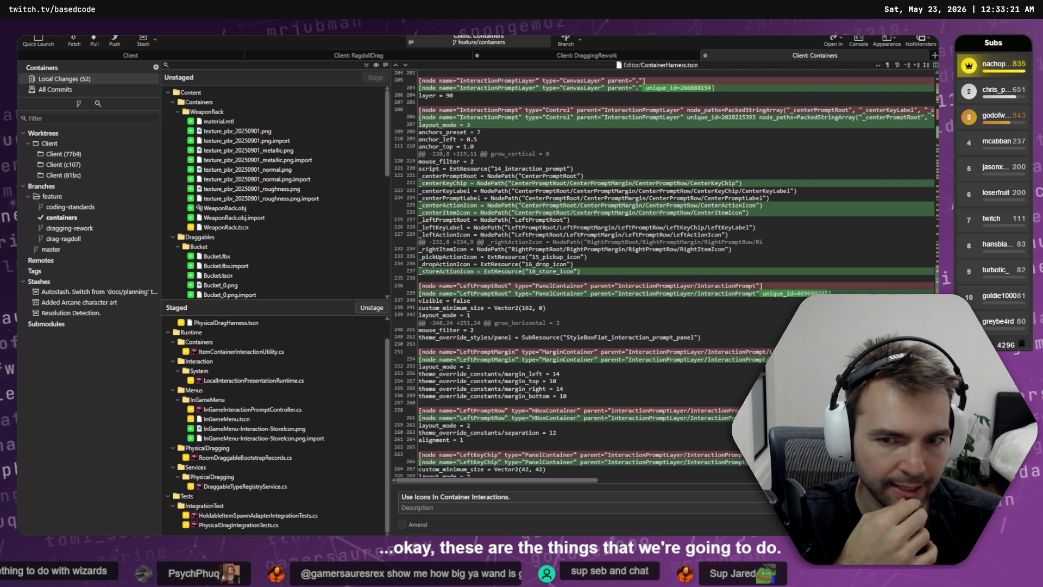
key(ctrl+Return)
click(261, 199)
Stage all remaining changes and start the commit message with a dictated bulleted description
key(ctrl+a)
click(364, 78)
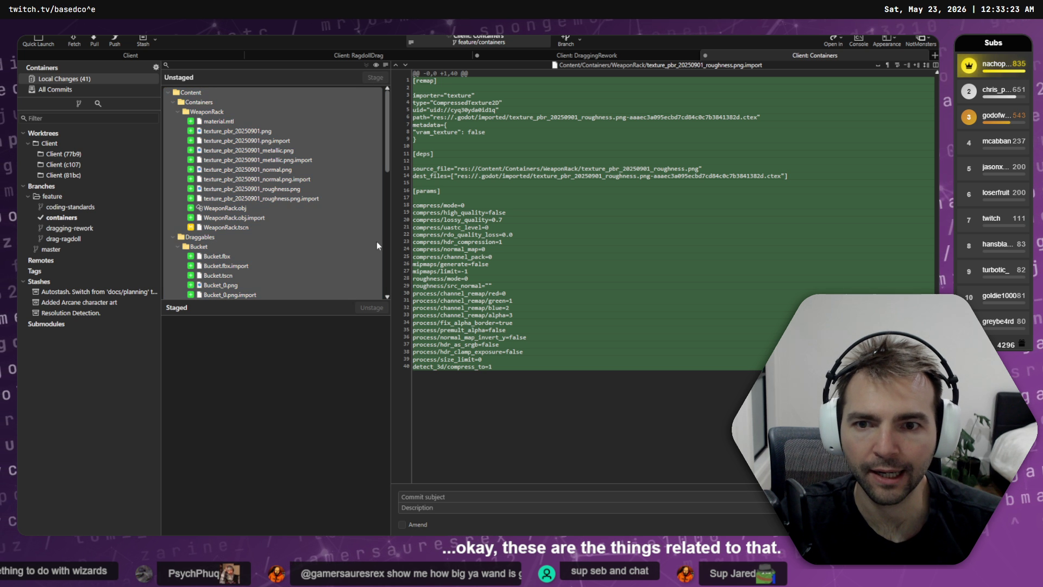
click(429, 494)
text(improvements to drag)
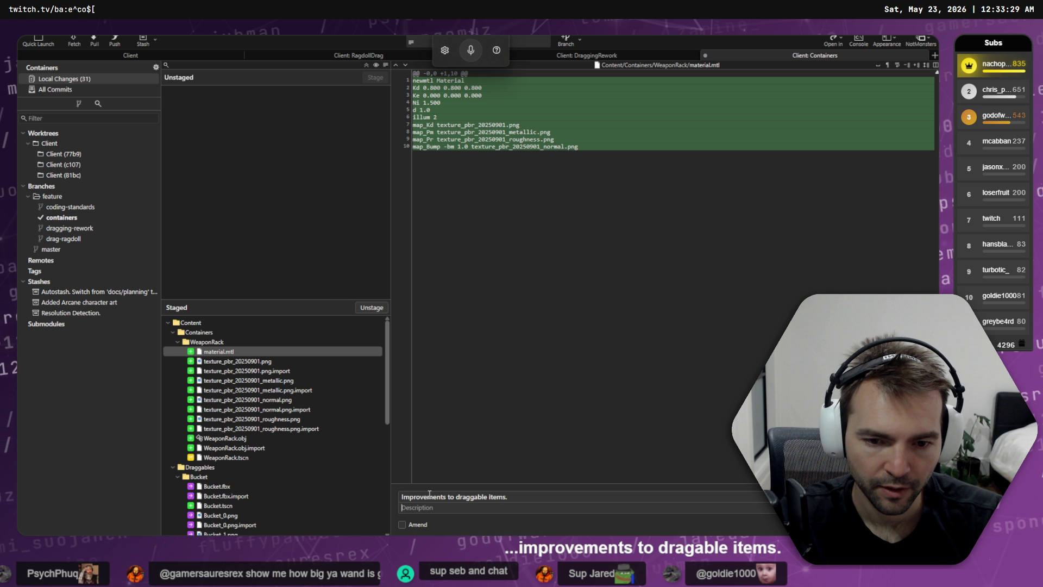
key(Tab)
text(-)
key(ctrl+super)
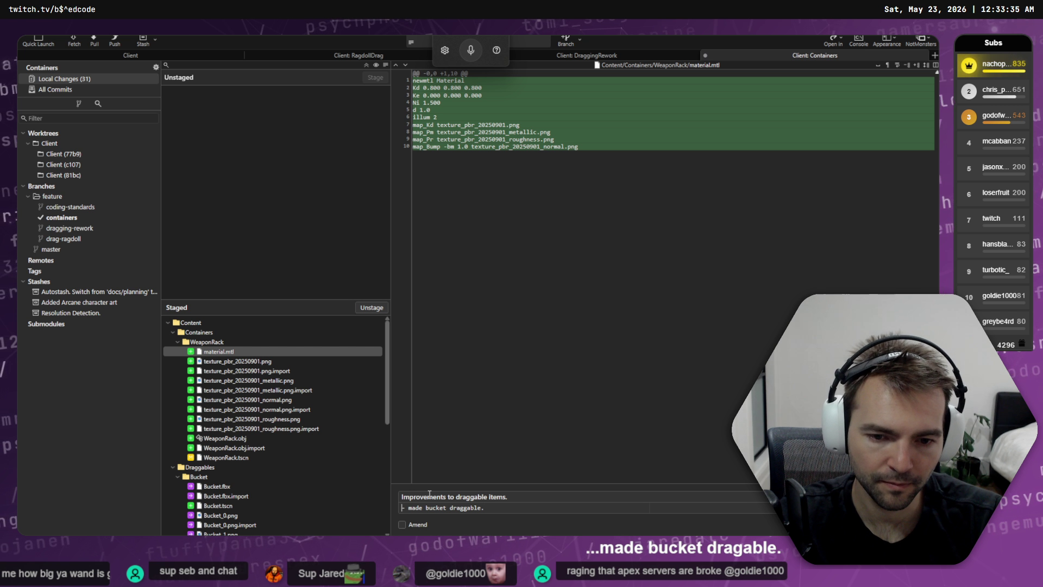
key(Return)
text(-)
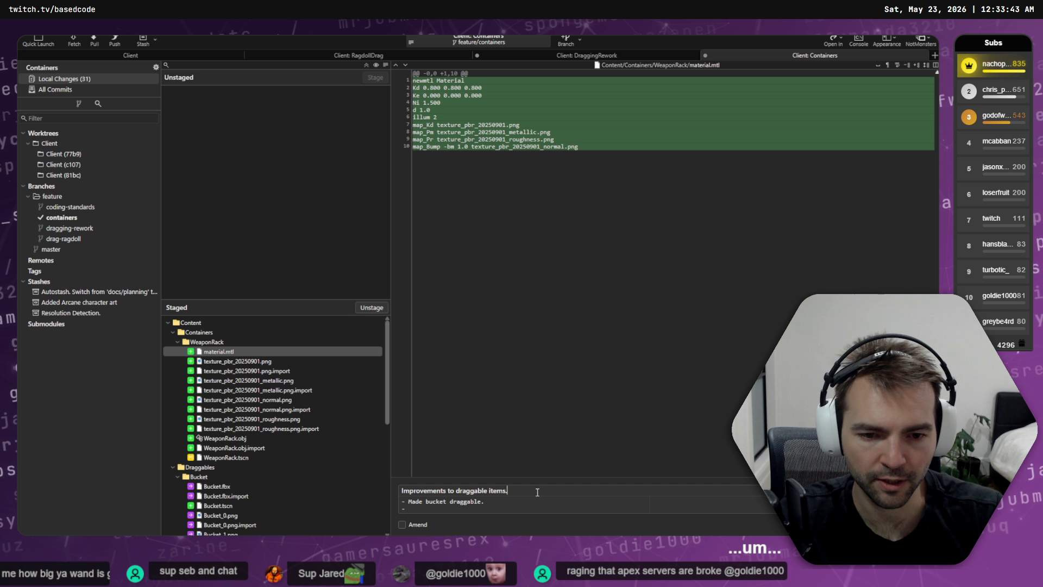
Finish 'Improvements to container items.' with bucket and weapon rack bullets, and commit
double_click(472, 491)
text(container)
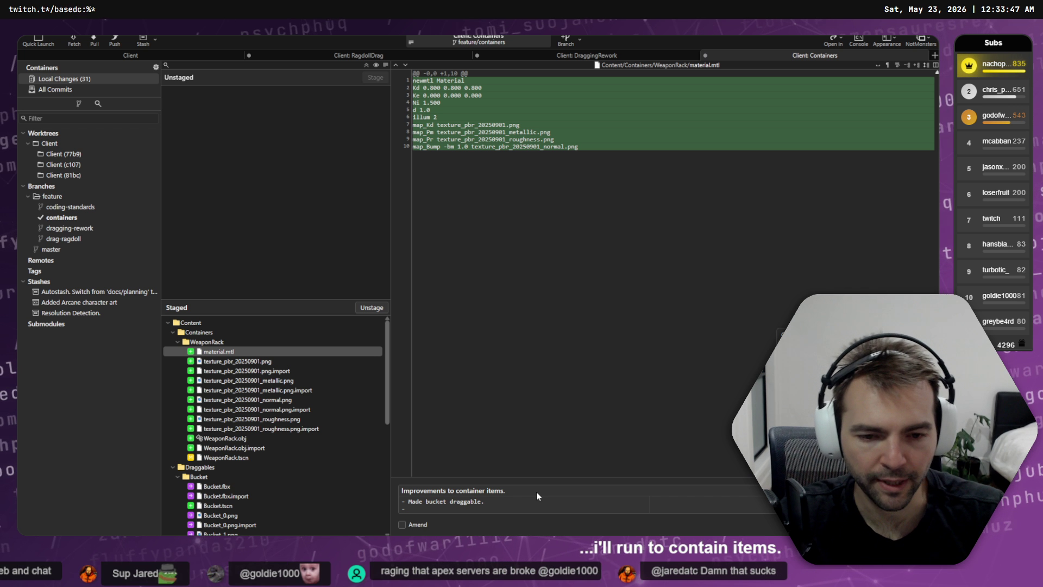
key(BackSpace)
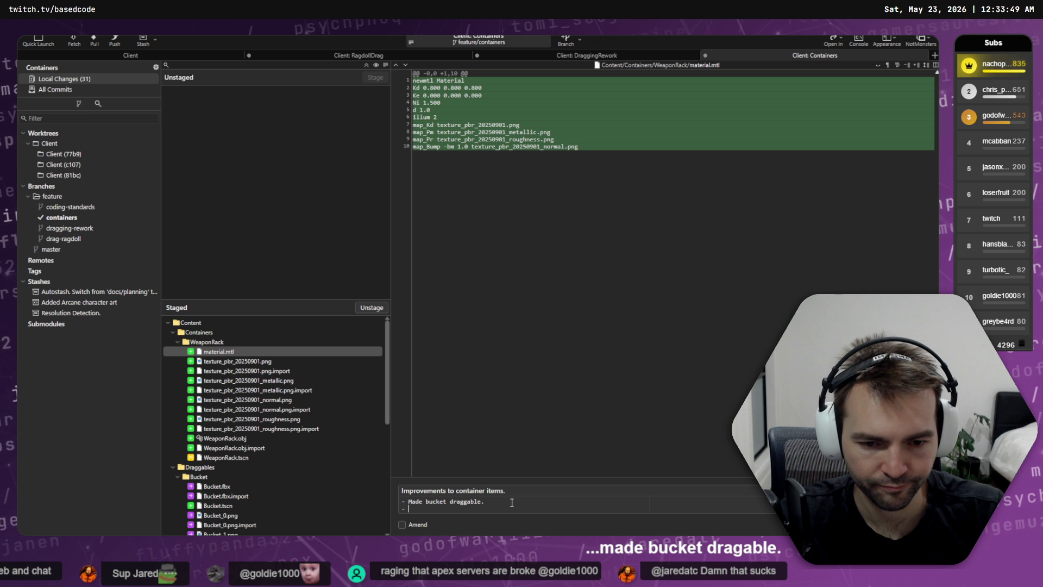
text(& contianer.)
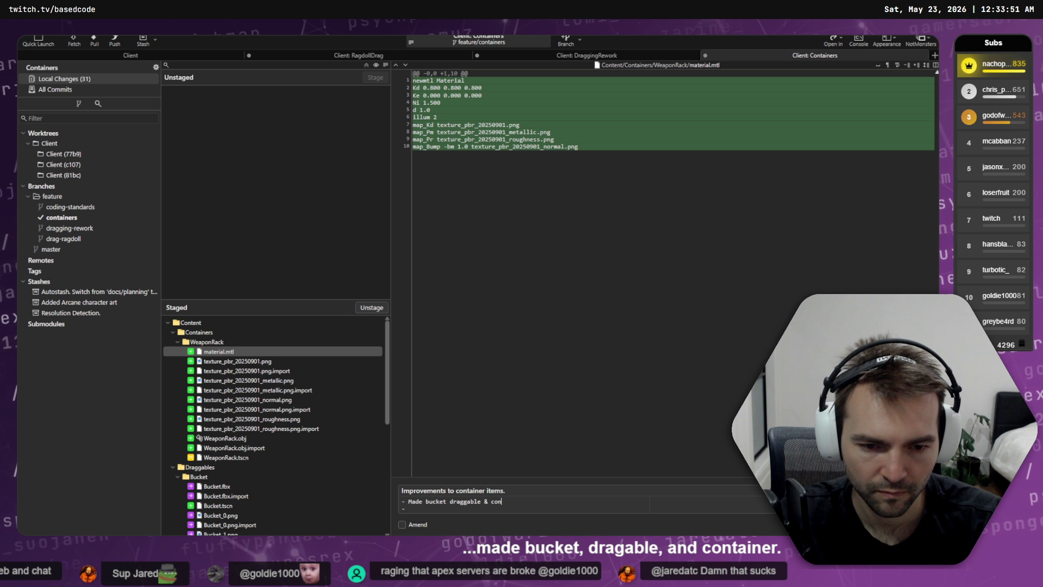
key(Down)
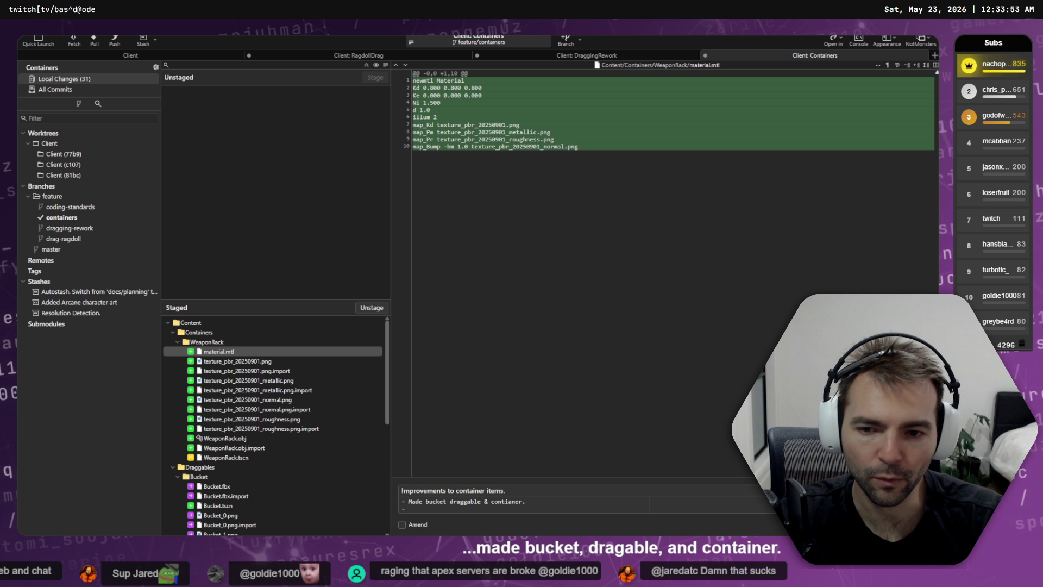
scroll(299, 461, down, 4)
scroll(299, 461, down, 4)
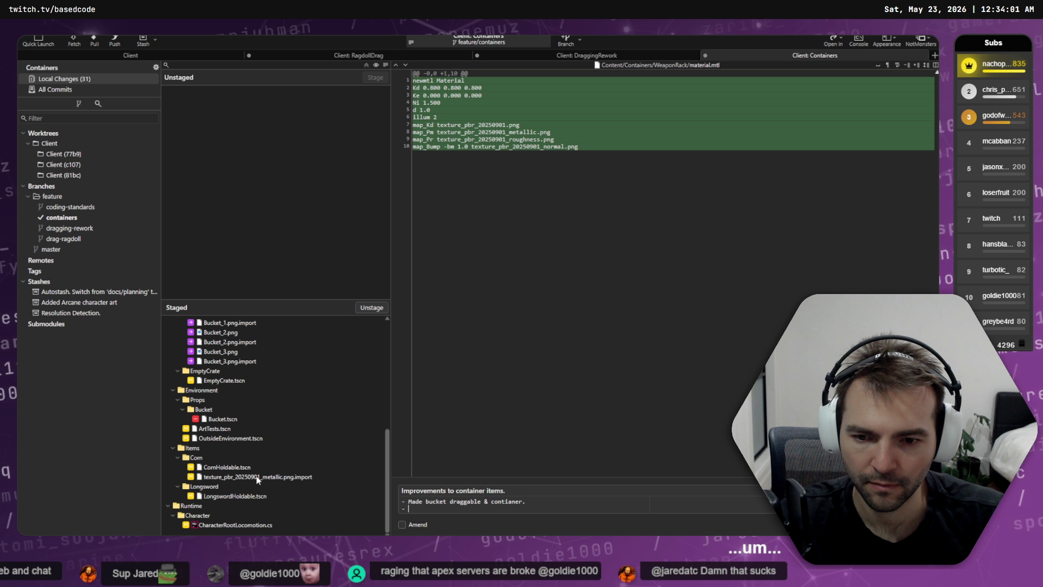
text(improvements to)
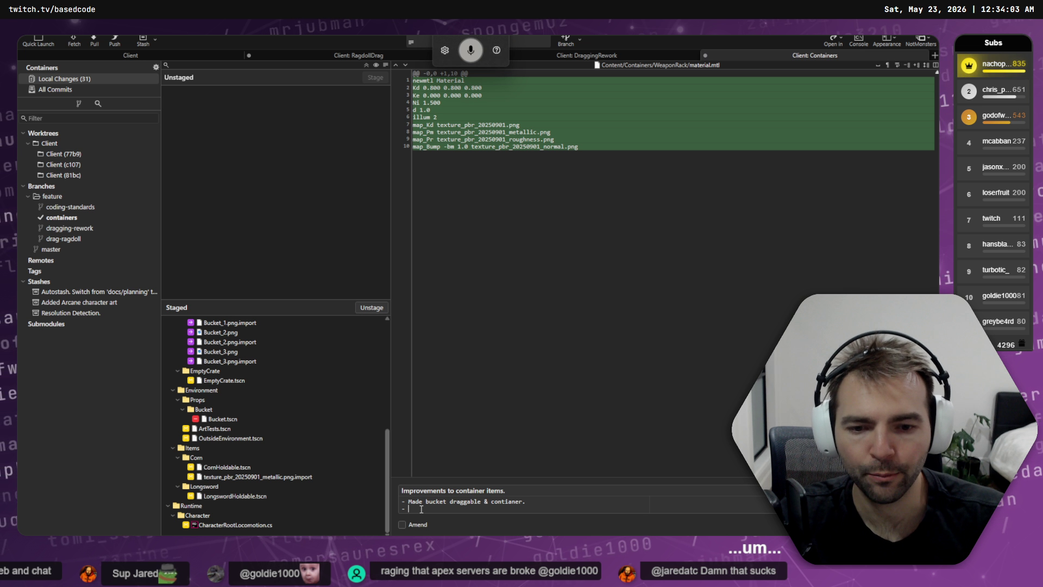
text( the weapon)
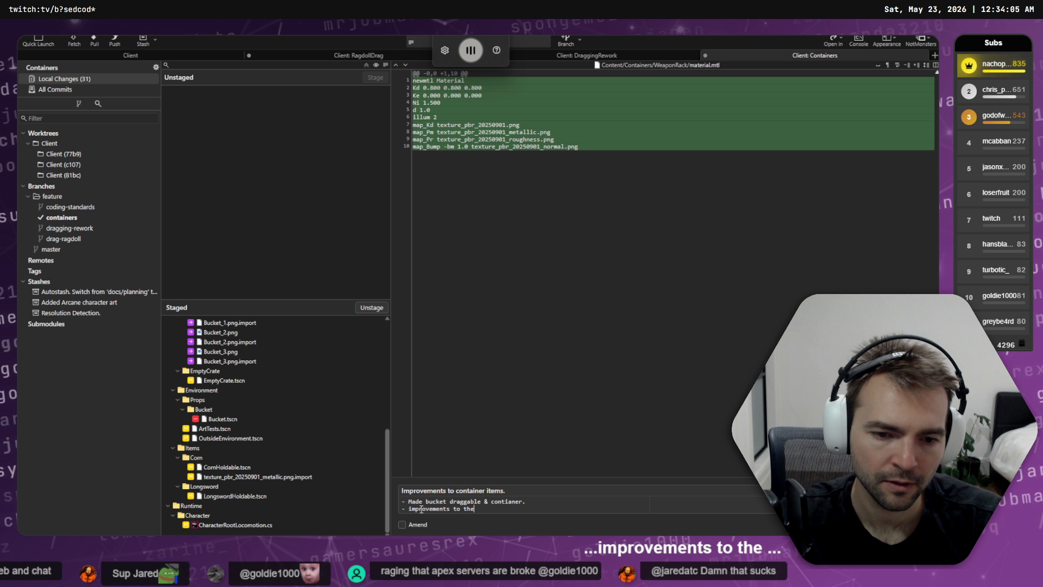
text( rack.)
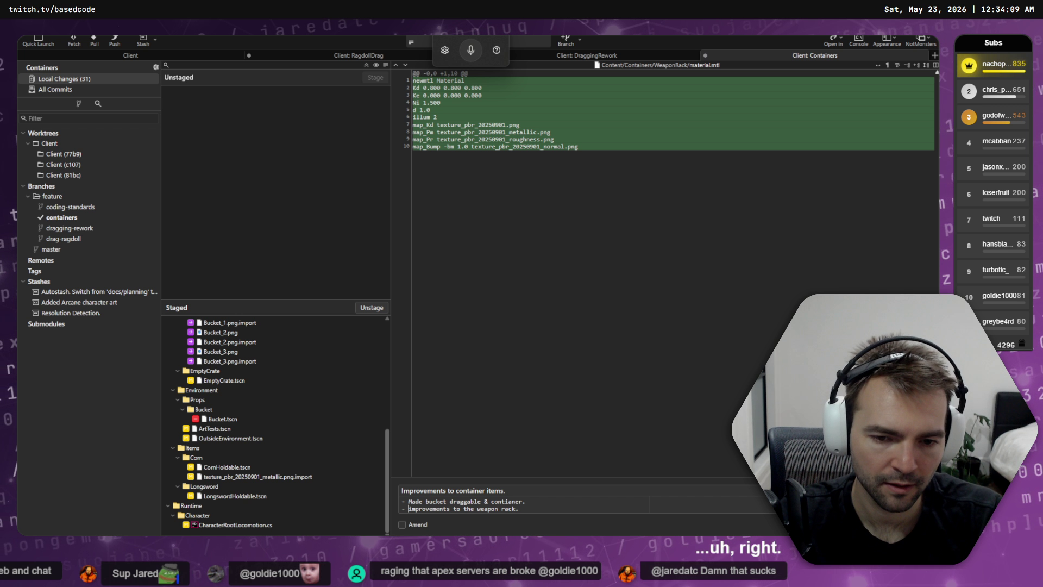
click(408, 509)
text(I)
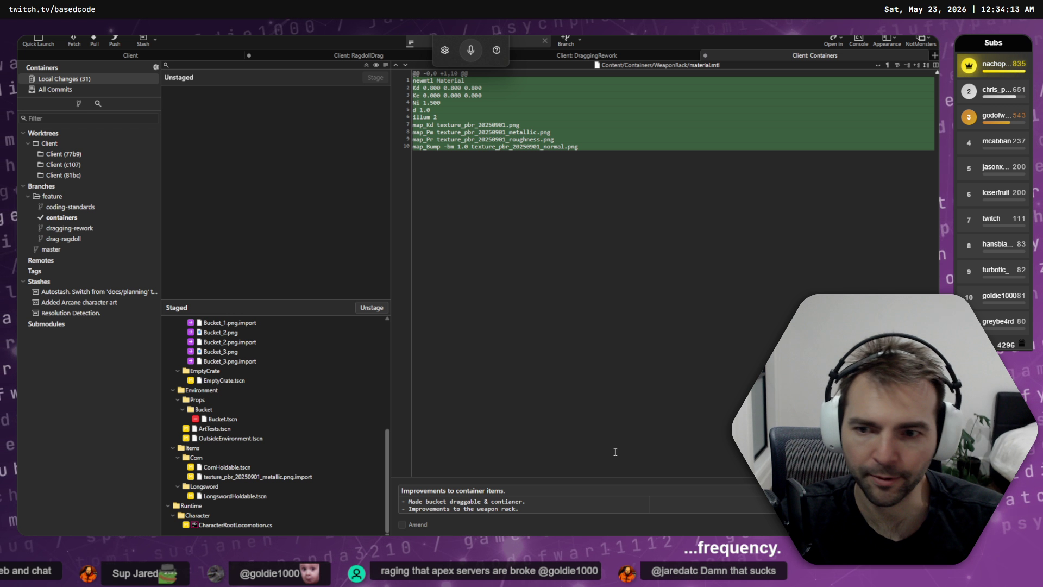
key(ctrl+Return)
key(alt+Tab)
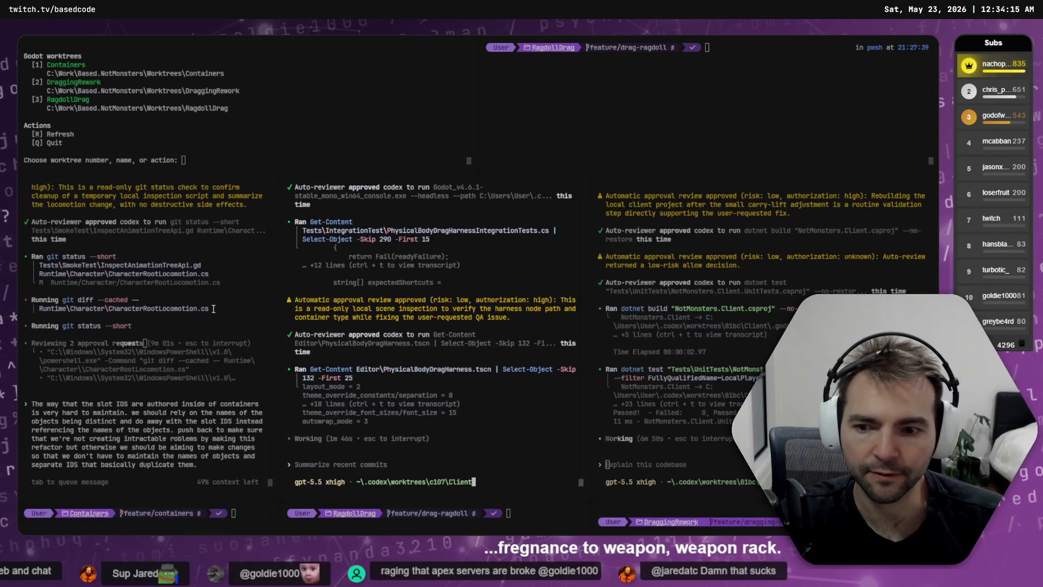
Read the Containers agent's drag-slowdown fix summary and its passed validation tests
click(212, 309)
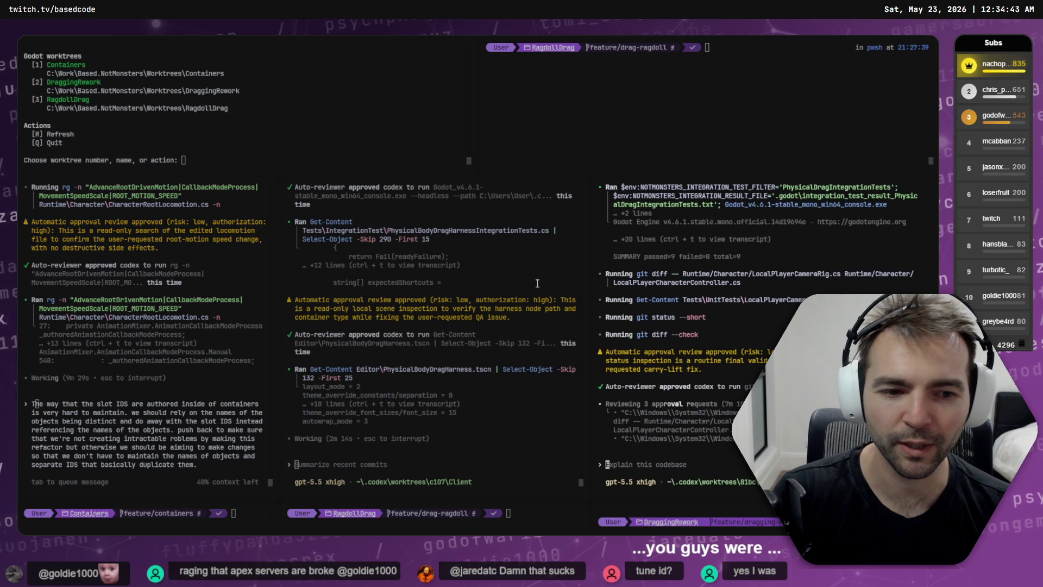
click(311, 121)
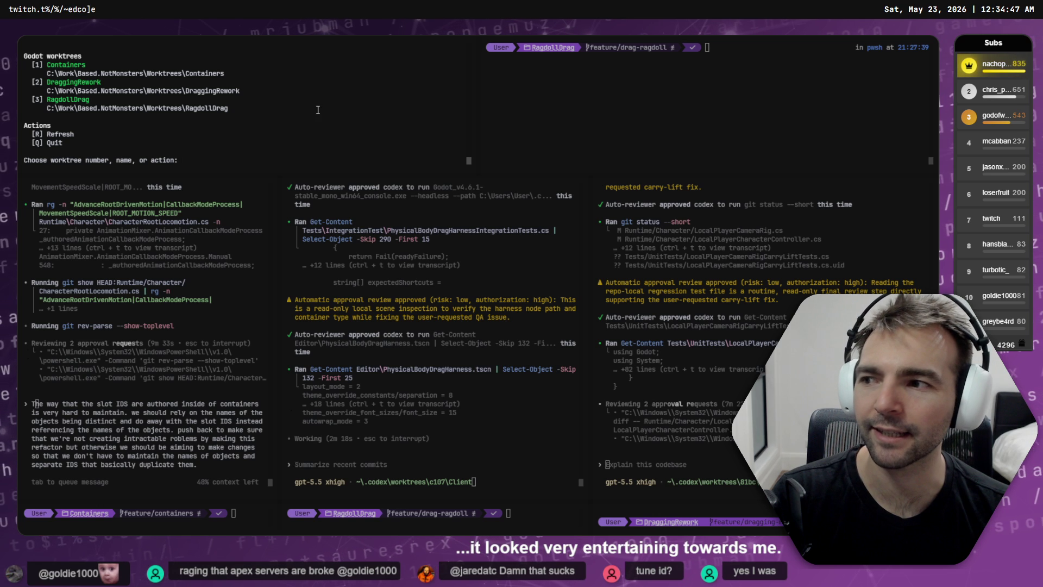
click(470, 363)
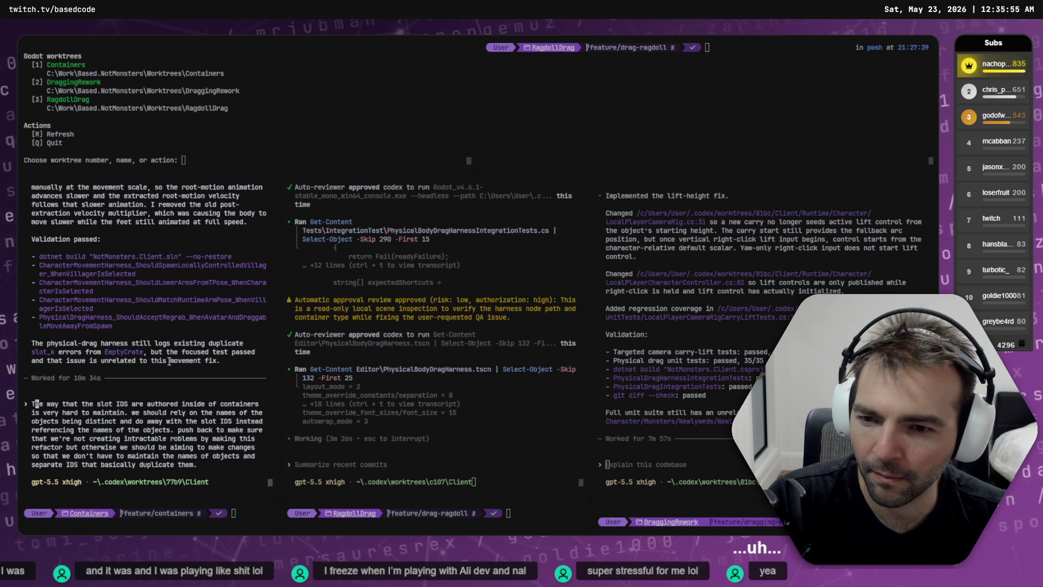
scroll(182, 357, up, 4)
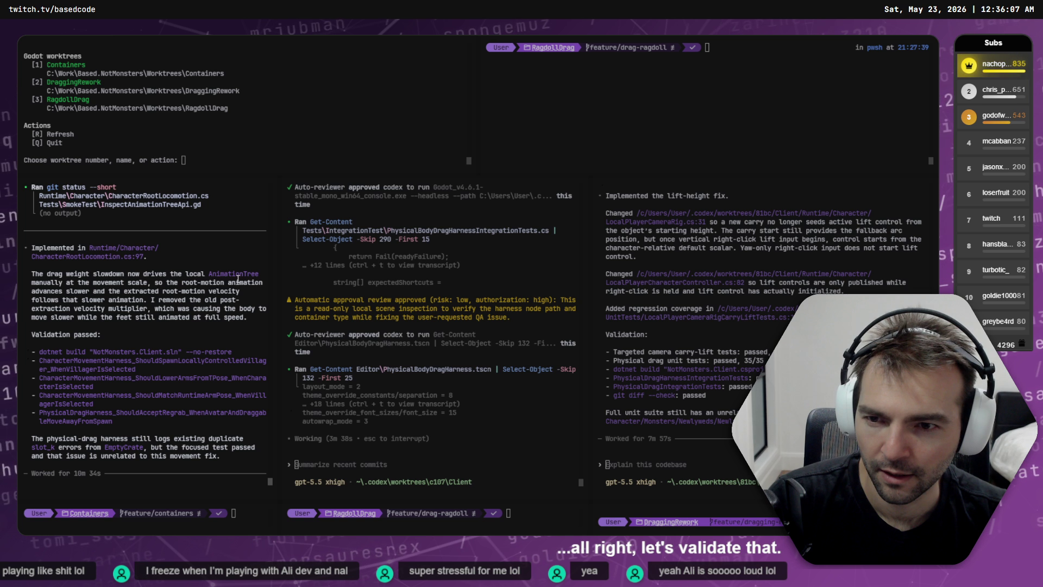
key(alt+Tab)
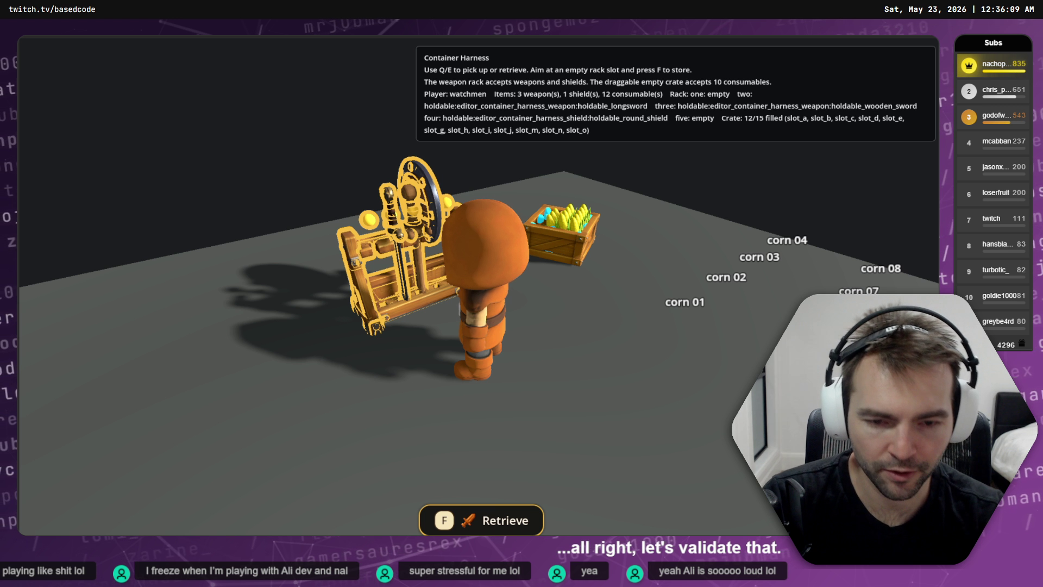
key(alt+Tab)
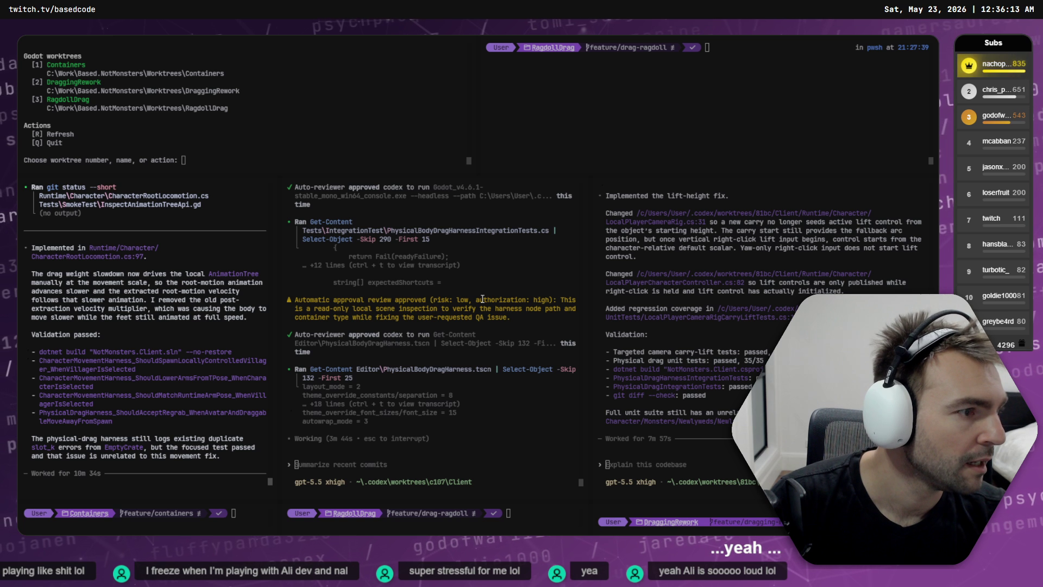
Run the Container Harness from Godot's Harness Launcher, then stop the game
key(alt+Tab)
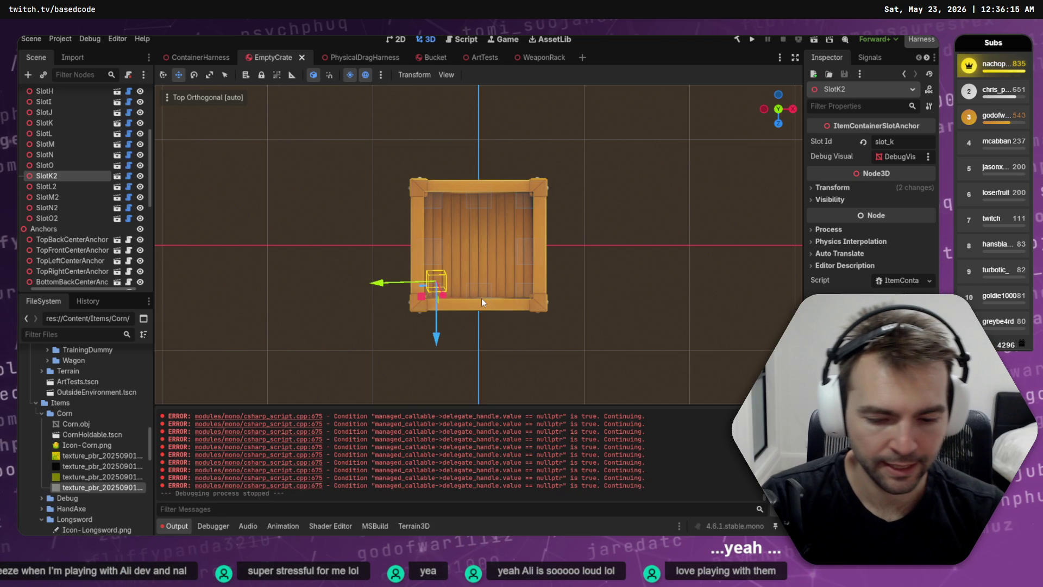
key(ctrl+shift+h)
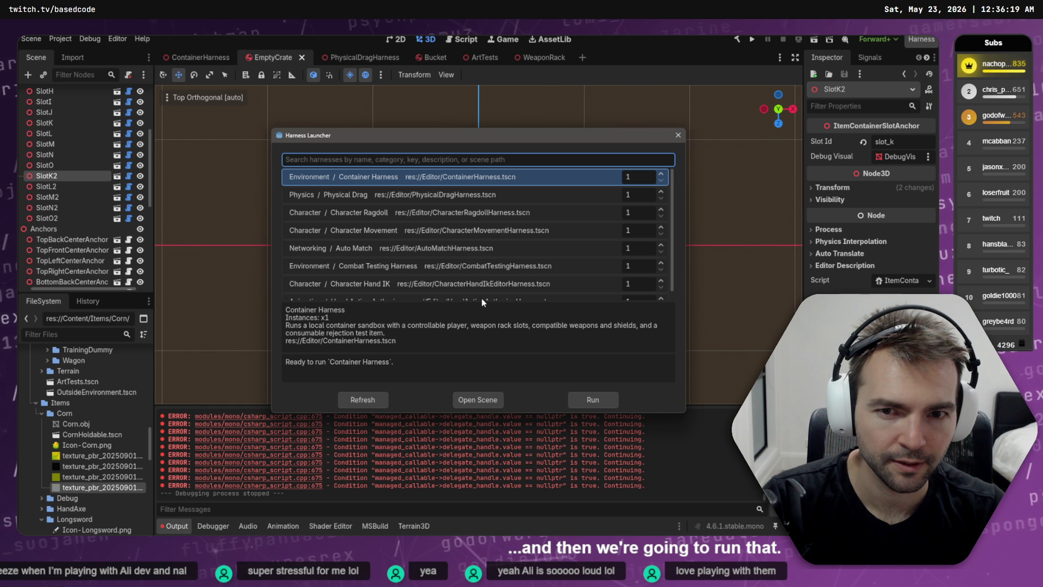
key(Return)
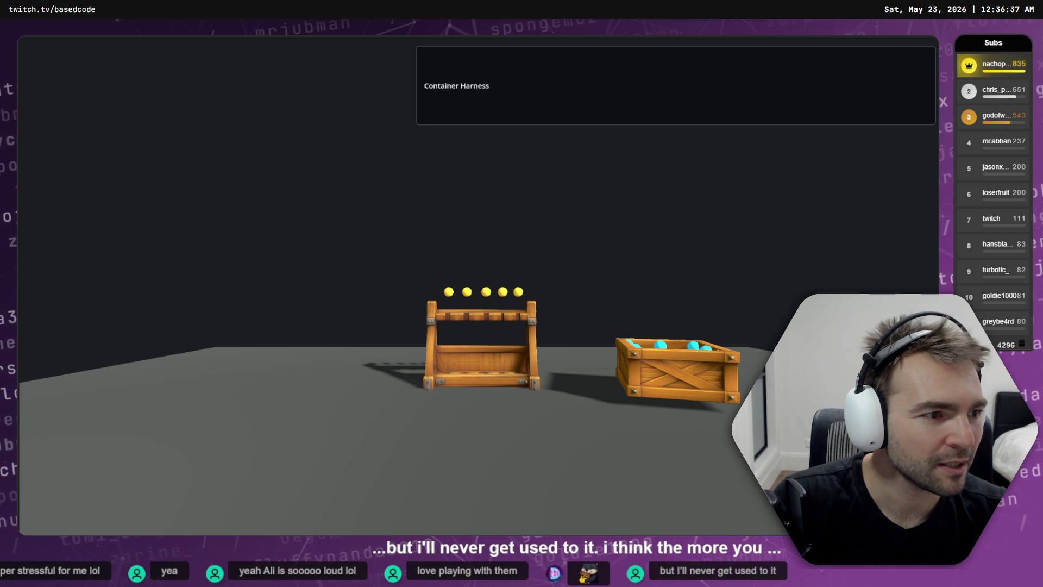
key(F8)
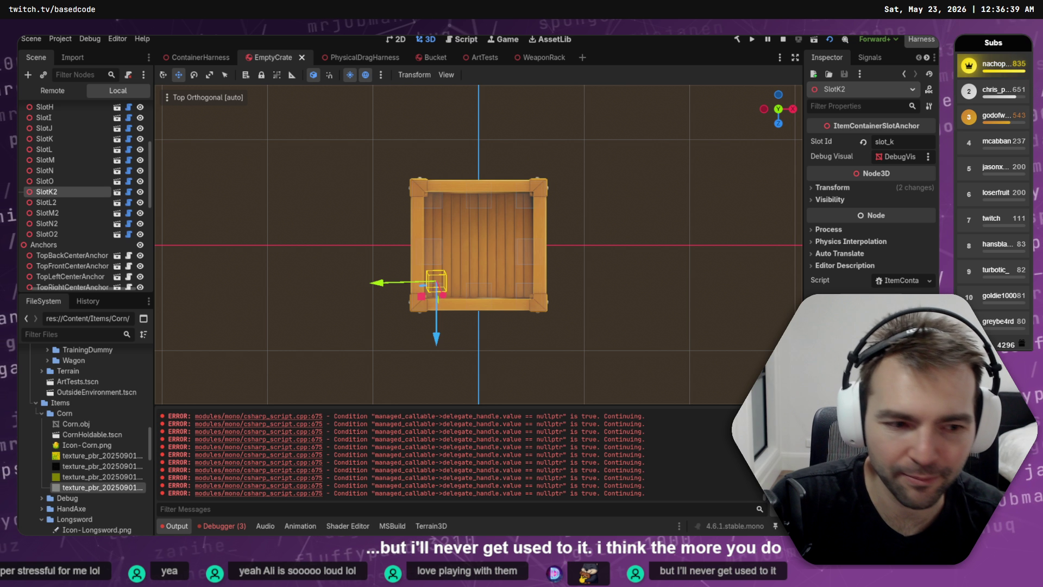
Clear the output and debugger errors, then begin renaming the duplicate SlotK2 node
key(ctrl+shift+k)
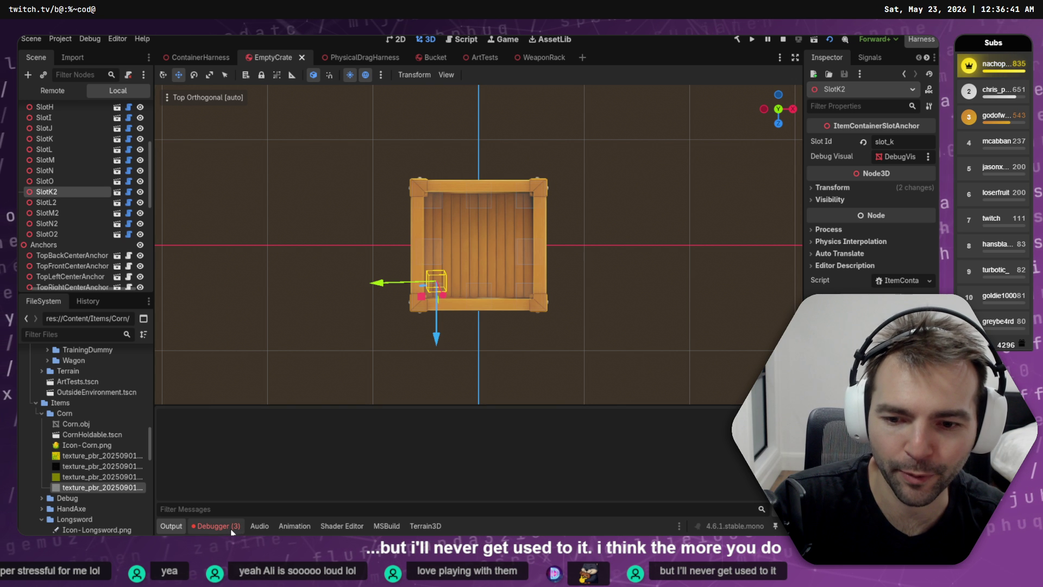
click(216, 526)
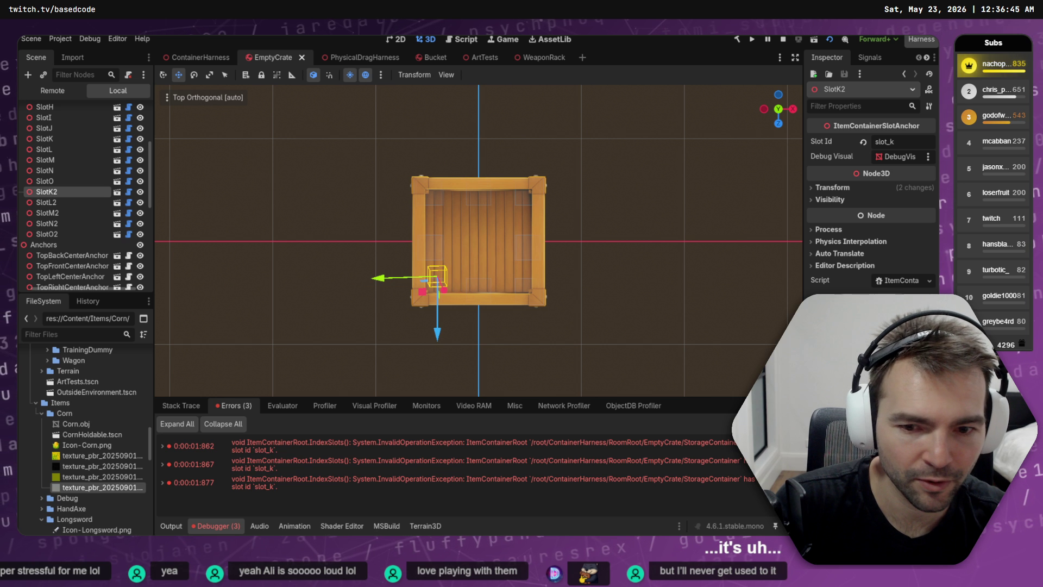
key(F5)
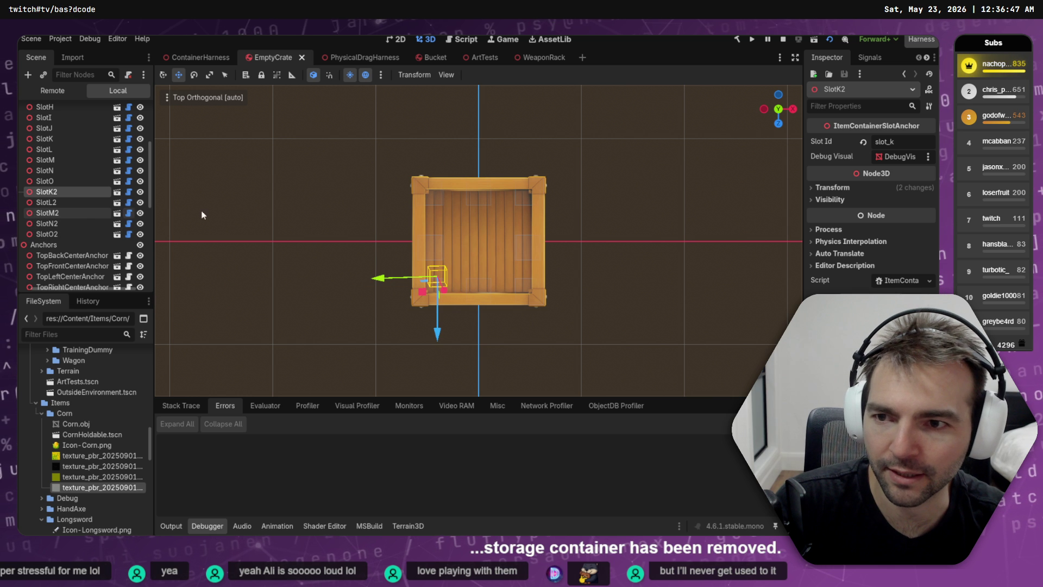
double_click(69, 191)
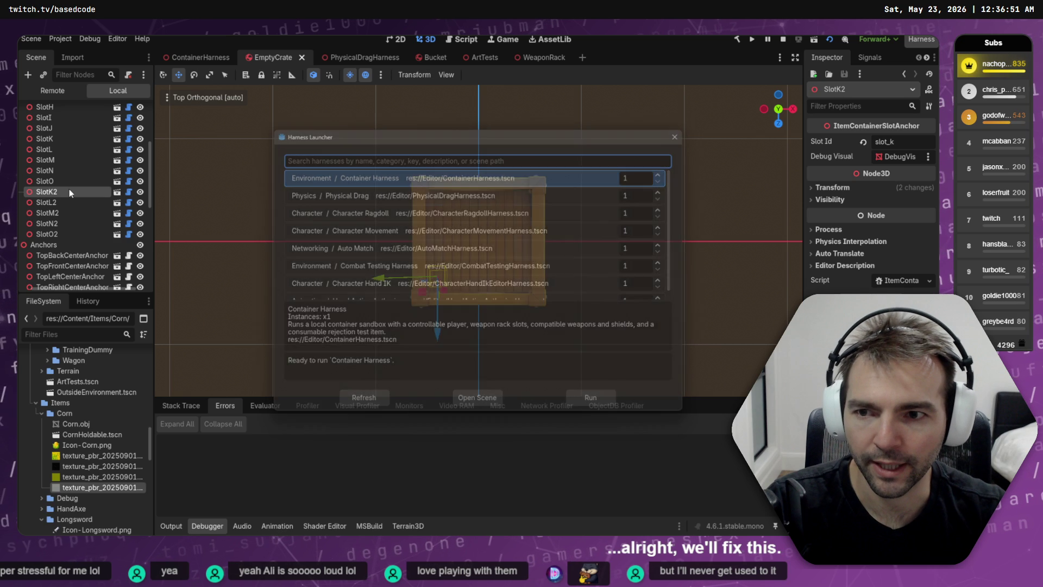
key(BackSpace)
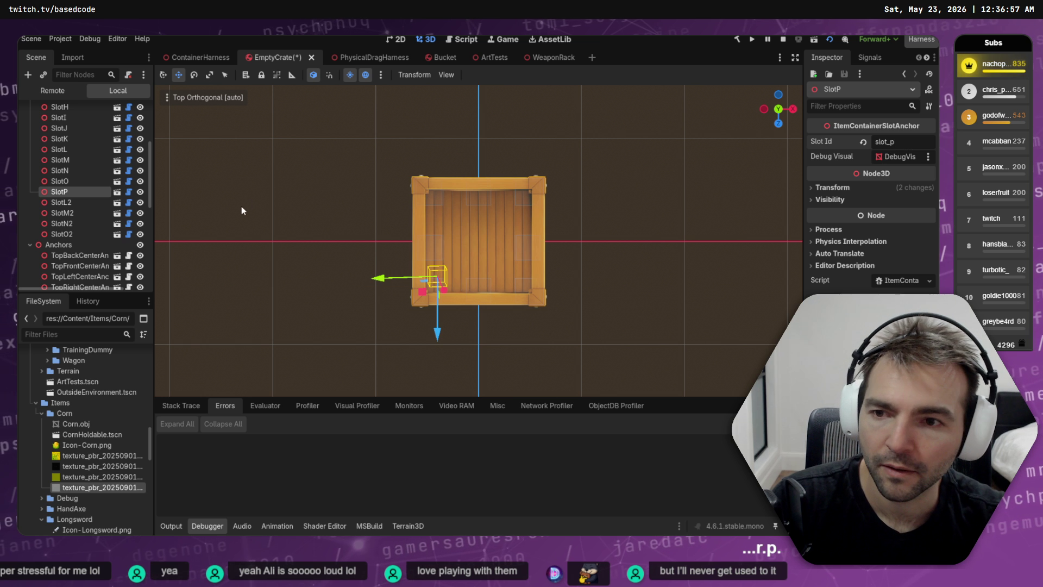
Rename SlotL2 to SlotQ and change its slot id to q
click(80, 205)
click(77, 203)
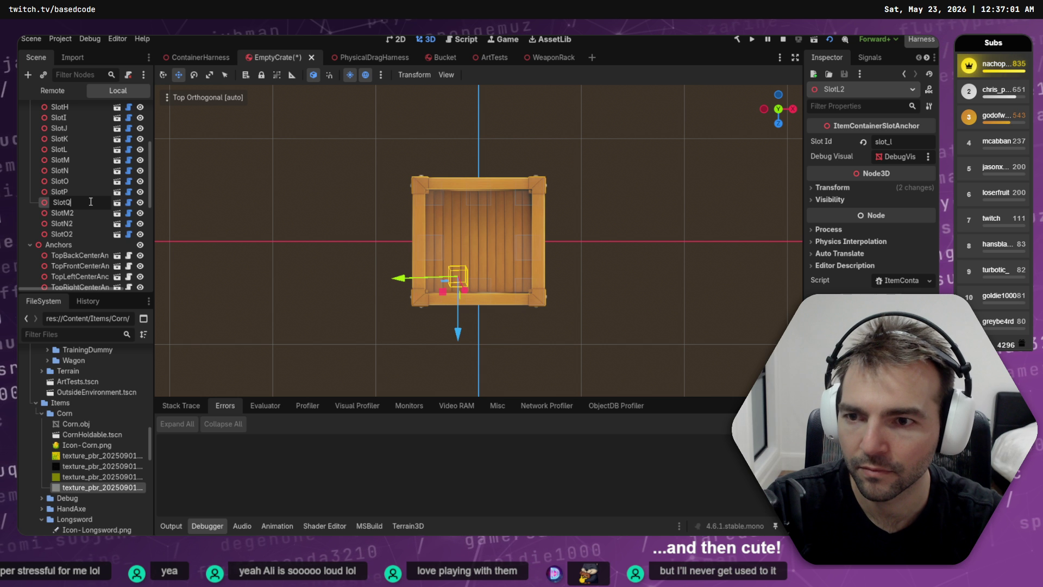
key(Return)
click(908, 142)
key(BackSpace)
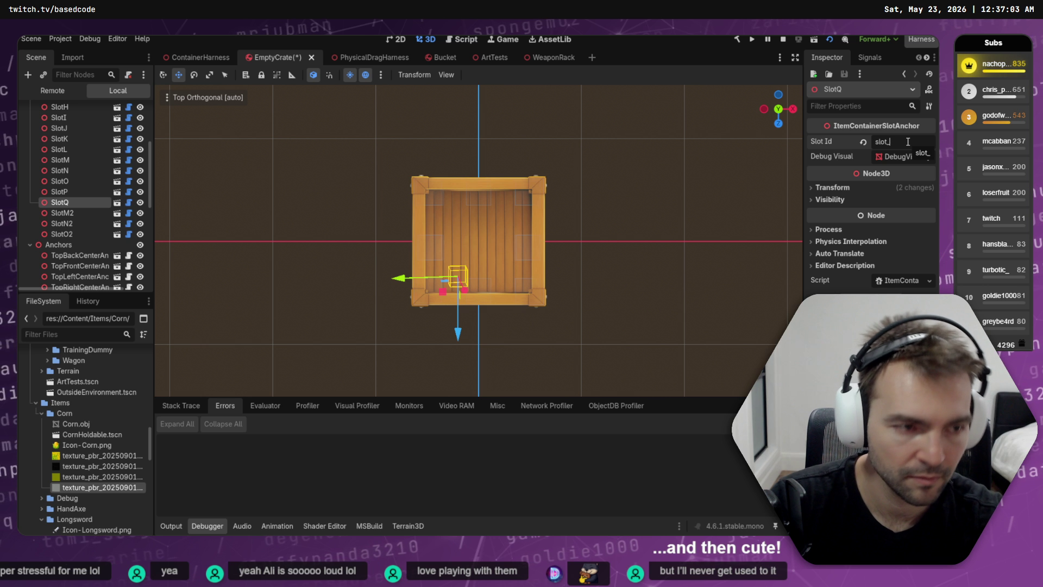
text(q)
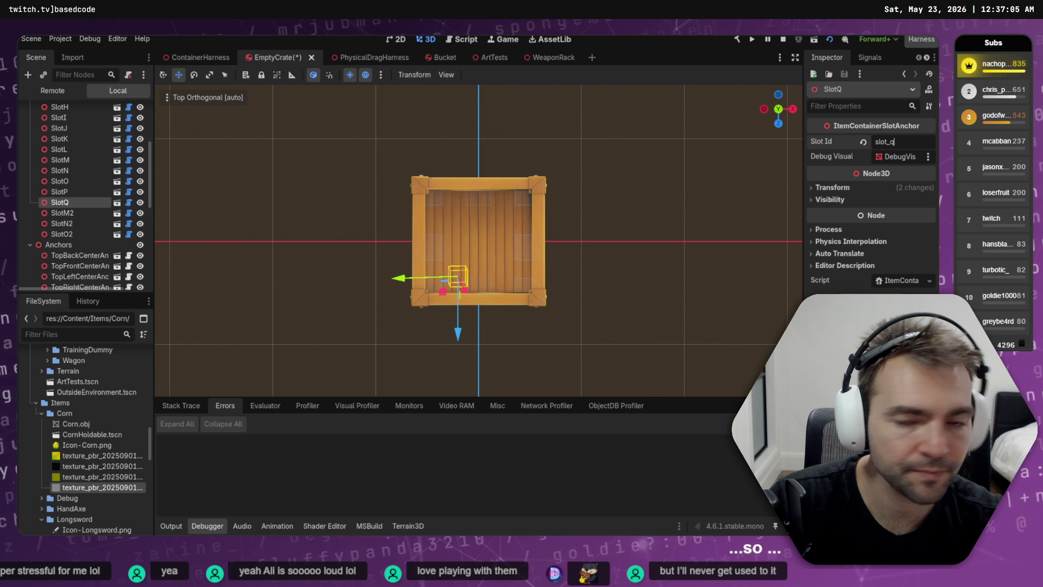
Rename SlotM2 to SlotR and set its slot id to slot_r
click(63, 213)
click(75, 213)
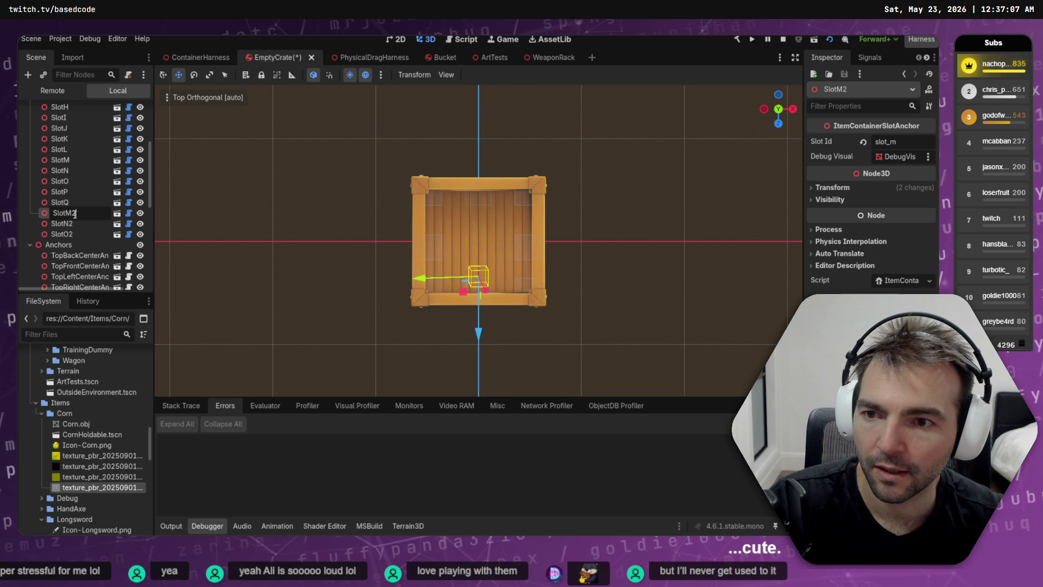
text(SlotR)
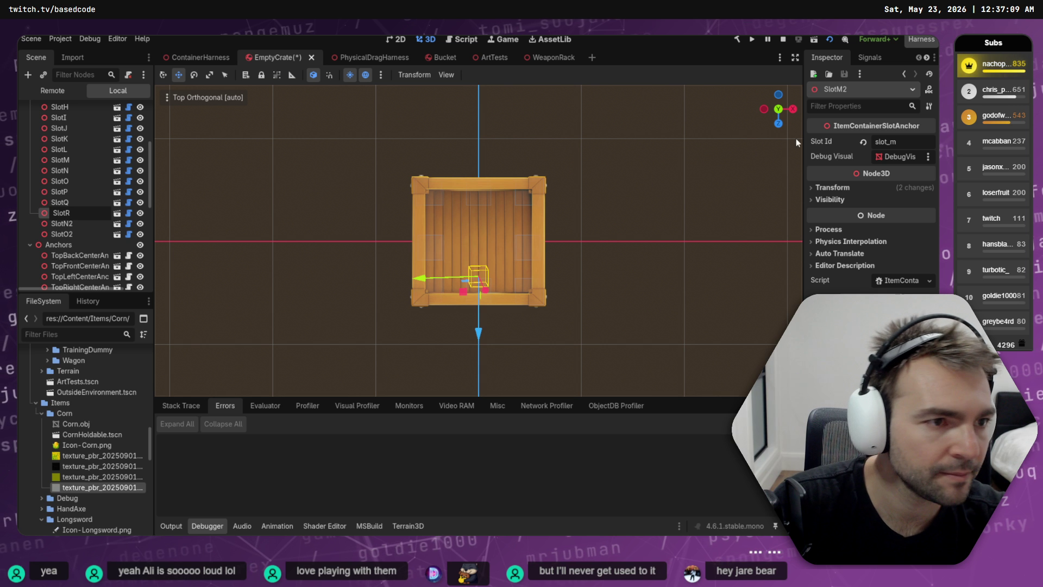
key(Return)
click(901, 142)
key(BackSpace)
text(r)
key(Return)
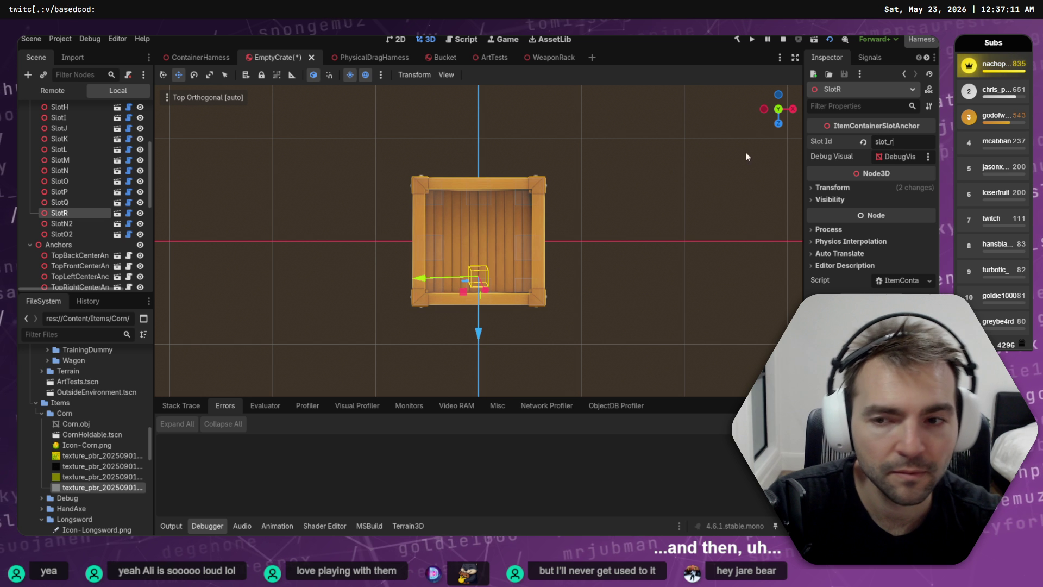
Rename SlotN2 to SlotS and set its slot id to slot_s
click(65, 224)
click(86, 223)
text(SlotN2)
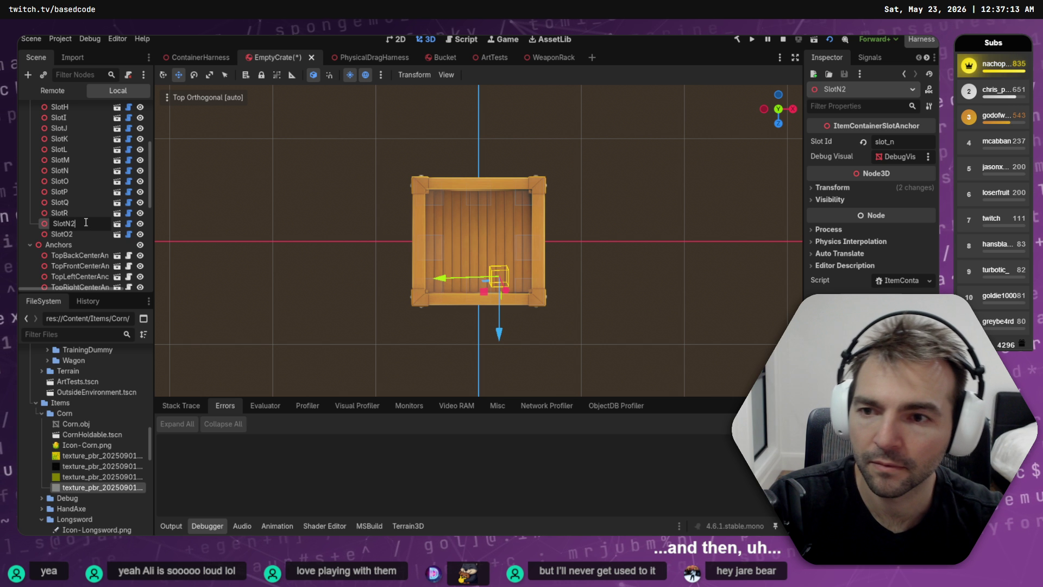
text(S)
key(Return)
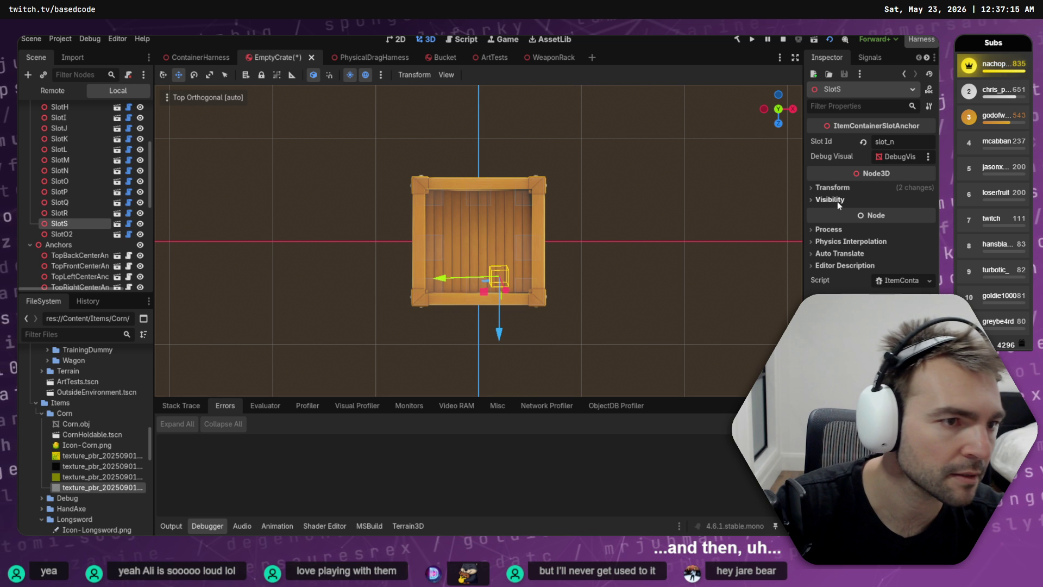
click(918, 141)
key(BackSpace)
text(s)
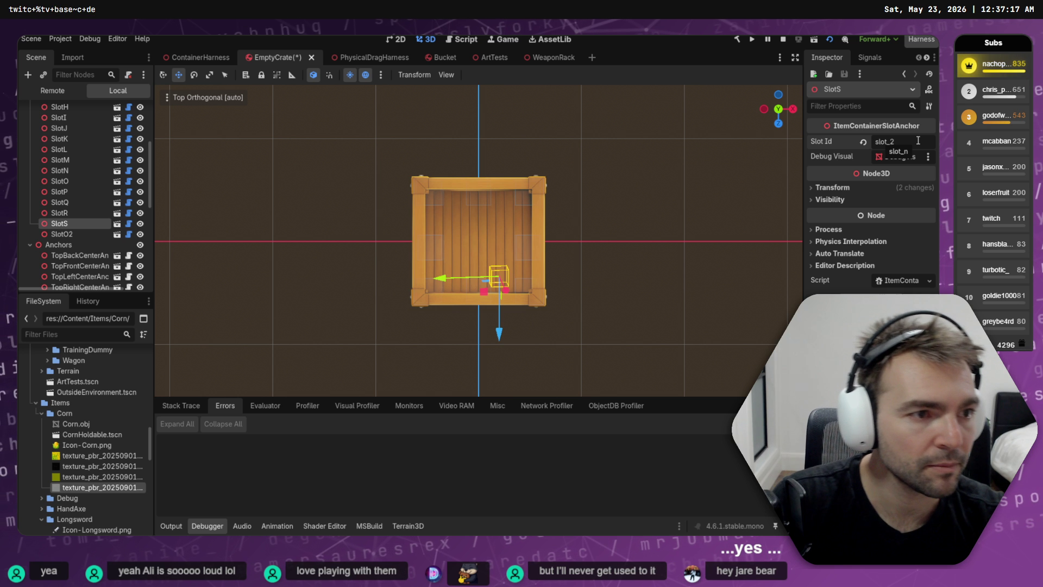
key(Return)
Rename SlotO2 to SlotT and update its slot id
click(62, 234)
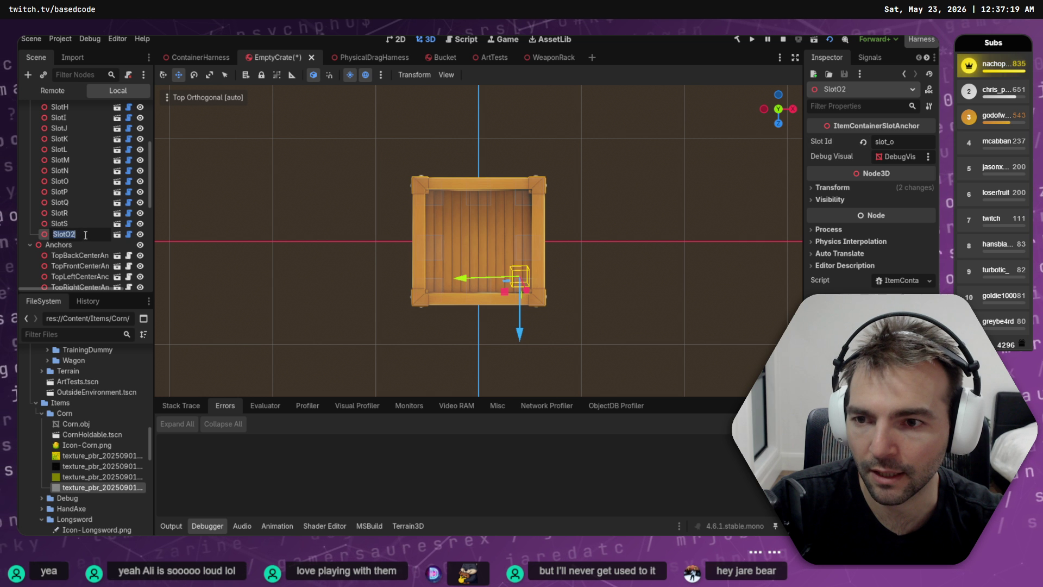
key(F2)
text(SlotT)
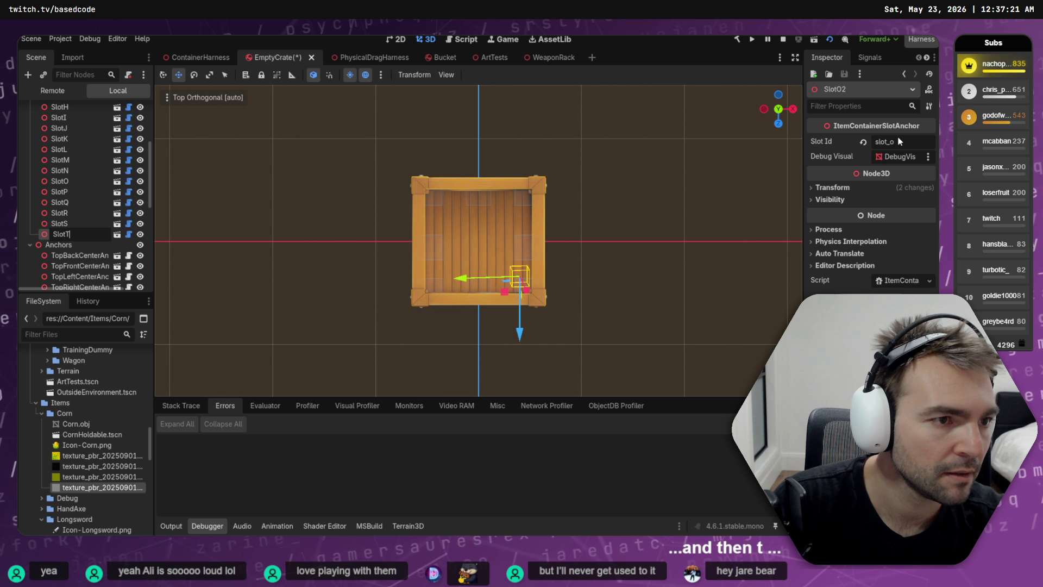
key(Return)
click(916, 140)
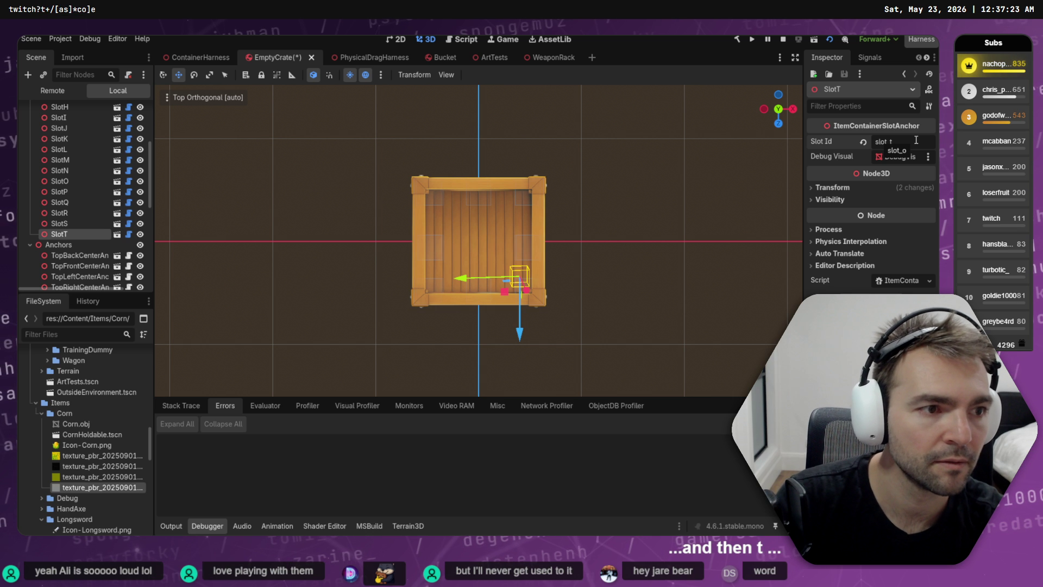
click(680, 228)
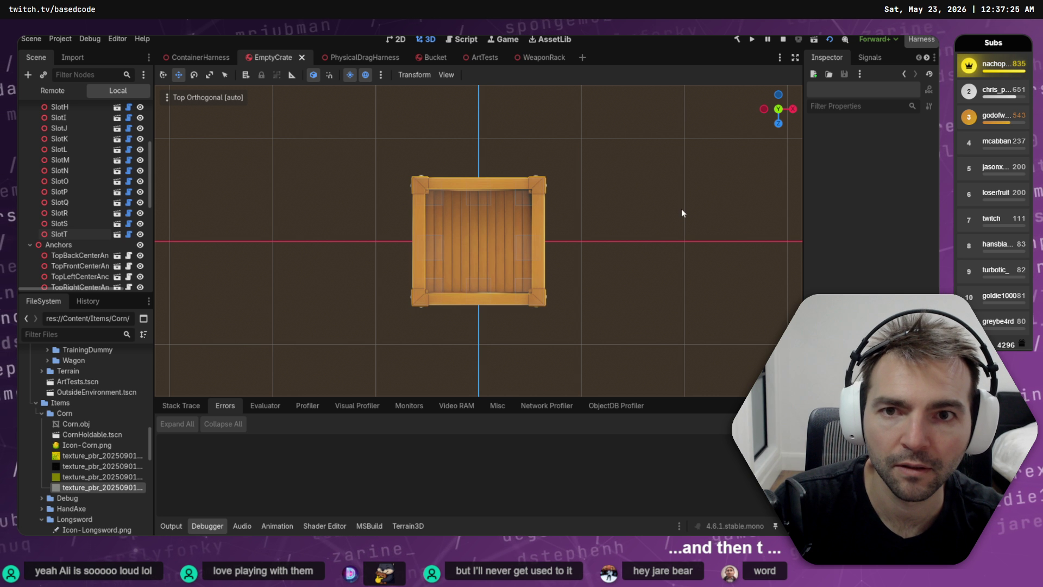
Save and briefly run the Container Harness, then bring up the Harness Launcher
key(F5)
key(F8)
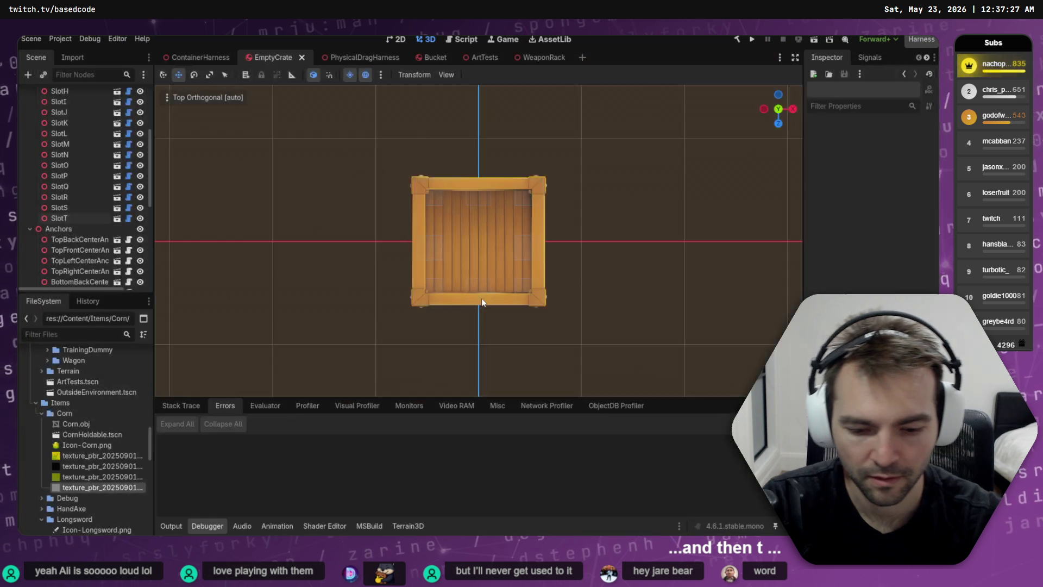
key(ctrl+shift+h)
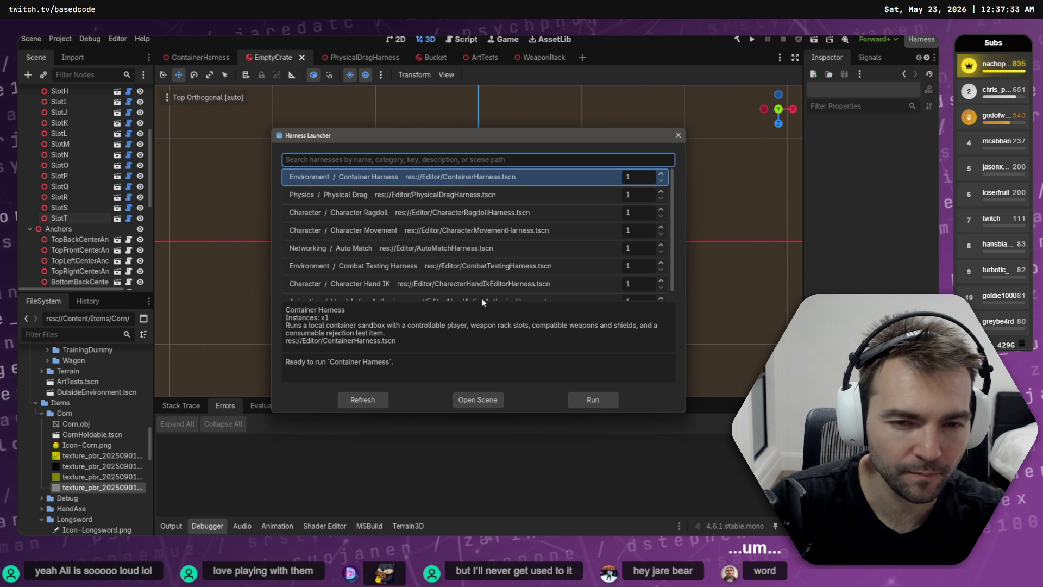
Launch the Container Harness game and walk the character over to pick up the crate
key(Escape)
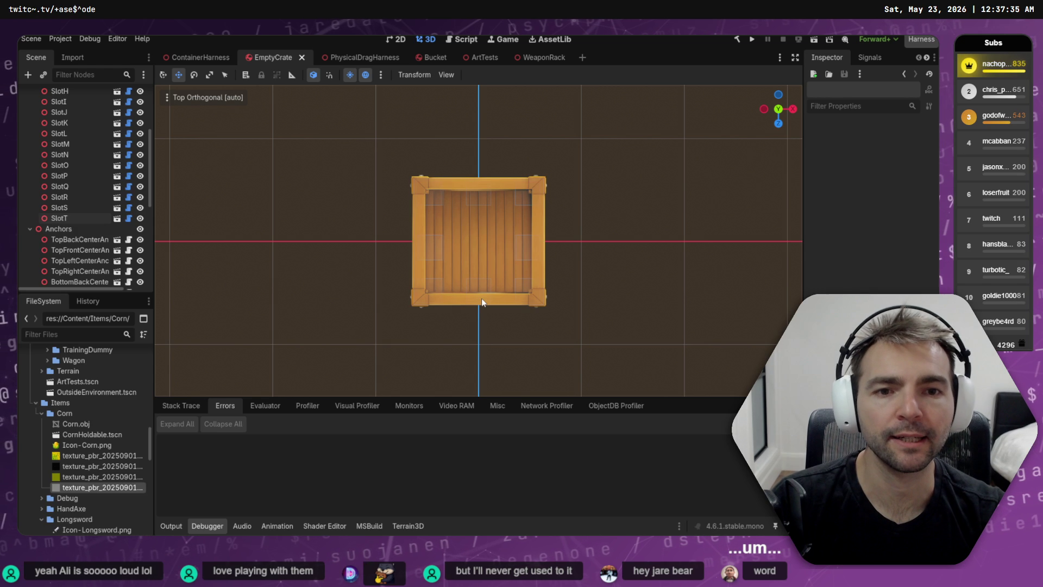
key(F5)
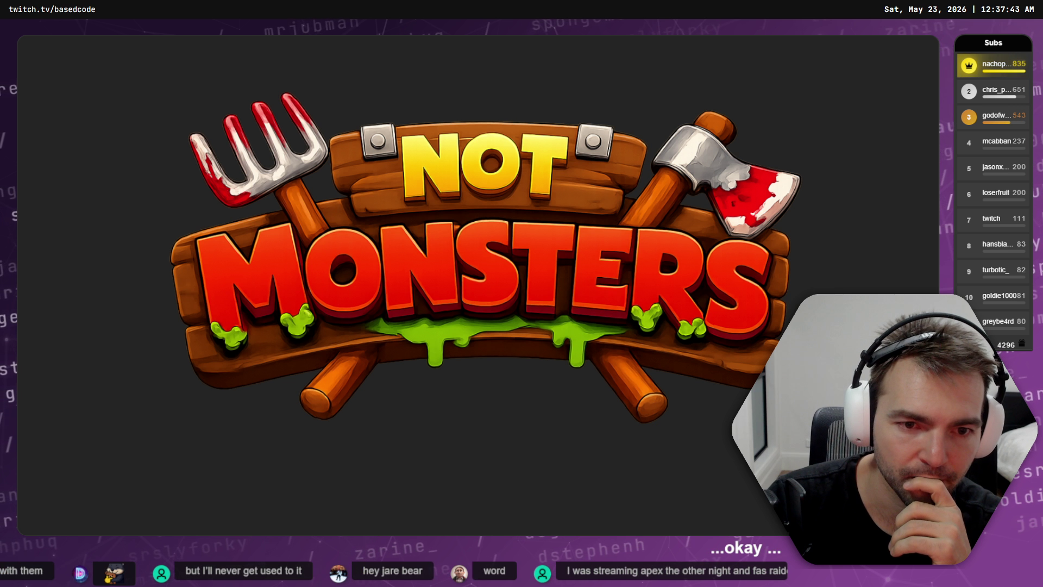
key(w)
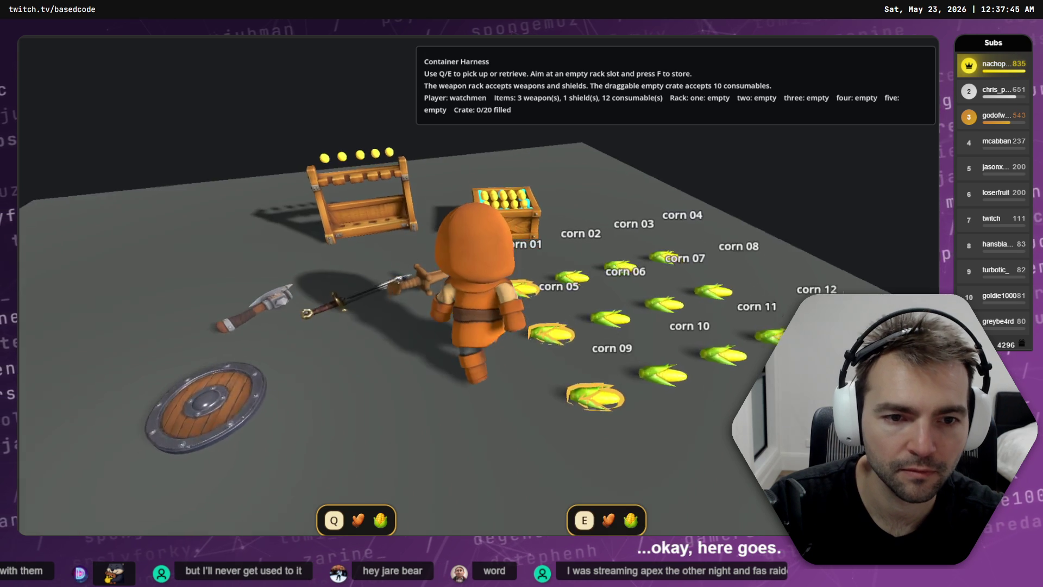
key(w)
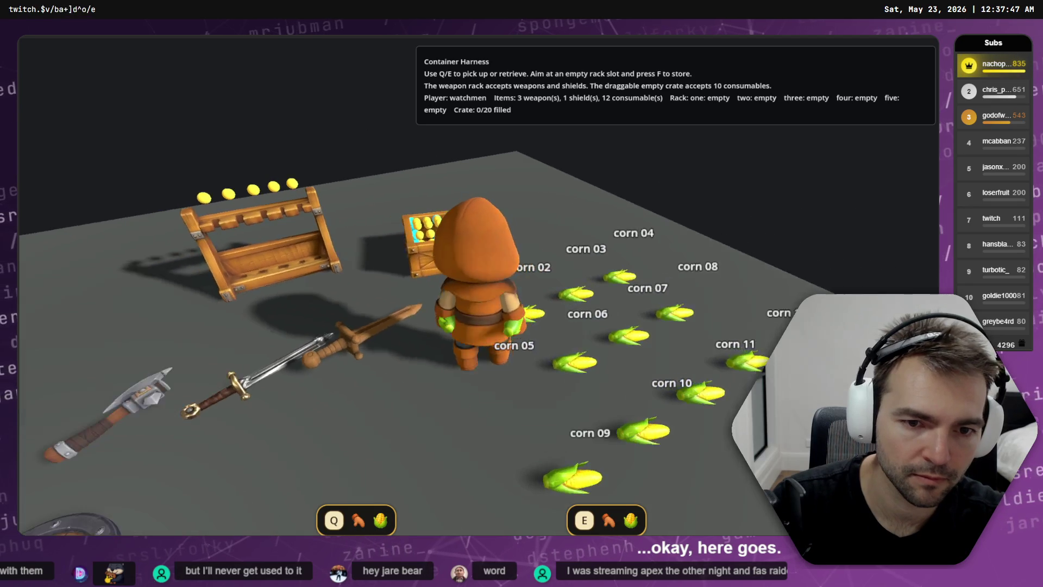
key(f)
key(w)
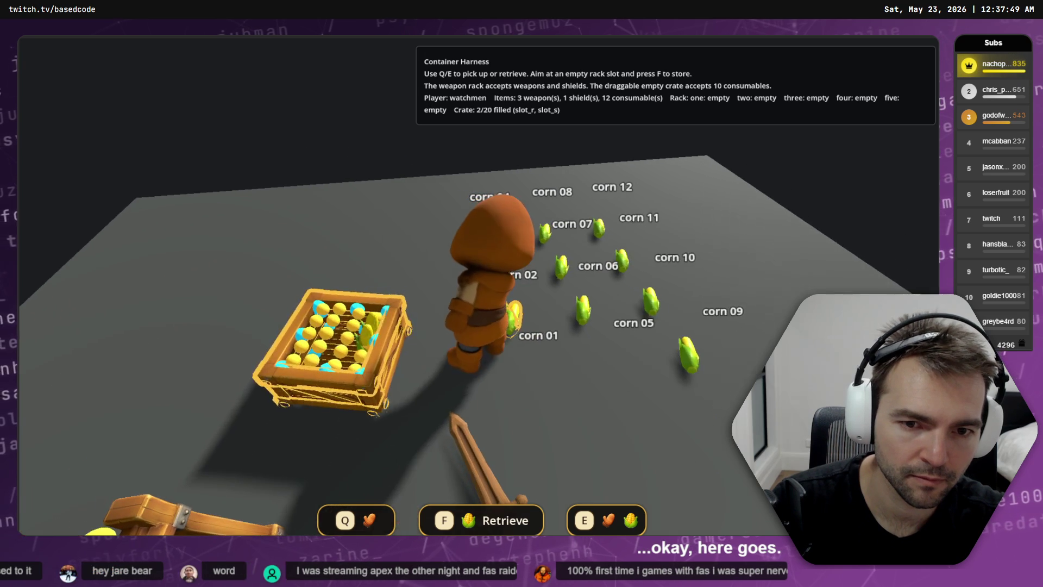
key(w)
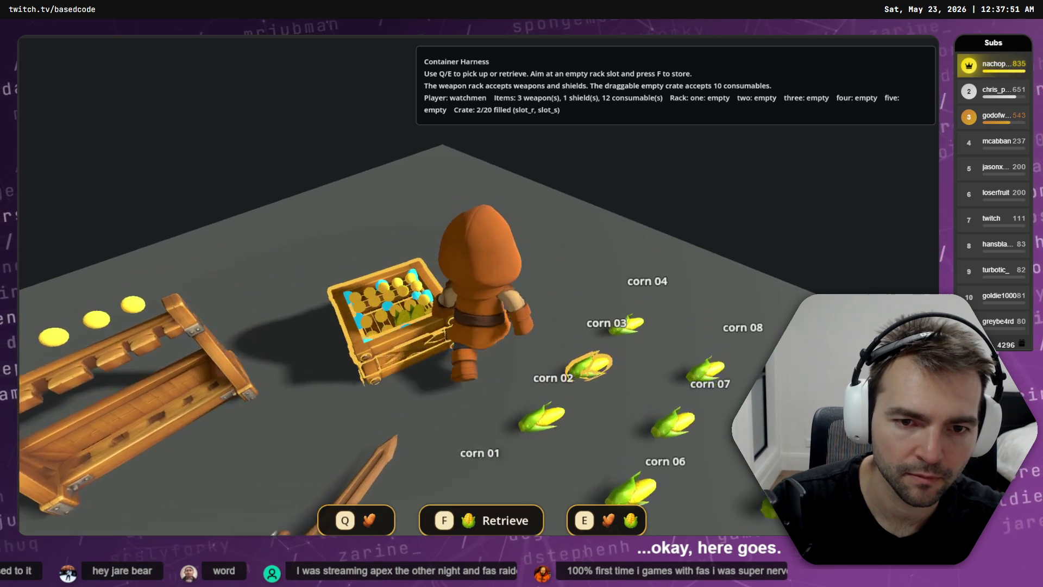
Carry the crate to the corn and store corn in it until it reads 4/20
key(s)
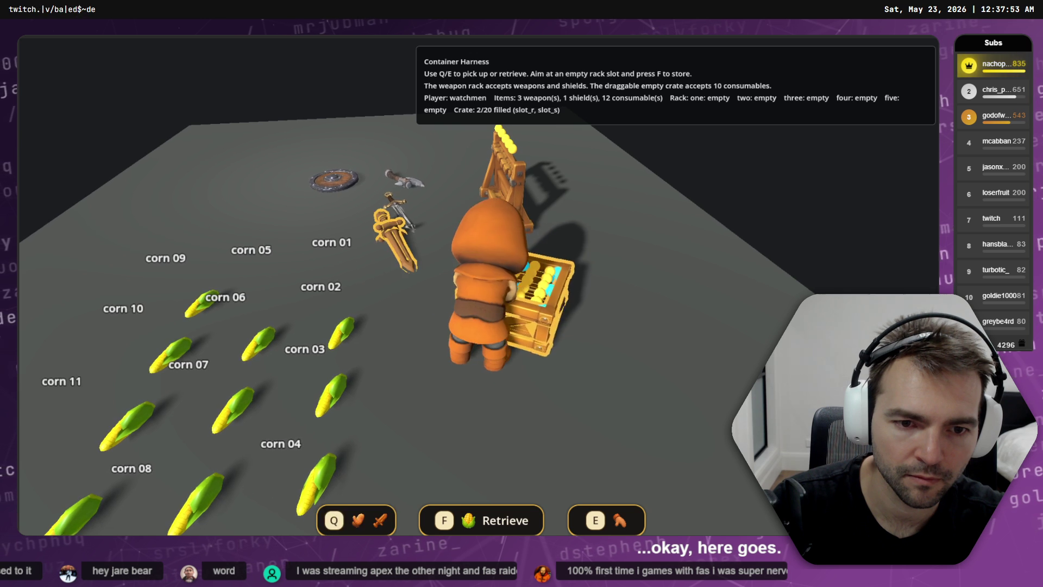
key(a)
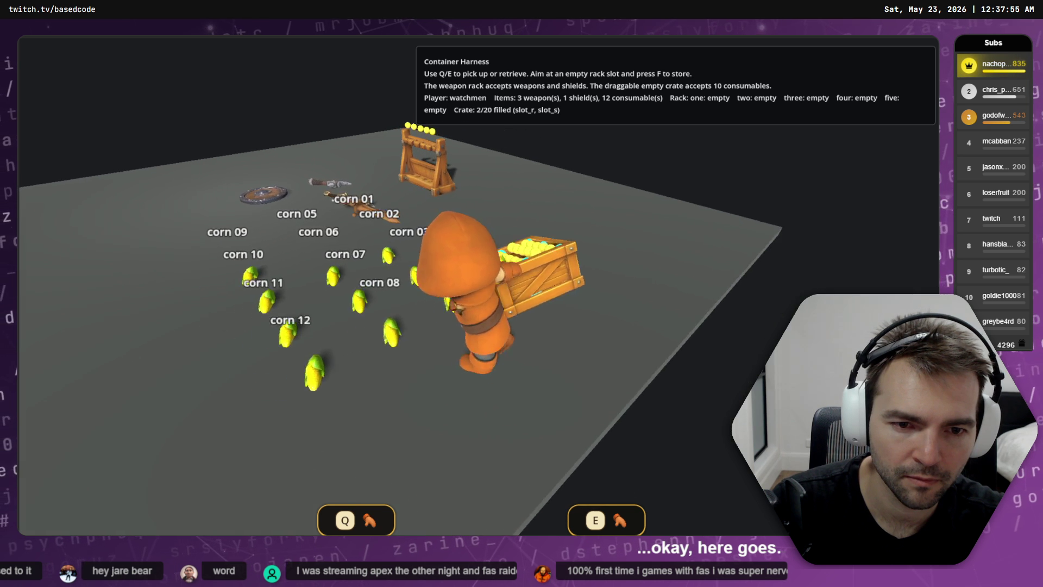
key(w)
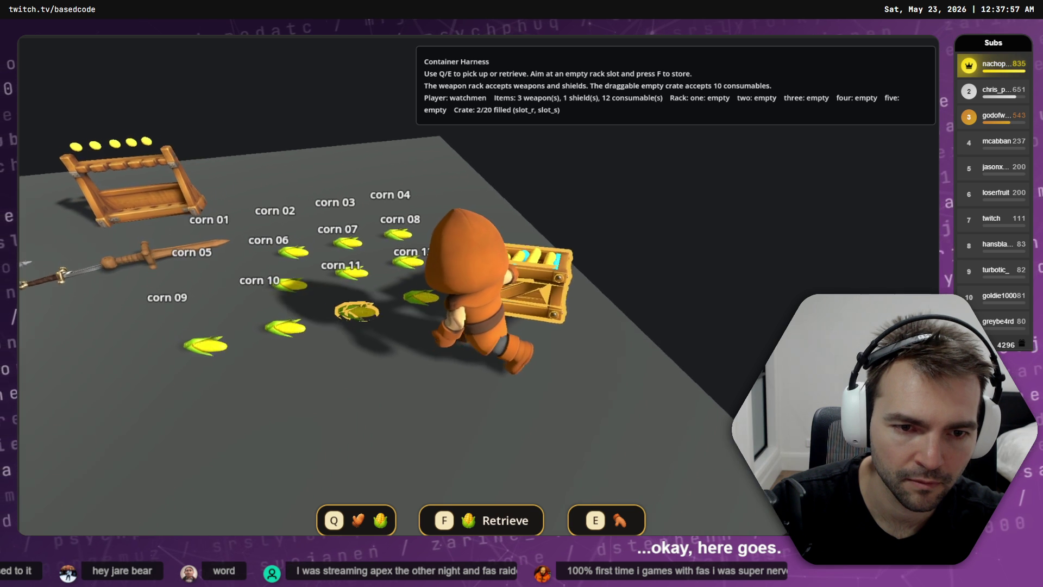
key(w)
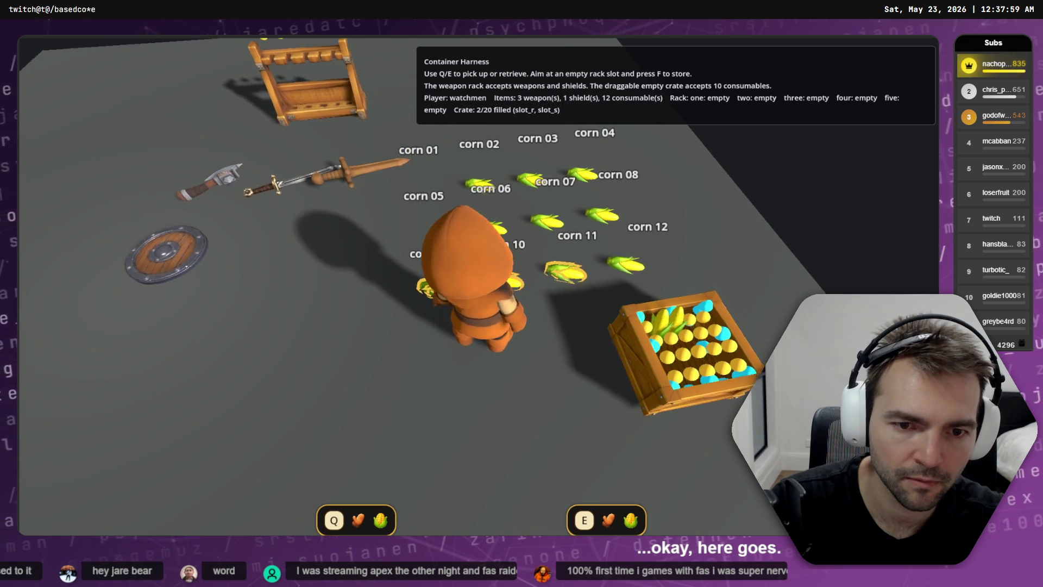
key(w)
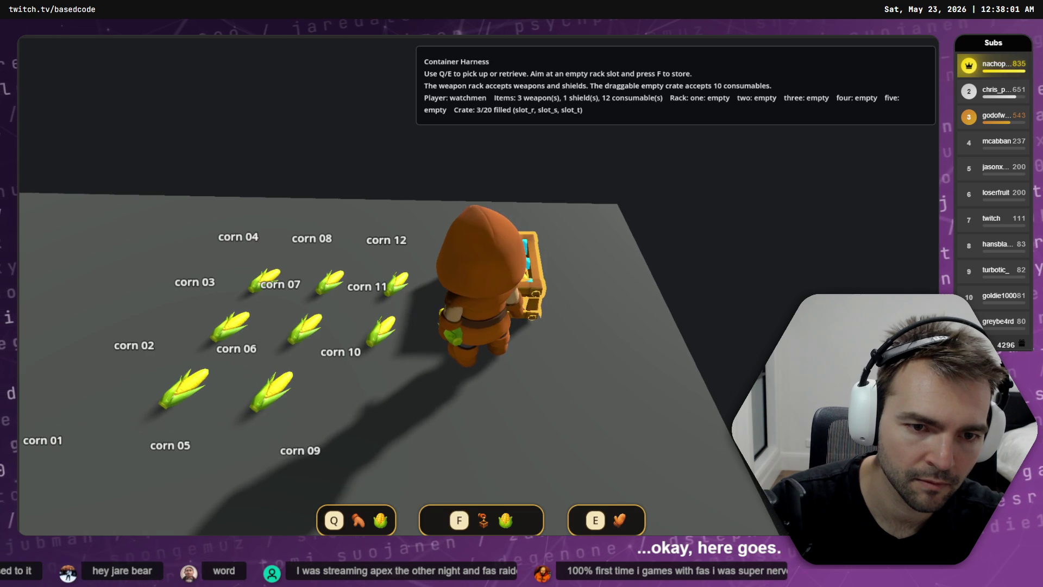
key(w)
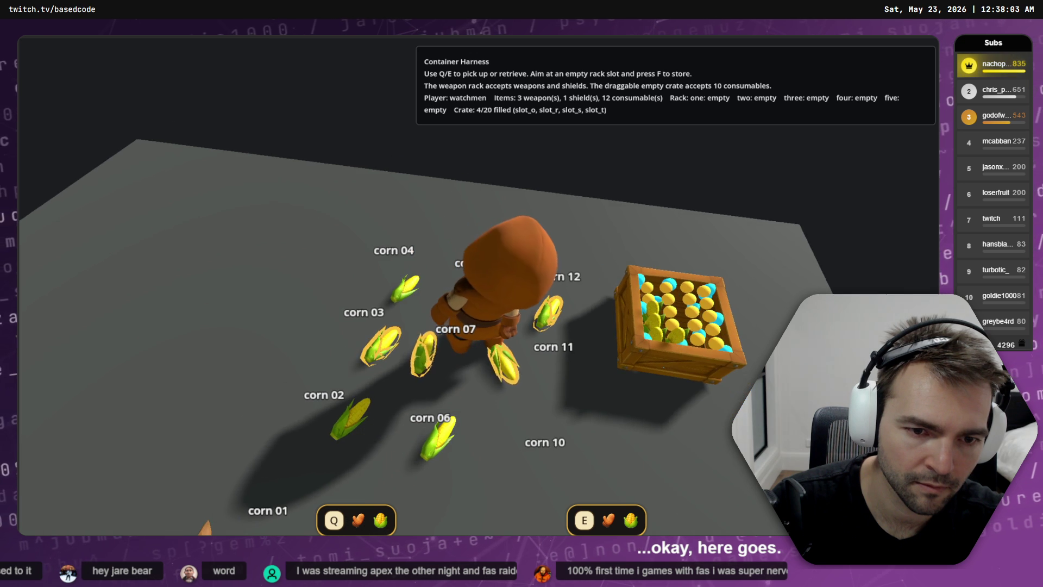
key(e)
key(w)
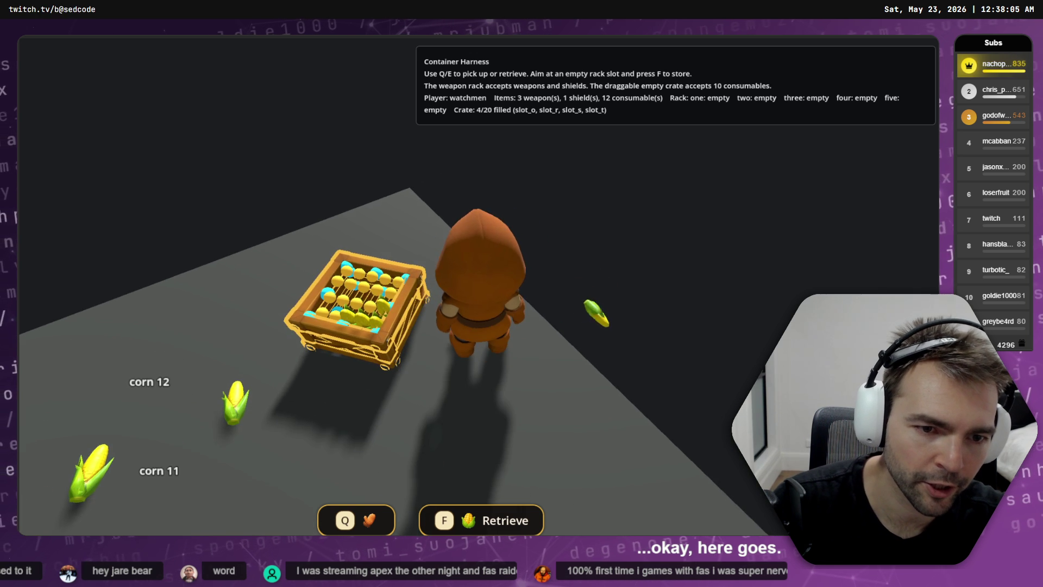
key(w)
key(e)
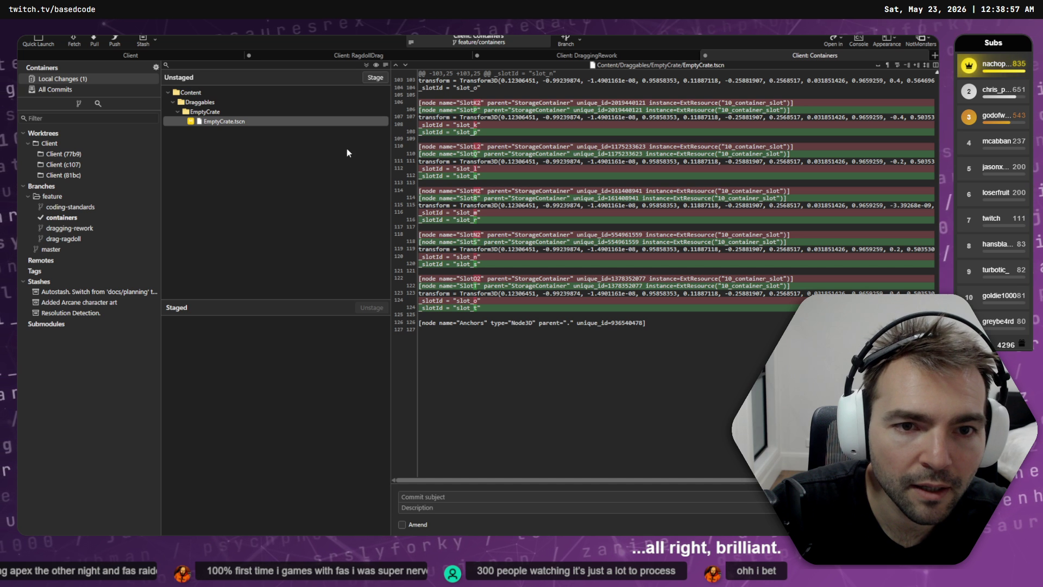
Stage EmptyCrate.tscn in Fork and view the containers branch history
click(376, 76)
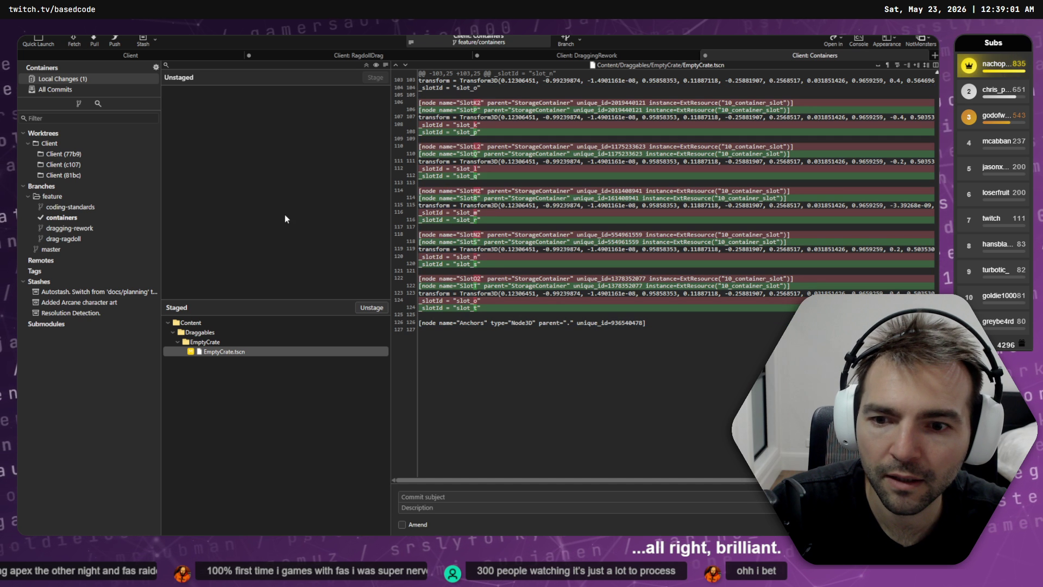
click(77, 220)
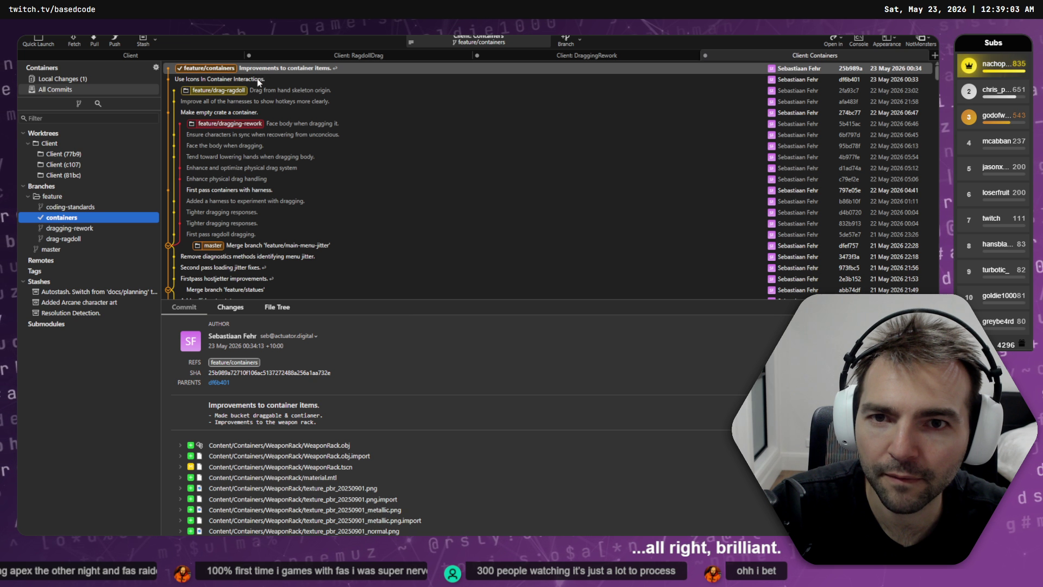
key(alt+Tab)
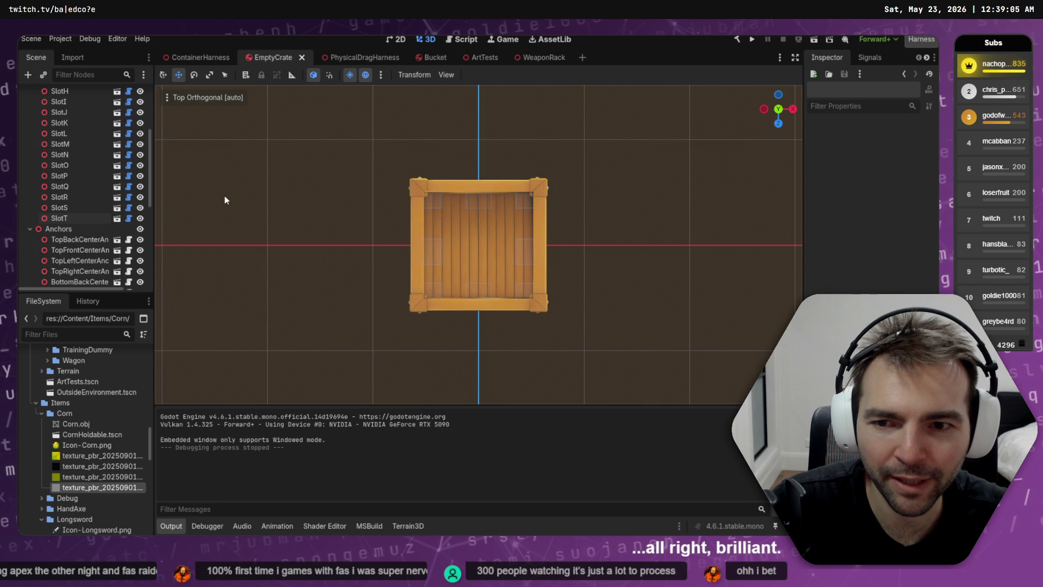
Tell Codex the authored slot IDs are hard to maintain and ask for IDs derived from node names
key(alt+Tab)
key(alt+Tab)
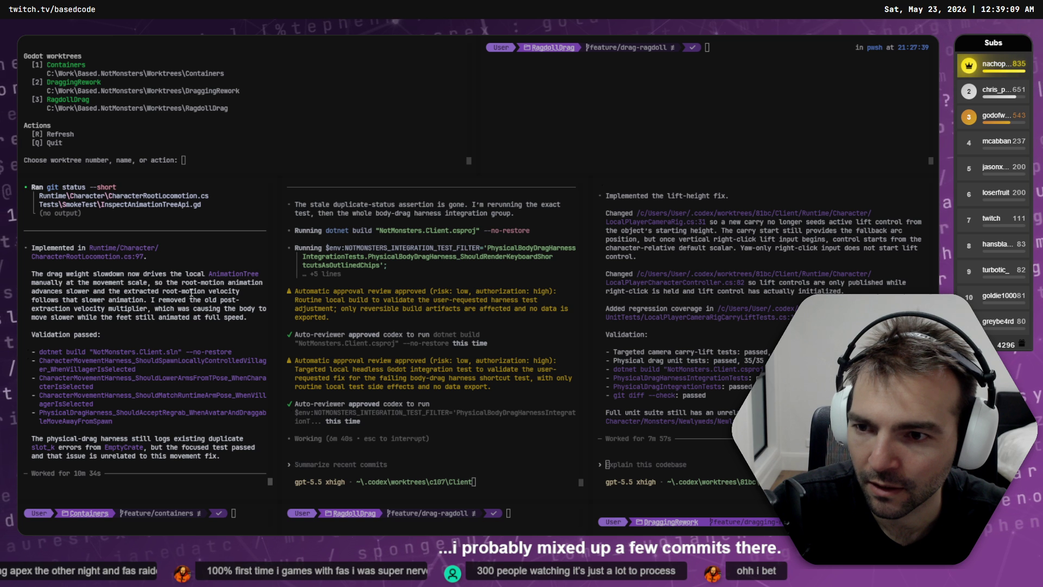
text(The way that the slot IDS are authored inside of containers is very hard to maintain. we should rely on the names of the objects being distinct and do away with the slot IDS instead referencing the names of the objects. push back to make sure that we're not creating intractable roblems by making this refactor but otherwise we should be aiming to make changes so that we don't have to maintain the names of objects and separate IDS that basically duplicate them.)
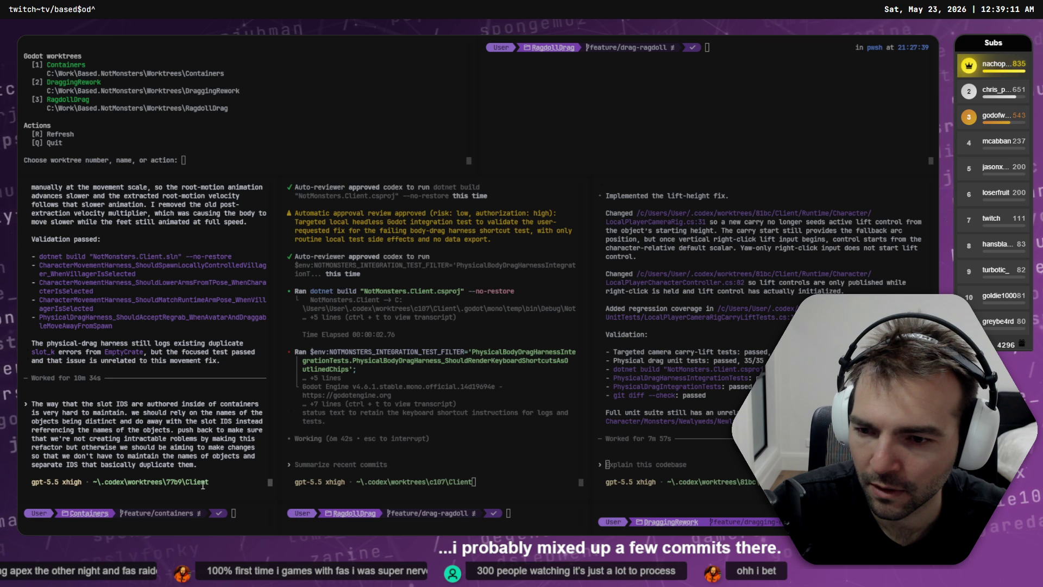
key(Return)
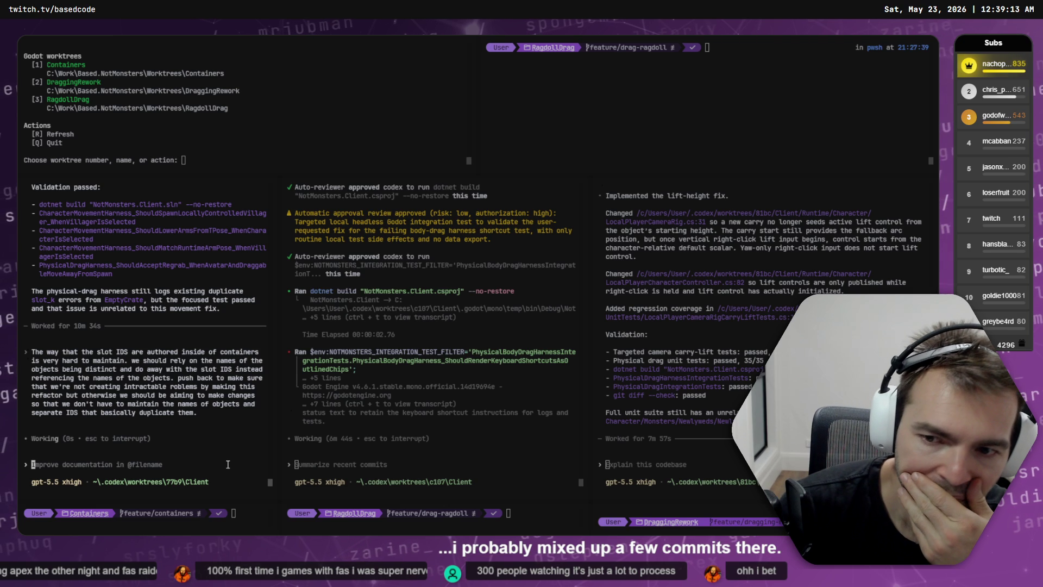
Bring the Godot editor's EmptyCrate scene back to the front
key(alt+Tab)
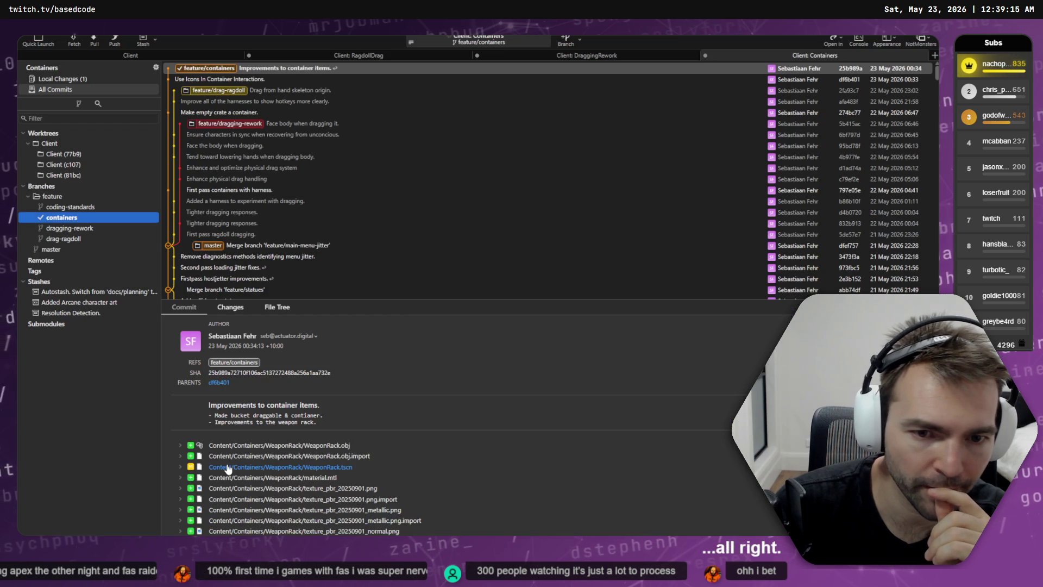
key(alt+Tab)
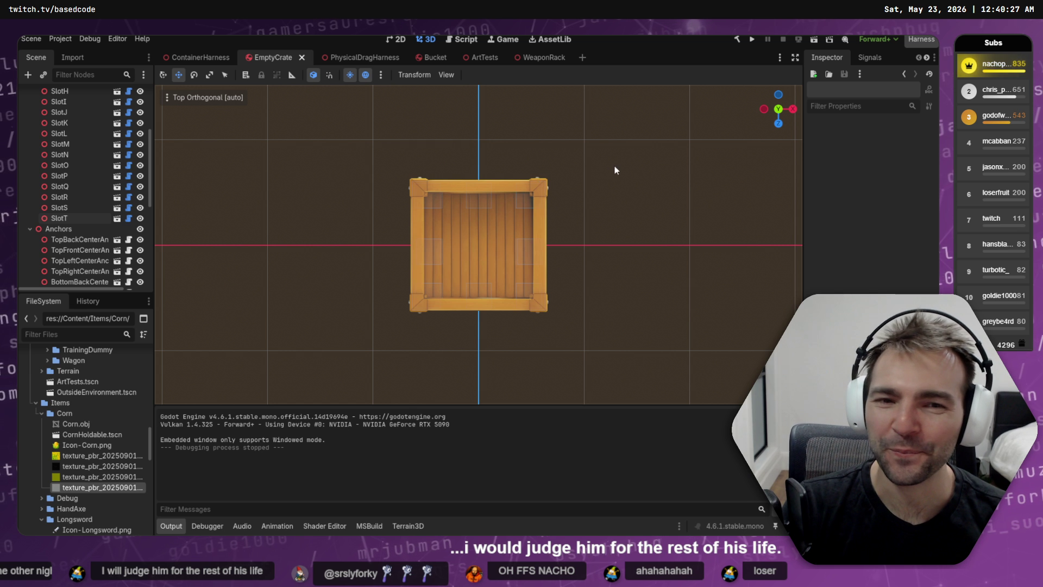
Orbit around the crate model in perspective, then return to the Codex terminal panes
mouse_move(604, 259)
mouse_down()
mouse_move(588, 174)
mouse_move(592, 130)
mouse_up()
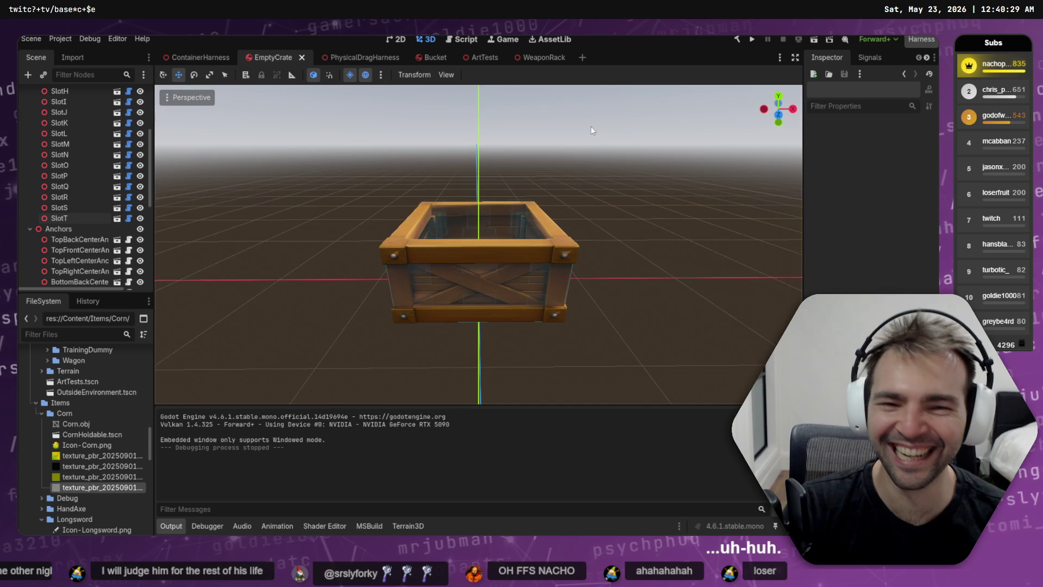
drag(562, 269, 729, 272)
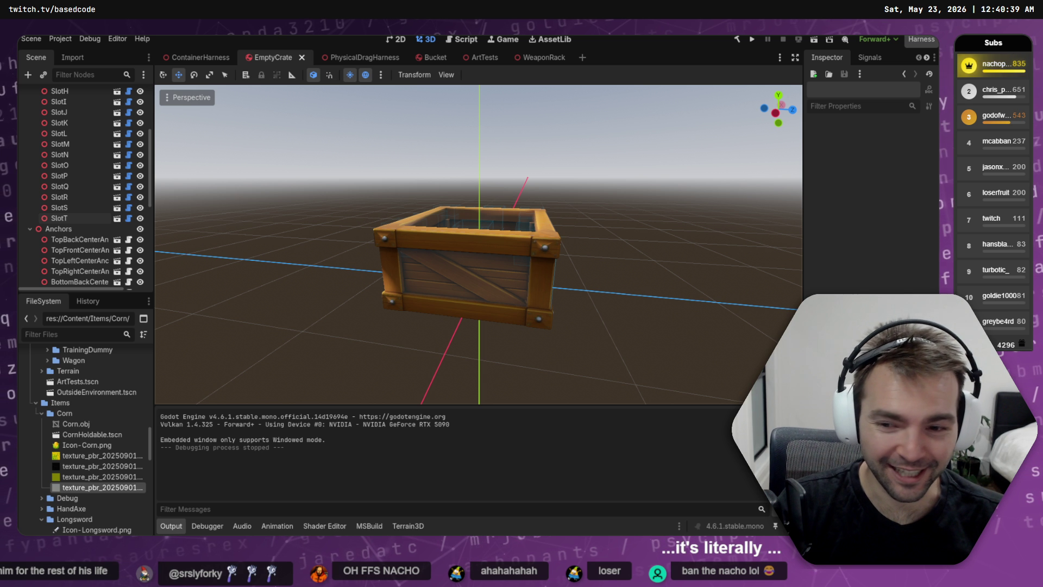
key(alt+Tab)
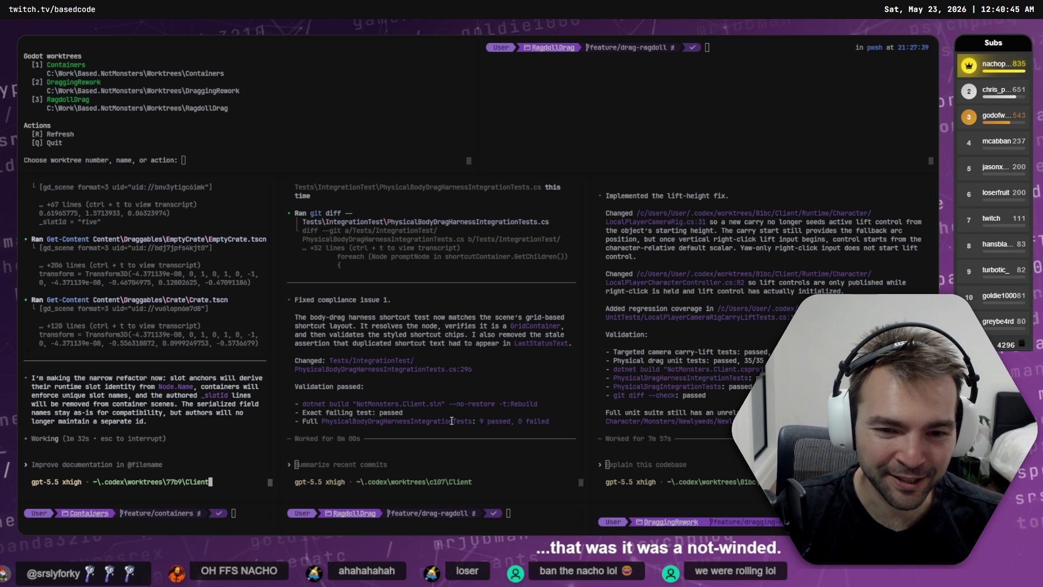
Focus the middle drag-ragdoll Codex pane to read its compliance fix summary
click(435, 427)
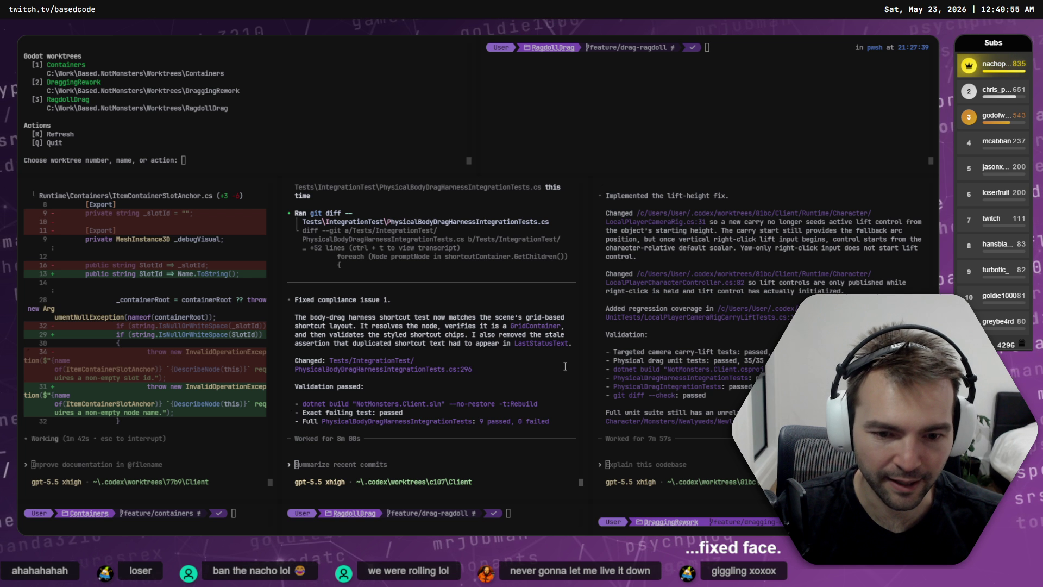
Stage and commit PhysicalBodyDragHarnessIntegrationTests.cs in the RagdollDrag worktree as "Fixed failing drag test."
key(alt+Tab)
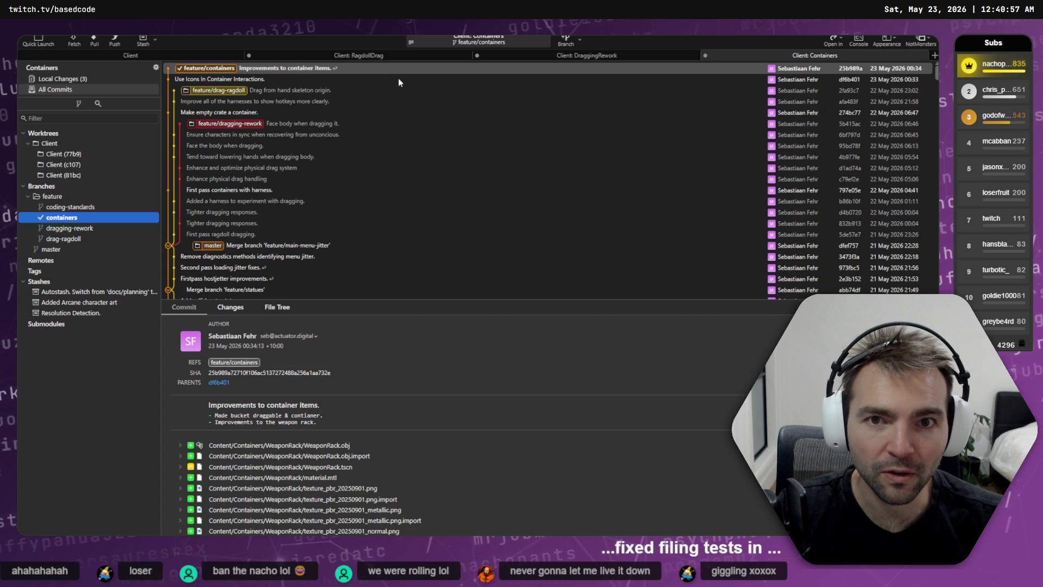
click(326, 54)
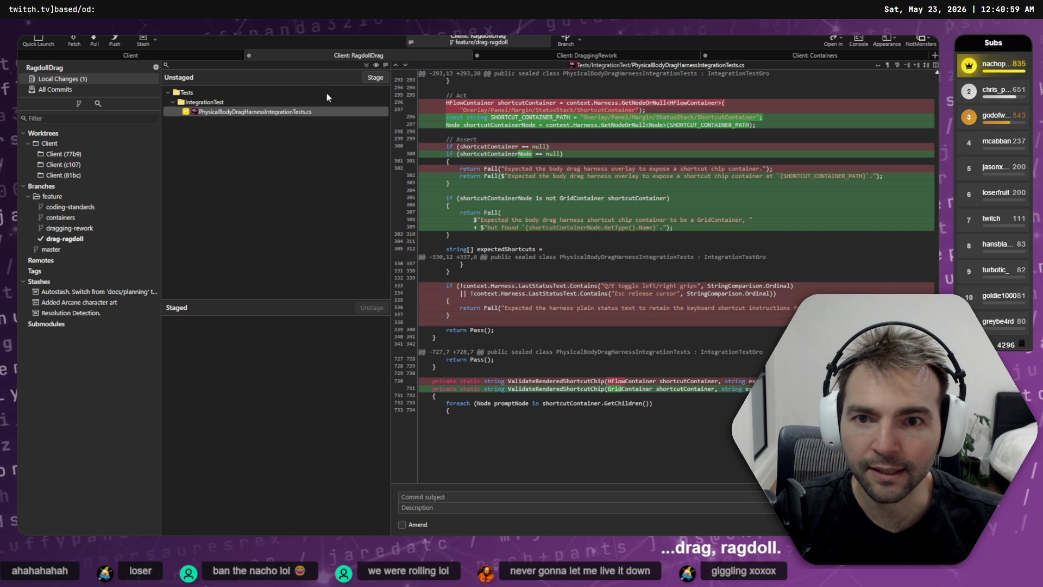
click(375, 77)
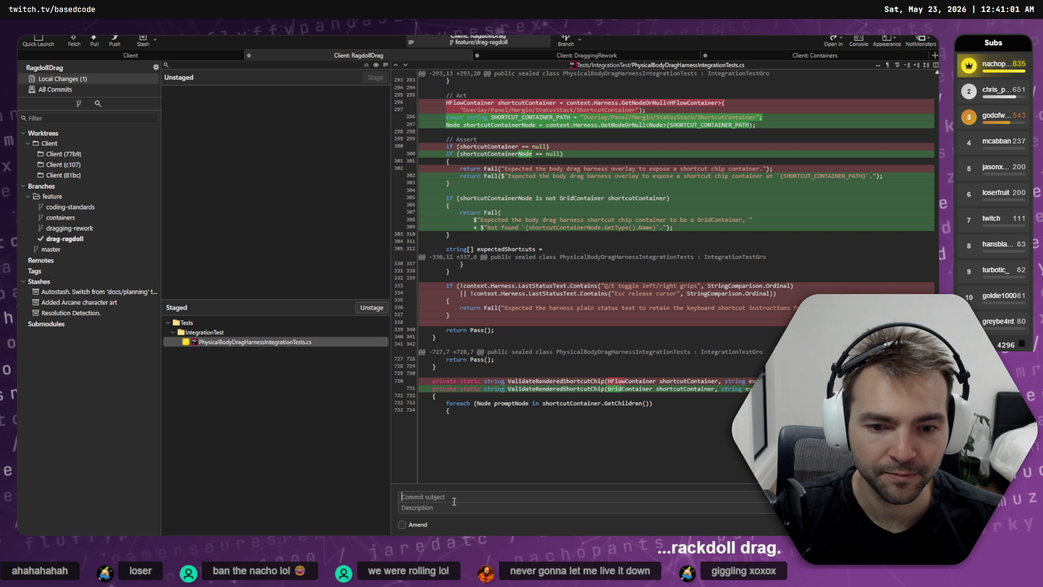
key(super+h)
text(fixed filing tests)
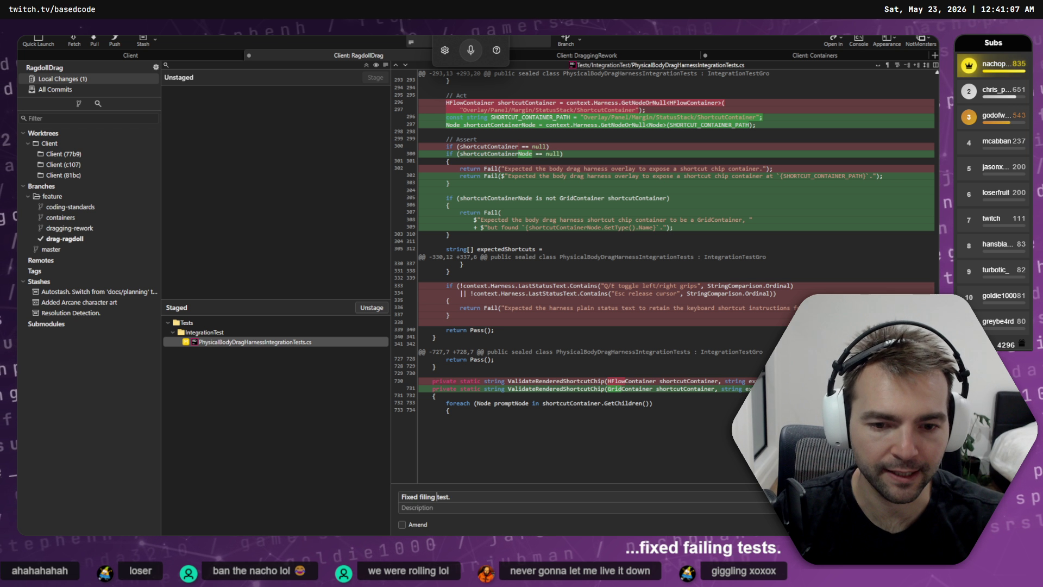
key(BackSpace)
key(BackSpace)
text(drag)
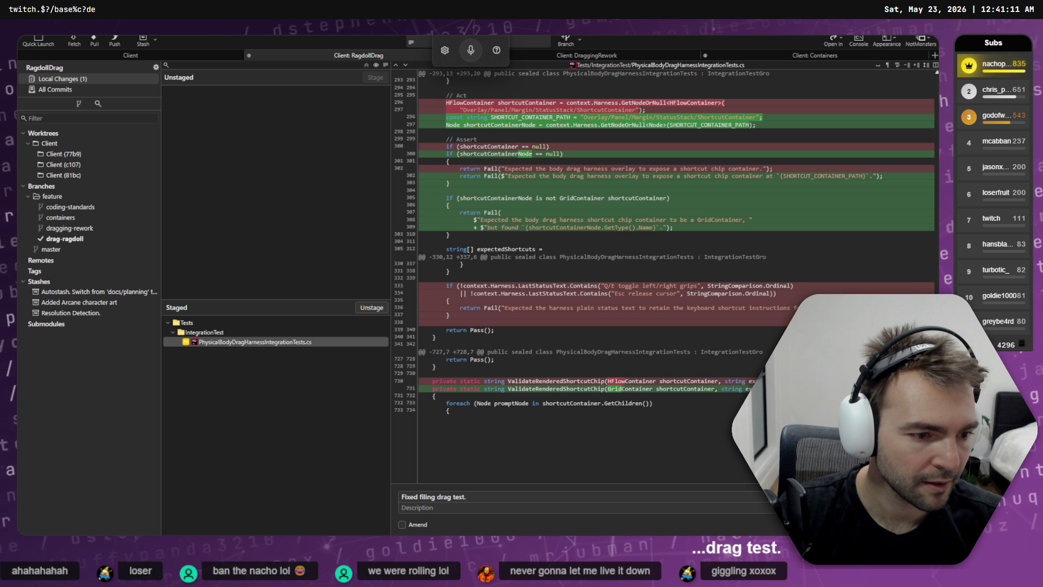
key(ctrl+Return)
key(alt+Tab)
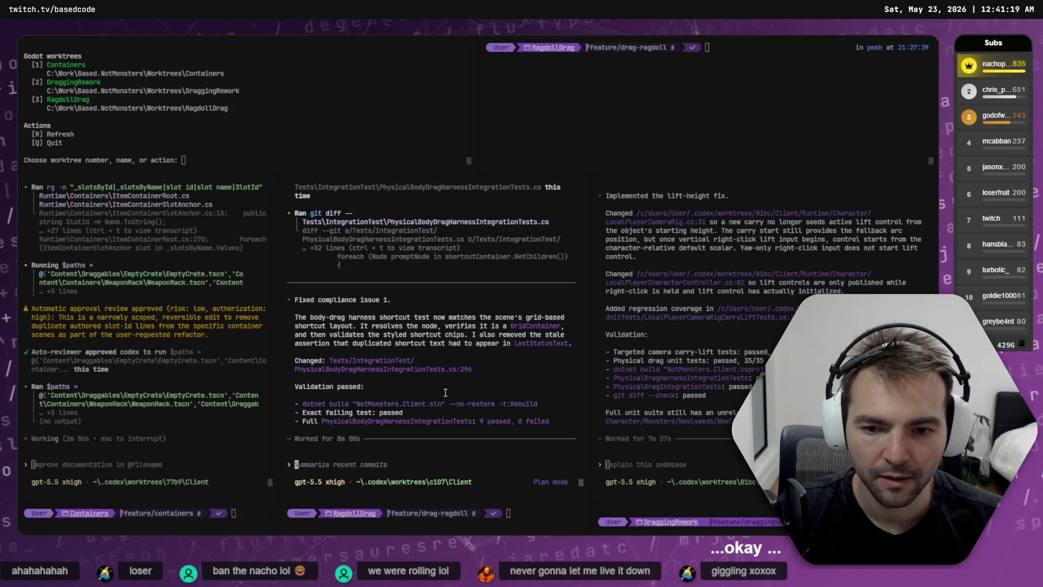
Ask the middle Codex session to plan a fix for compliance issue two
key(super+h)
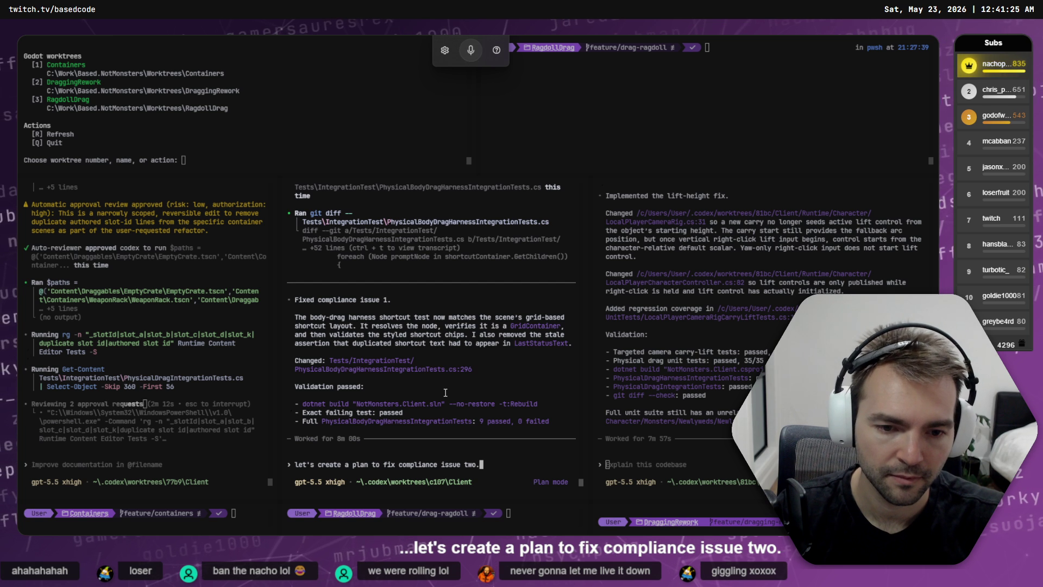
key(Return)
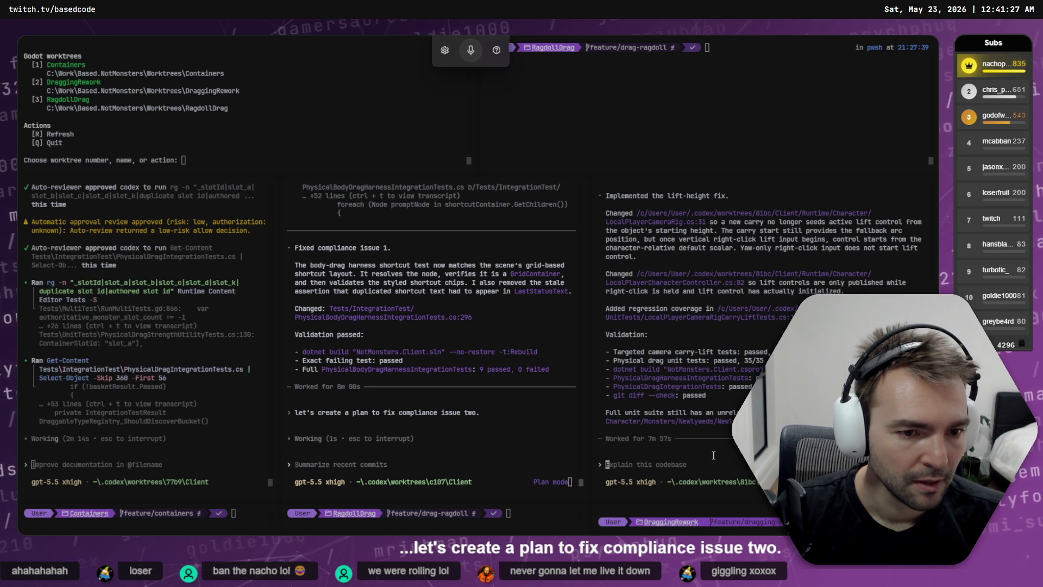
scroll(718, 454, up, 5)
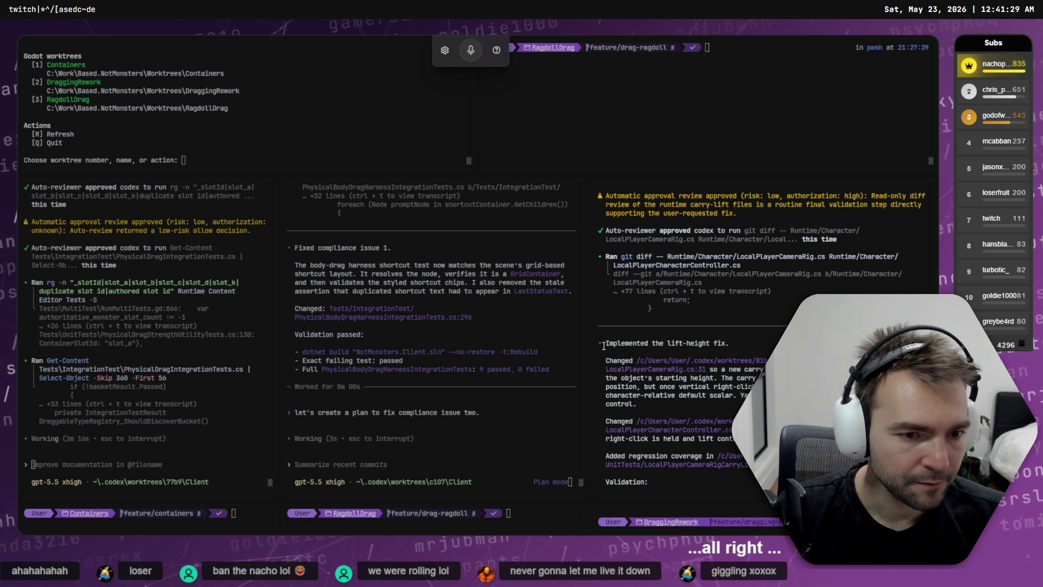
scroll(761, 342, down, 4)
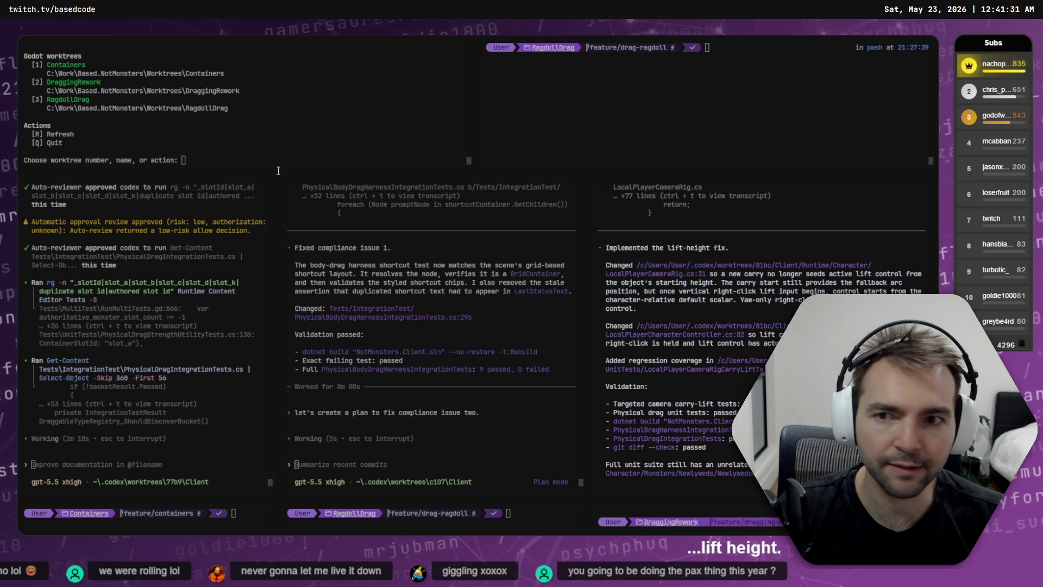
Choose worktree 2 to open DraggingRework in Godot
key(alt+Tab)
key(alt+Tab)
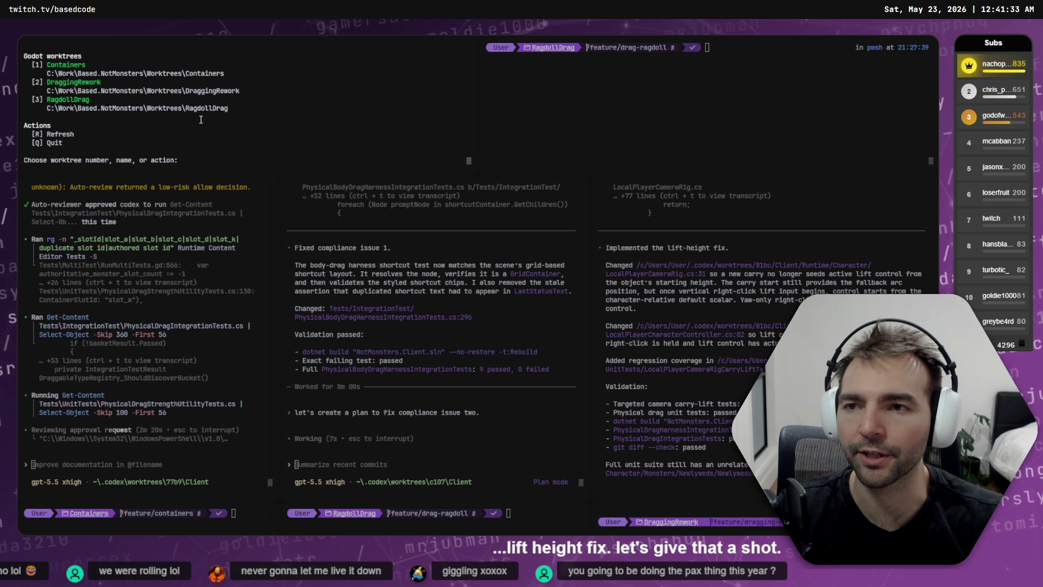
text(2)
key(Return)
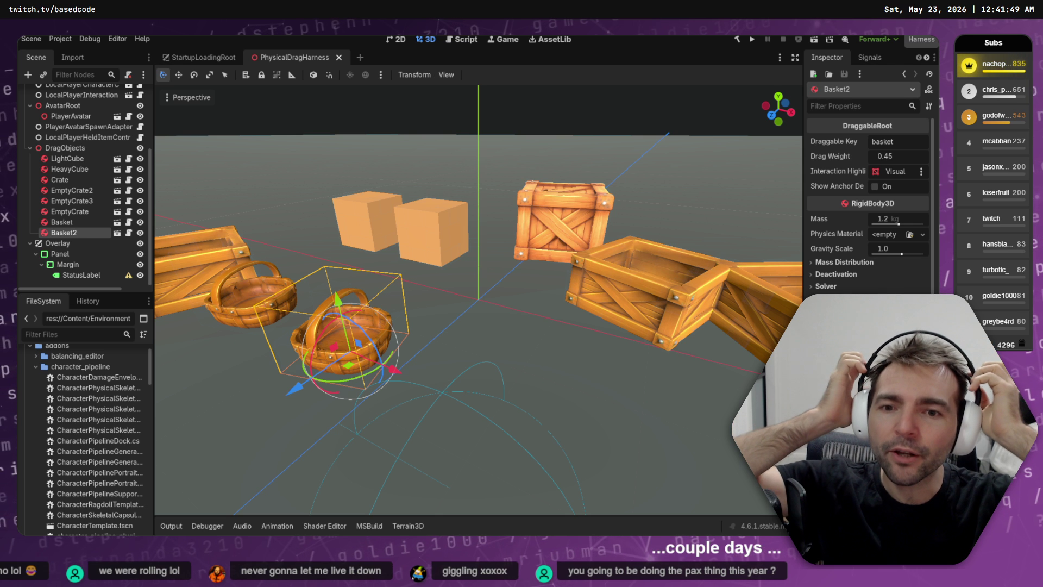
Pick the Physical Drag harness in the Harness Launcher and run it with F6
click(386, 108)
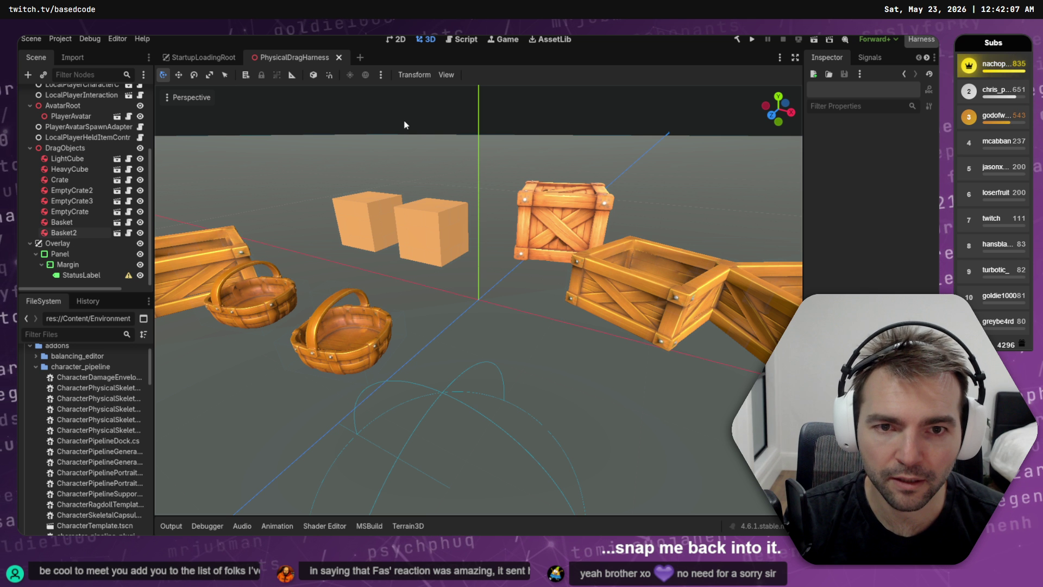
key(ctrl+shift+h)
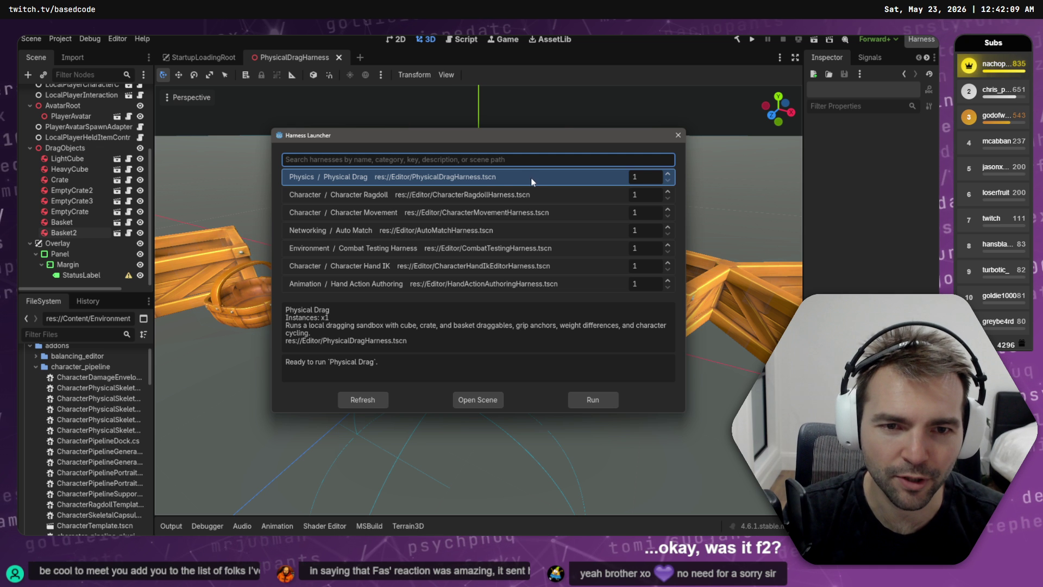
click(418, 196)
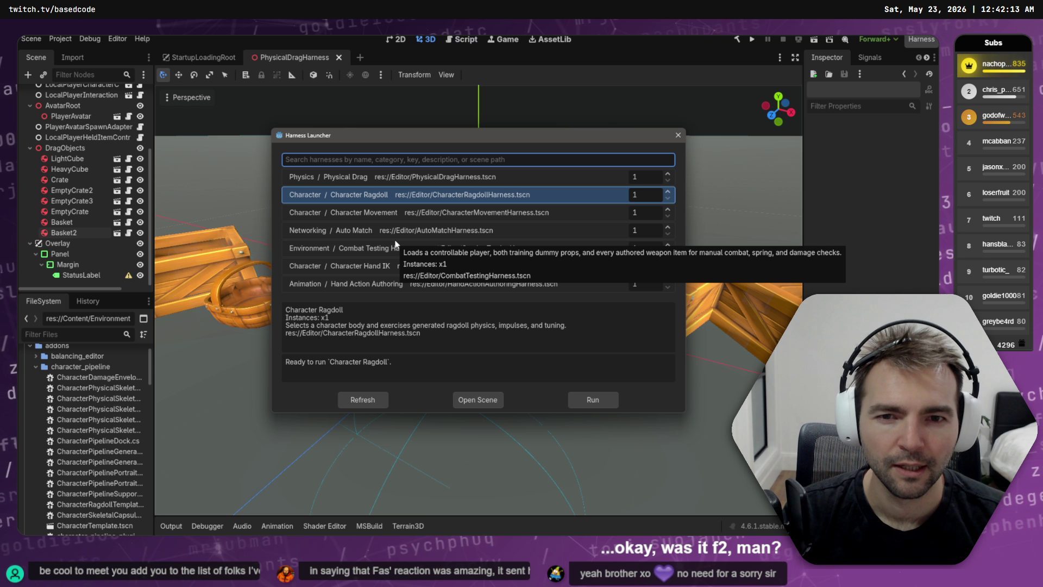
key(Up)
key(Down)
key(Up)
key(Escape)
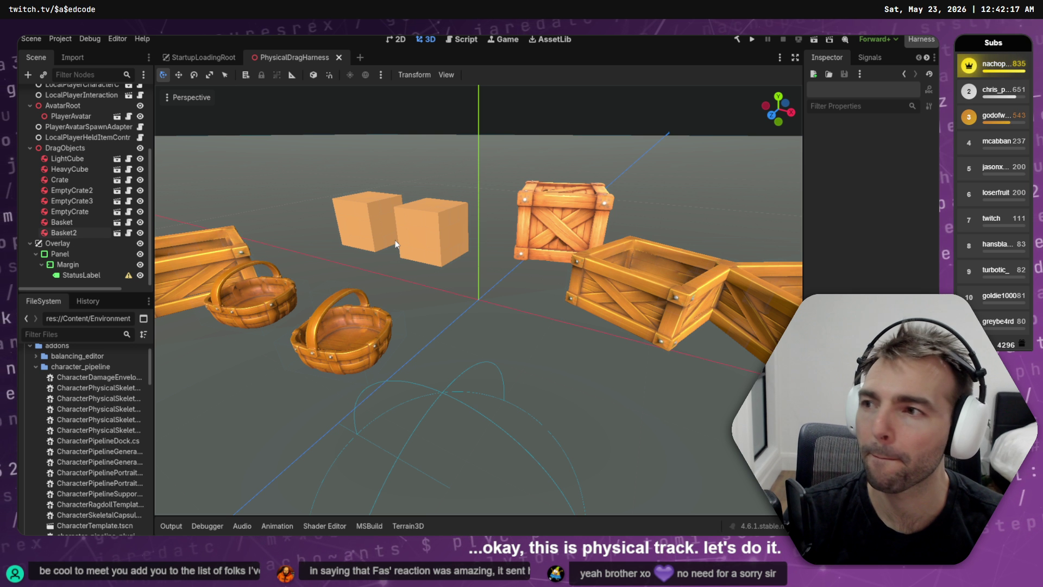
key(F6)
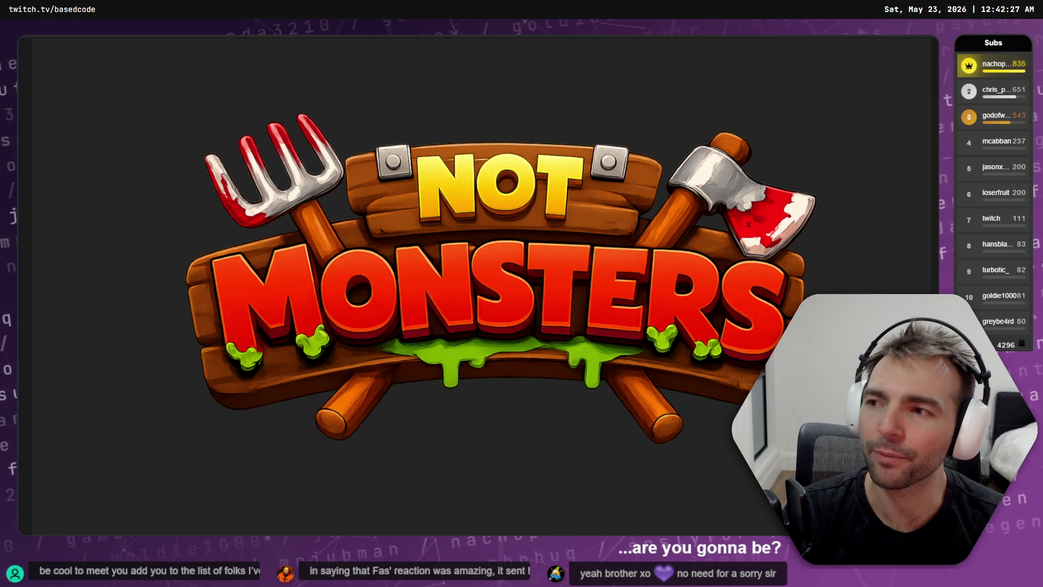
Walk the Blacksmith to a crate, grab it with both grips, raise it, back up and drop it
key(w)
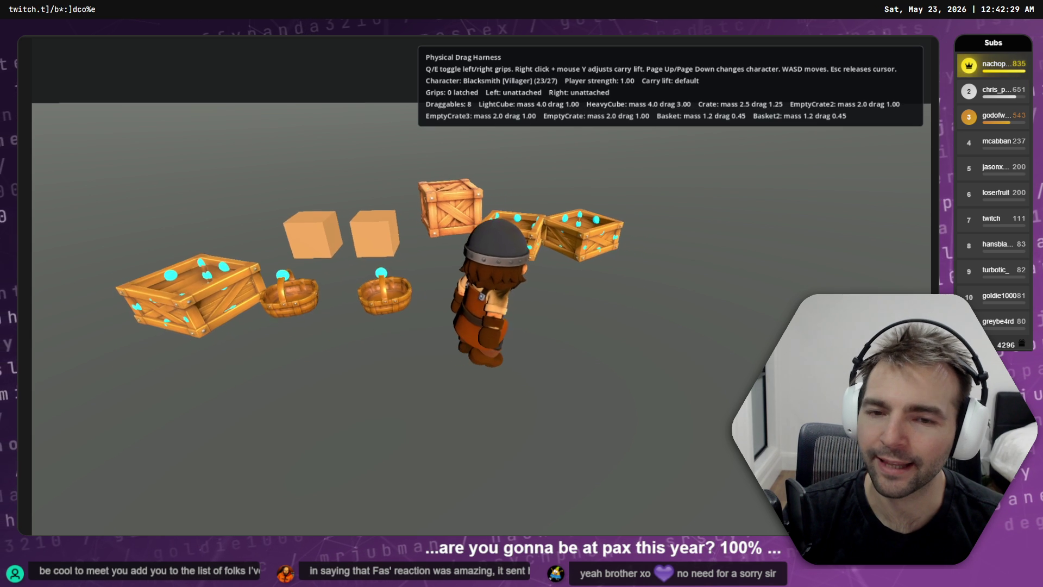
key(w)
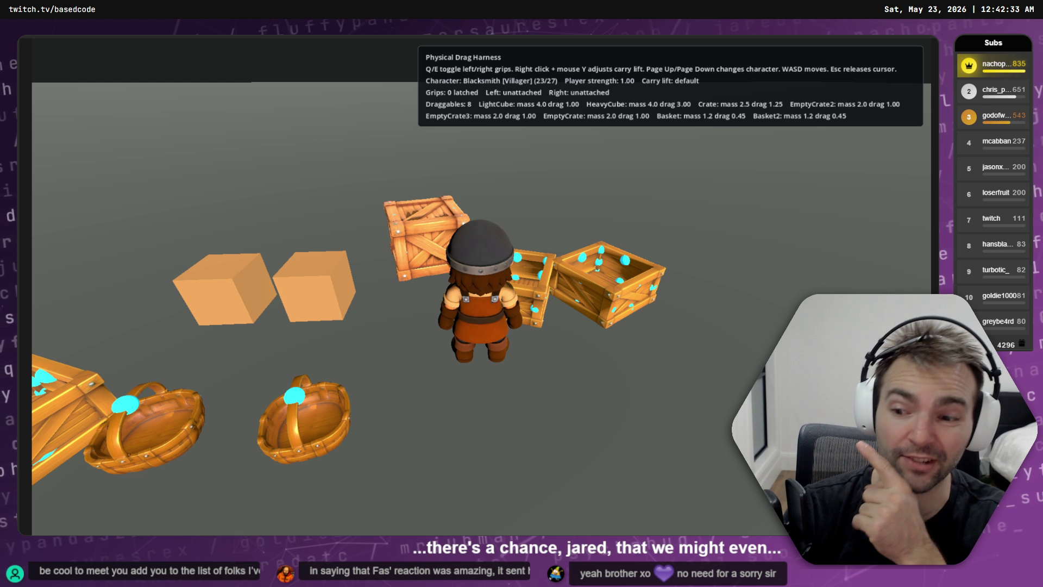
key(q)
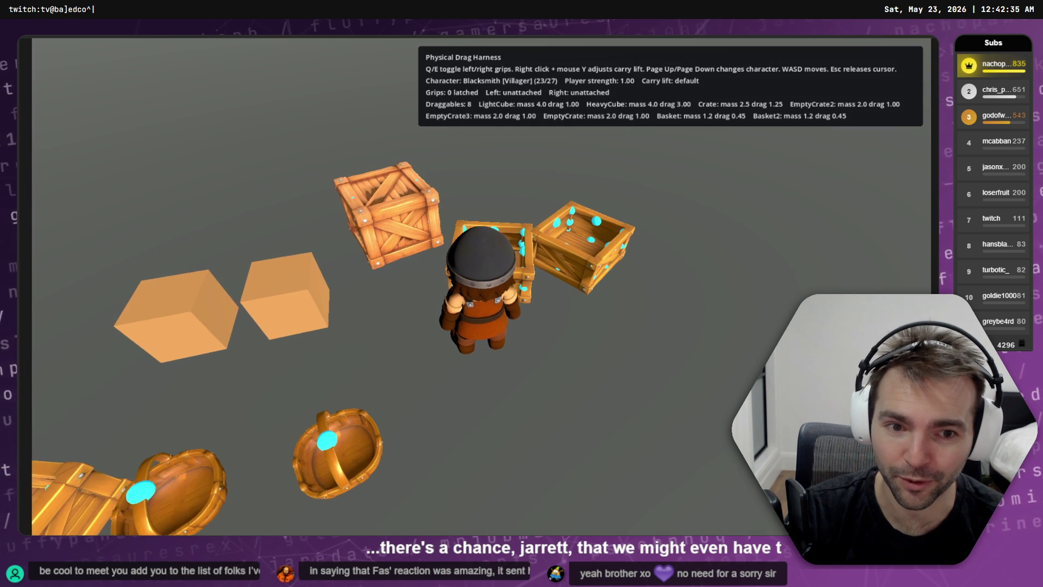
key(e)
right_click(521, 294)
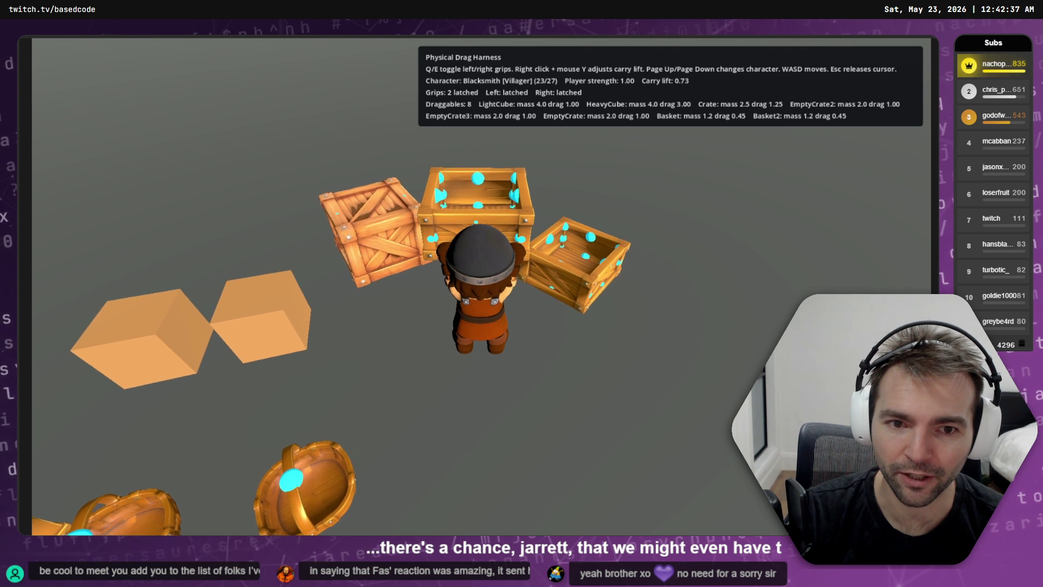
key(s)
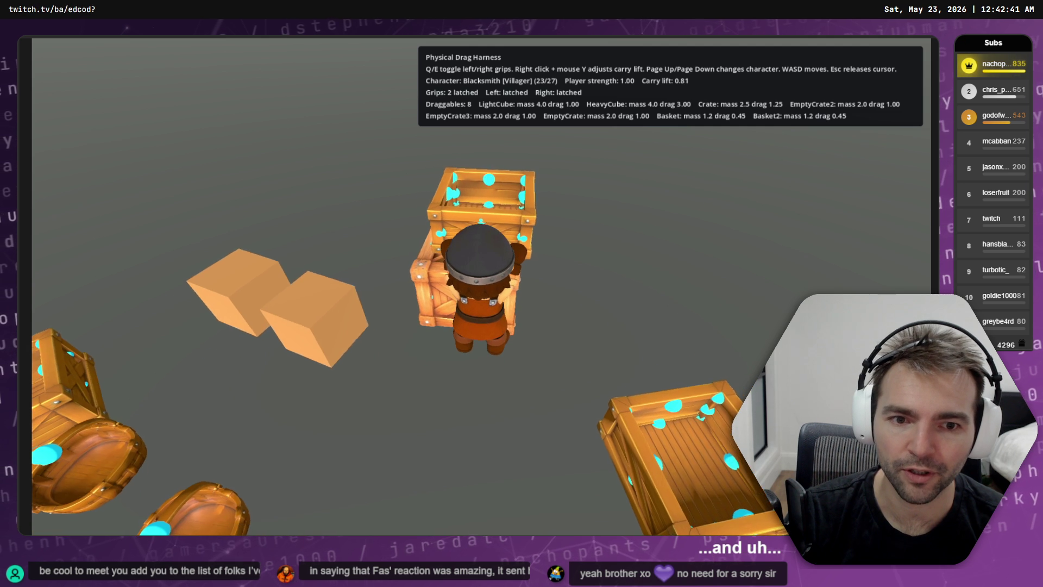
key(e)
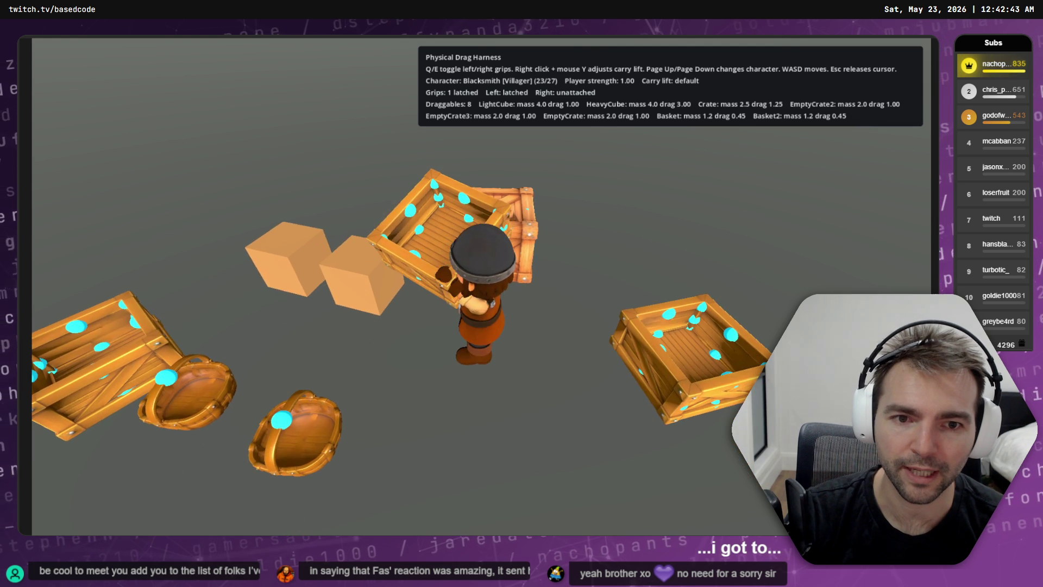
key(q)
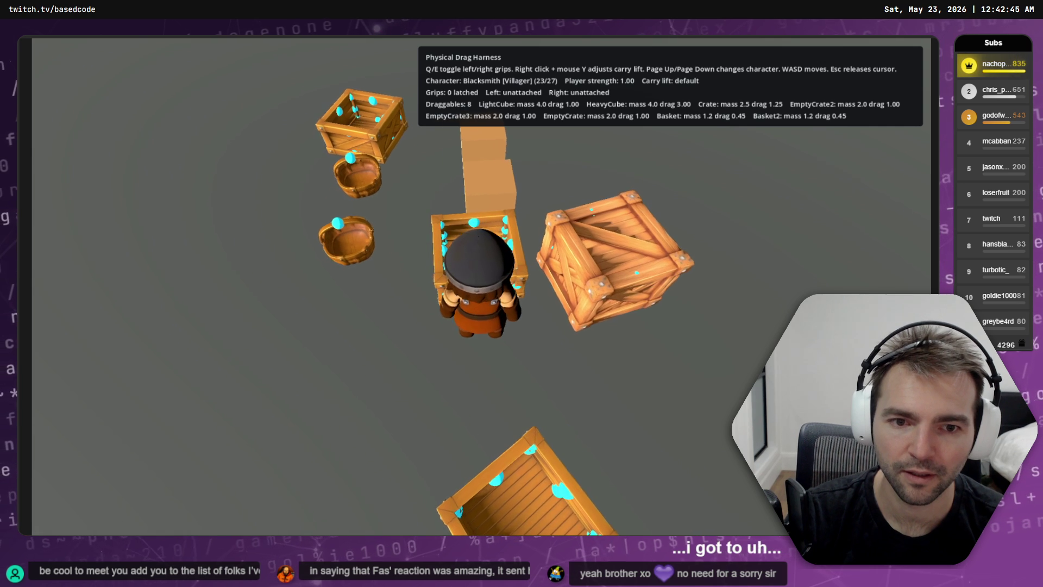
Re-grab and release the crate twice with both grips
key(q)
key(e)
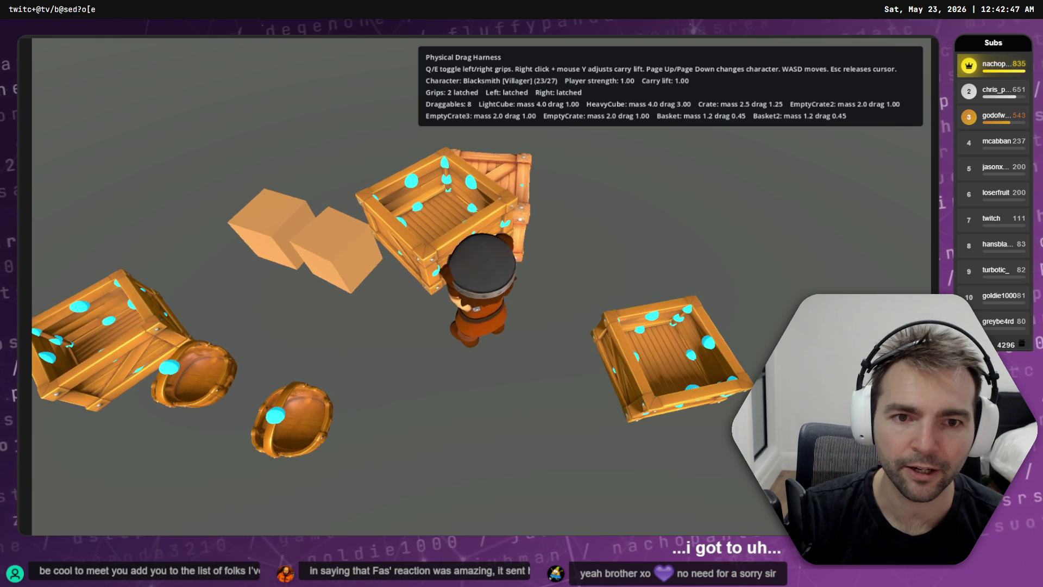
key(q)
key(e)
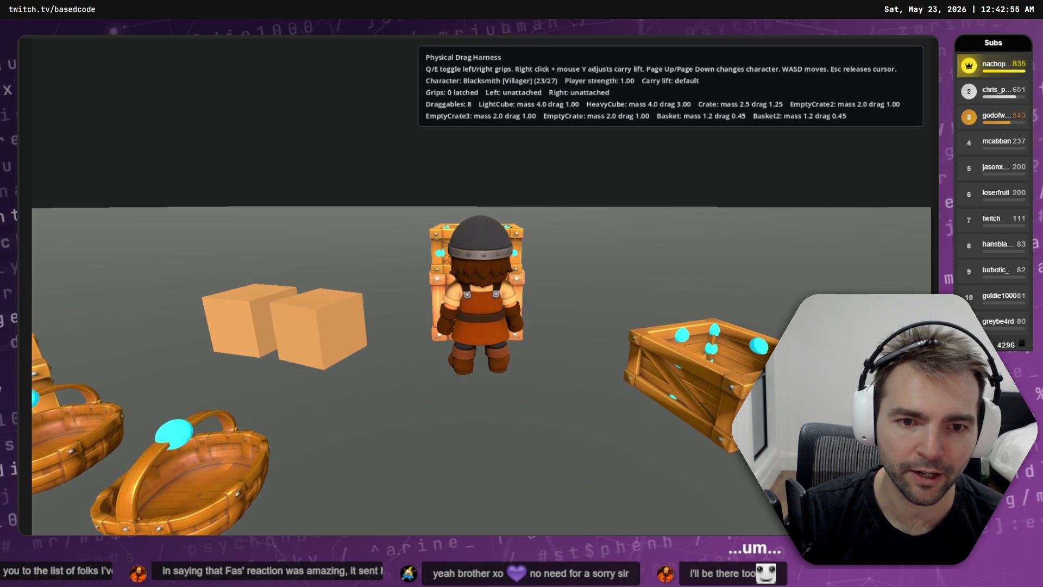
key(e)
key(q)
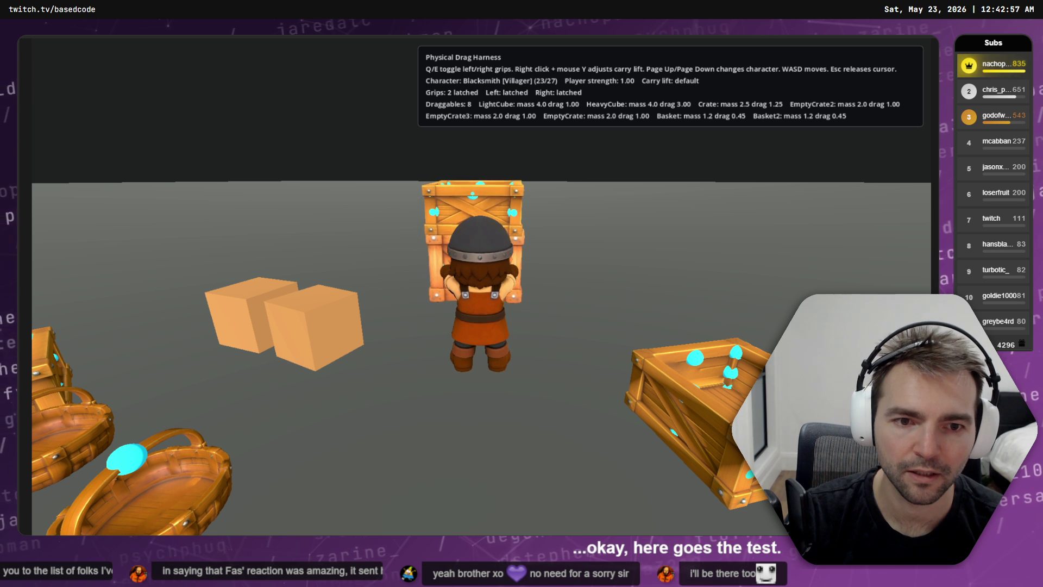
key(q)
key(e)
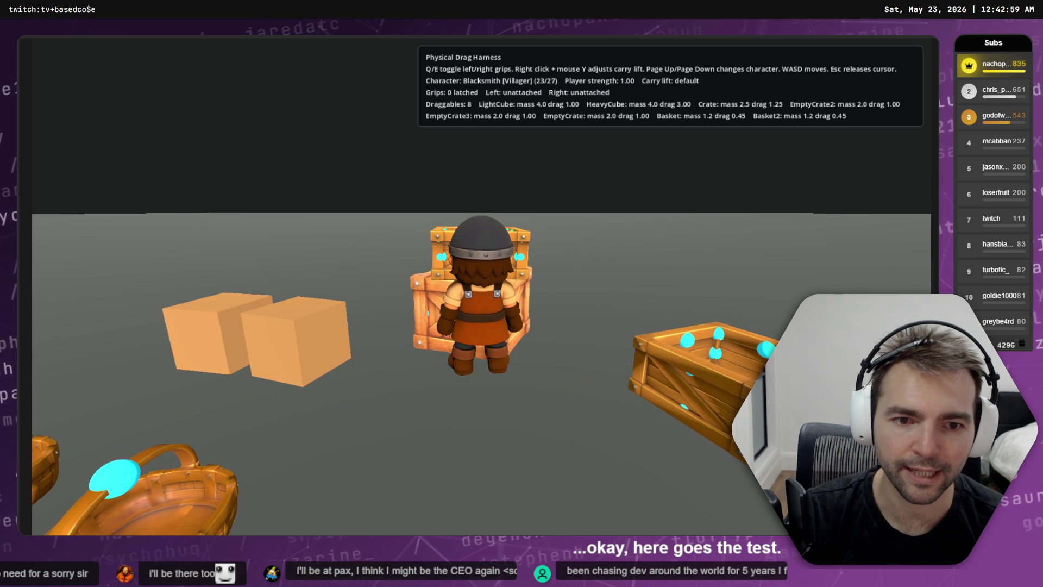
Lift the empty crate beside the stacked crates, carry it around, and drop it
key(w)
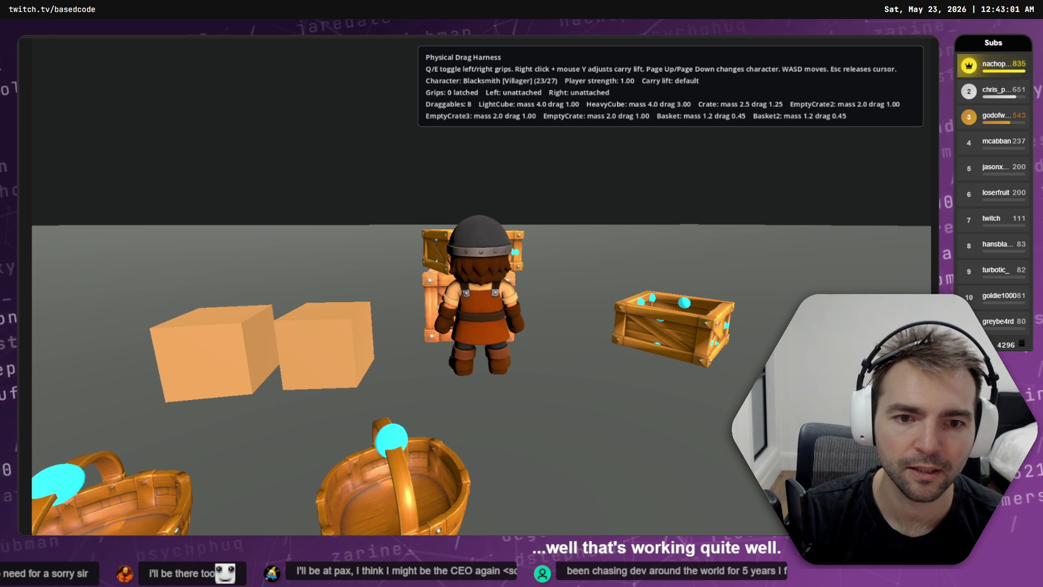
key(d)
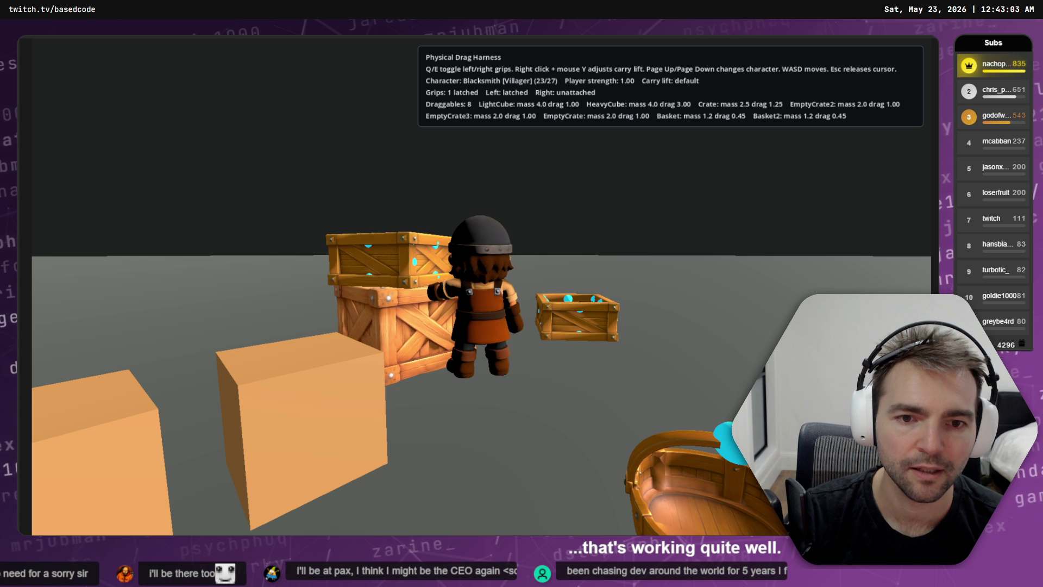
key(q)
key(e)
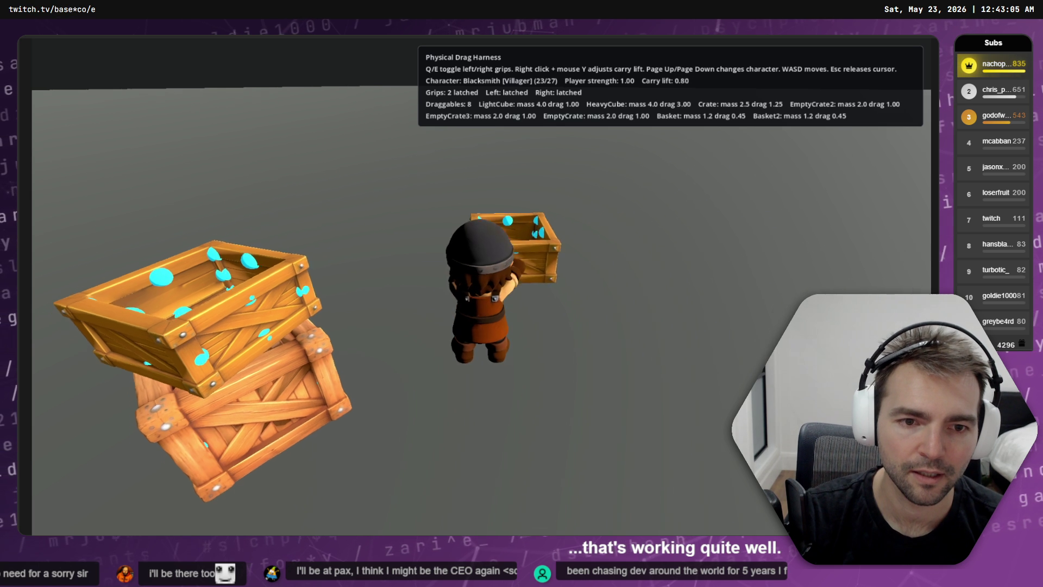
key(a)
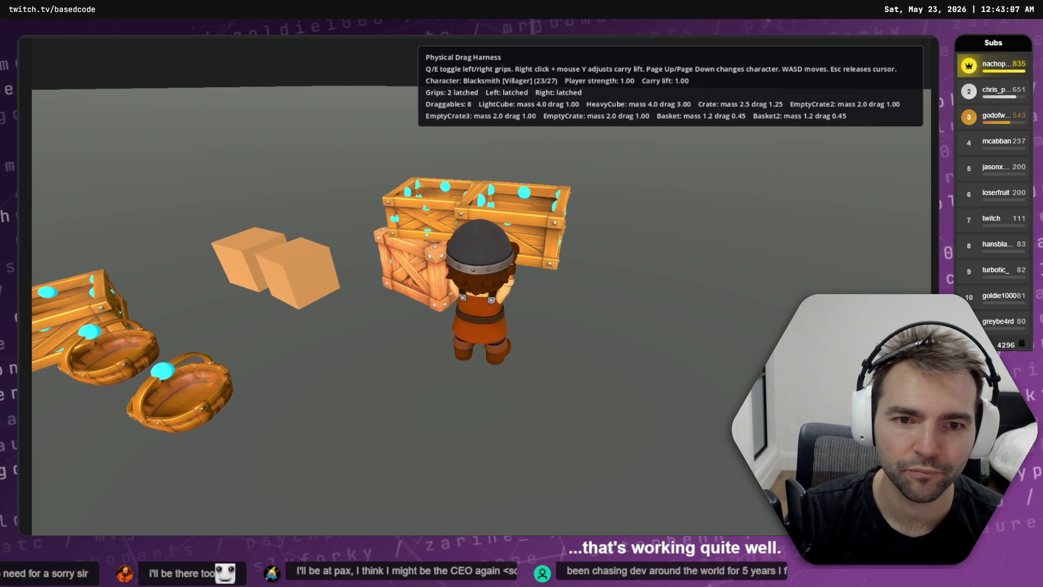
key(a)
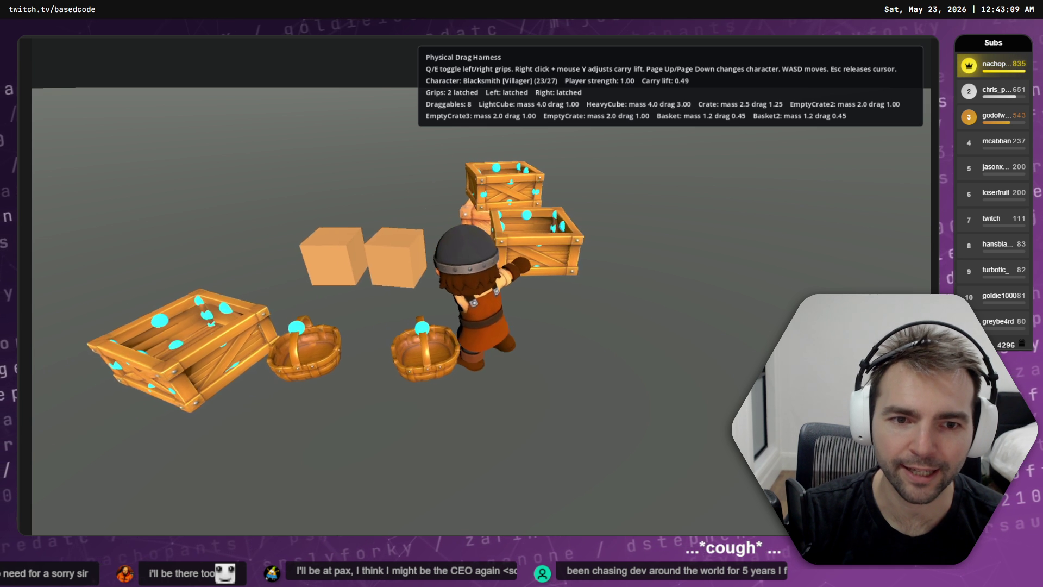
key(a)
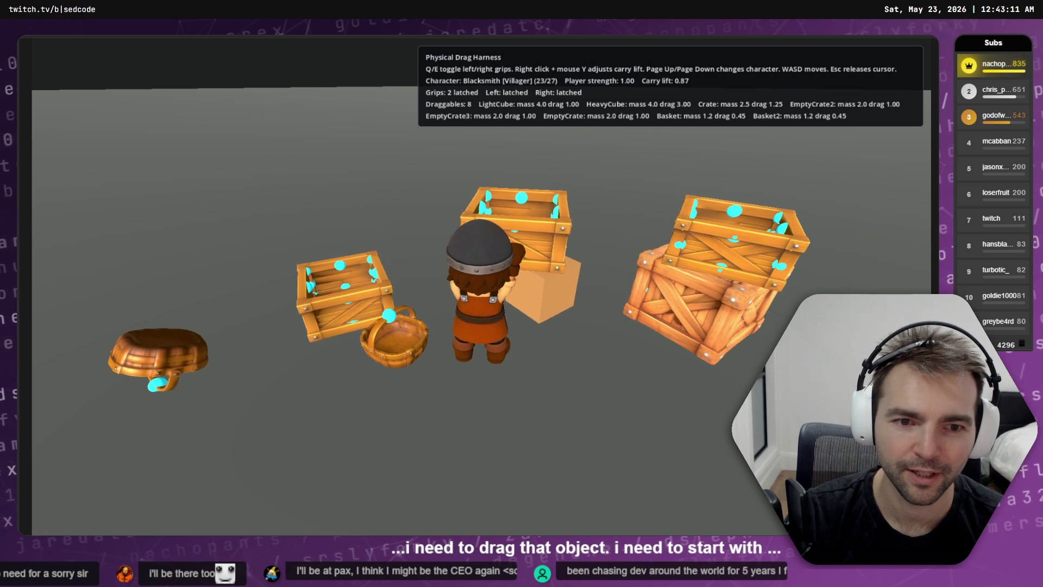
key(q)
key(e)
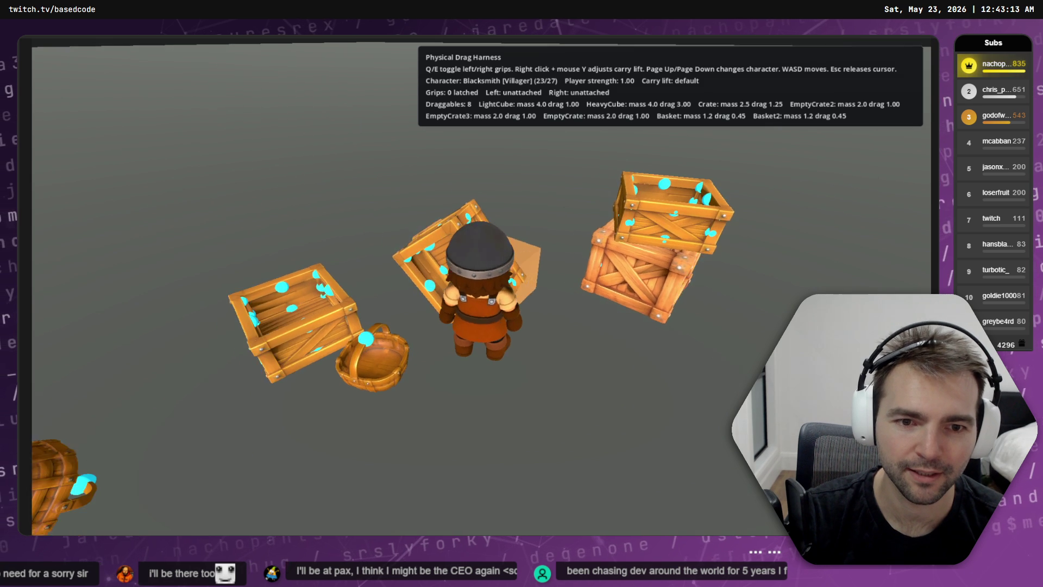
Grab and release another crate, circle the Blacksmith, then latch both grips onto the big crate
key(e)
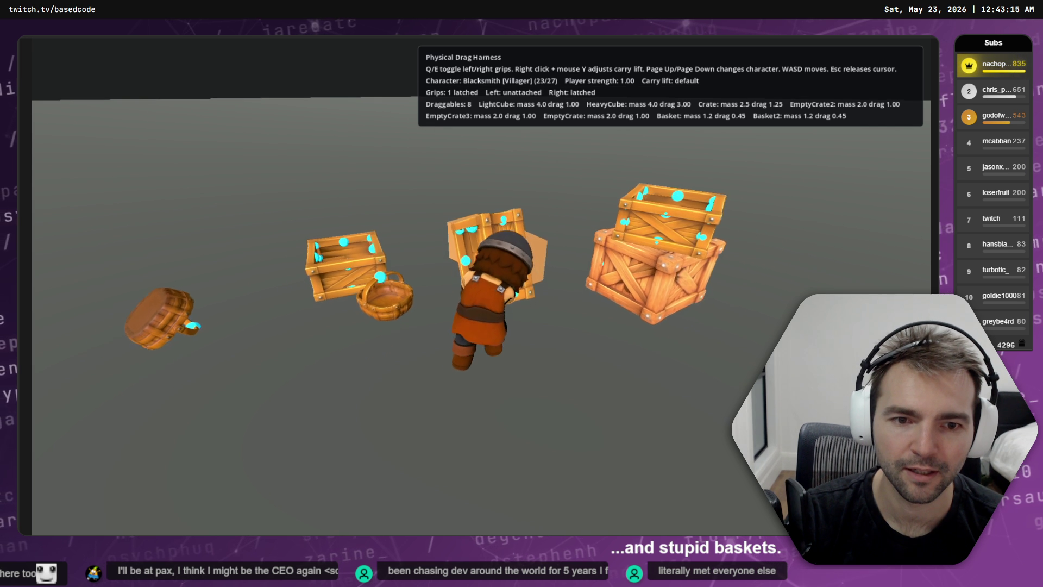
key(q)
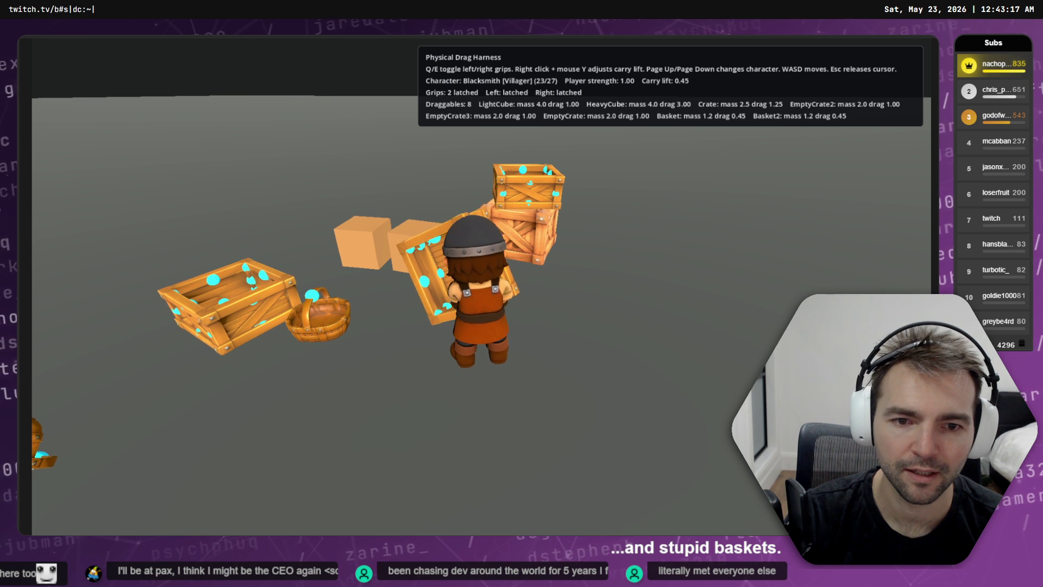
key(e)
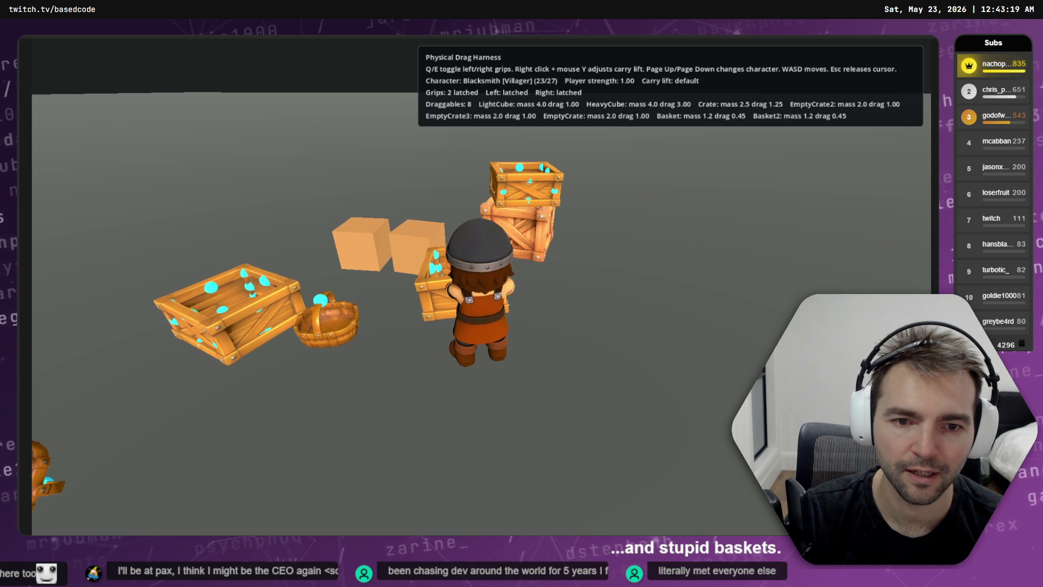
key(e)
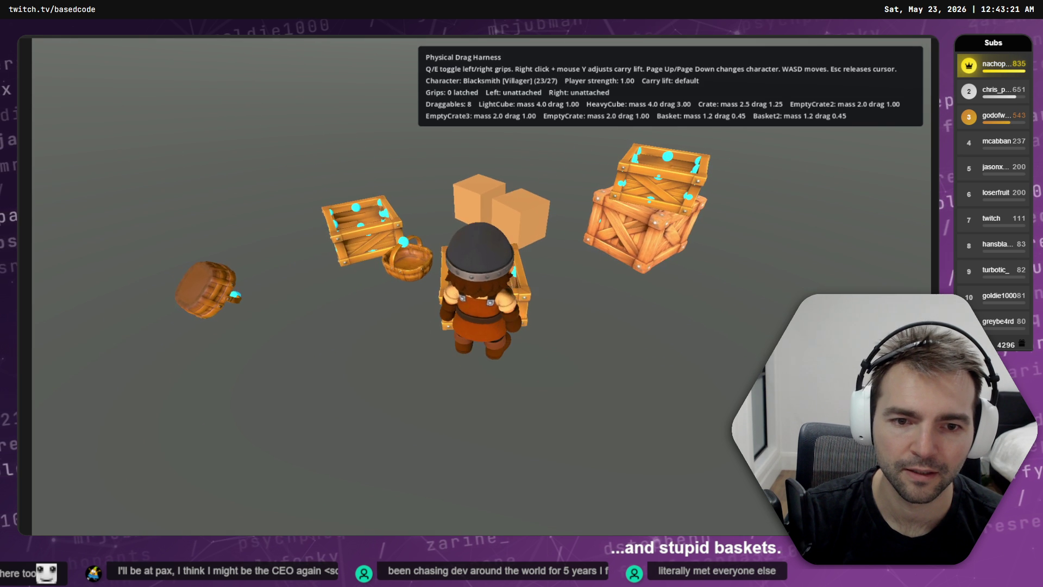
key(a)
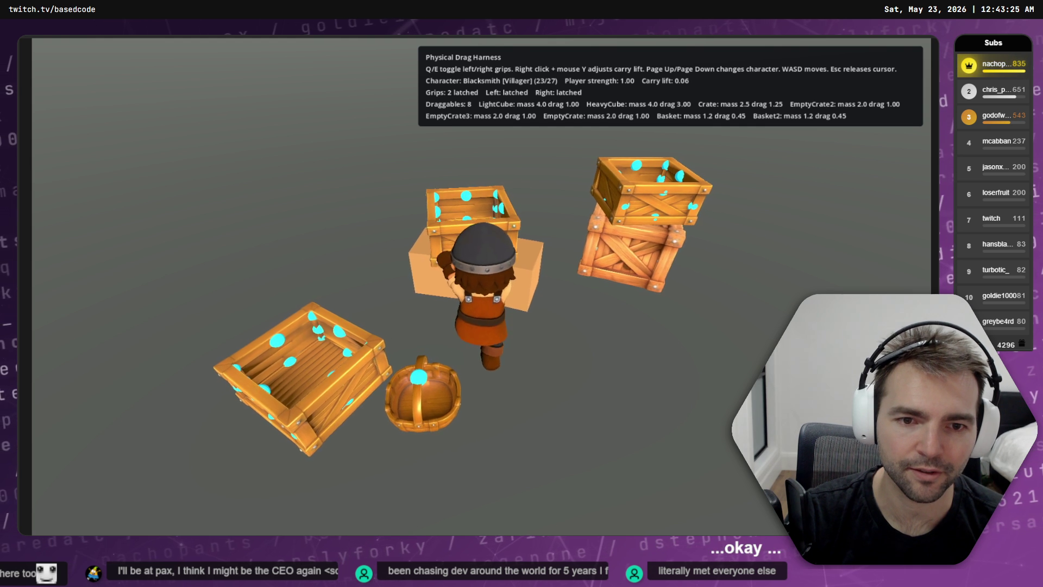
key(q)
key(e)
key(a)
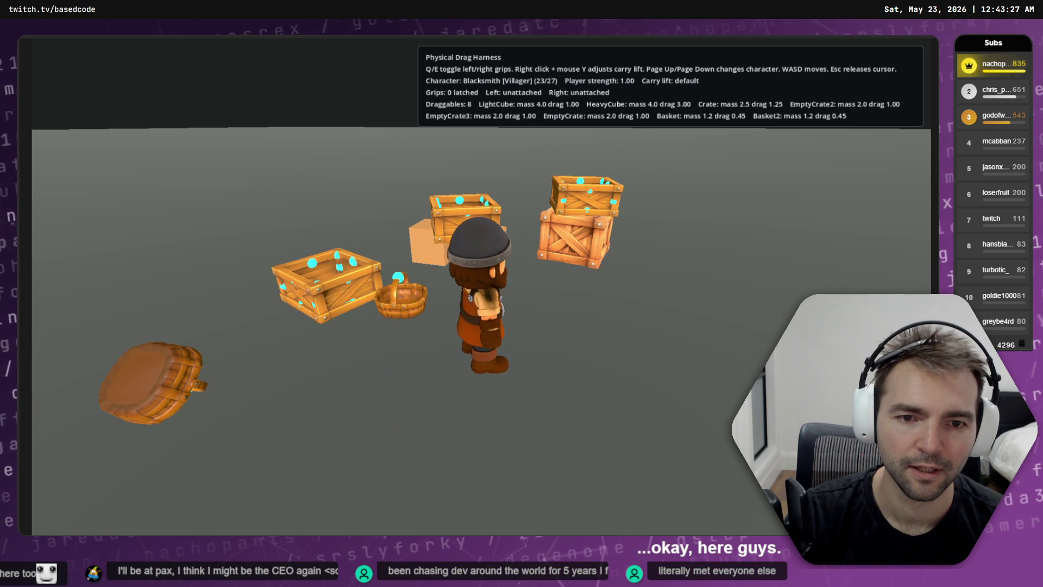
key(a)
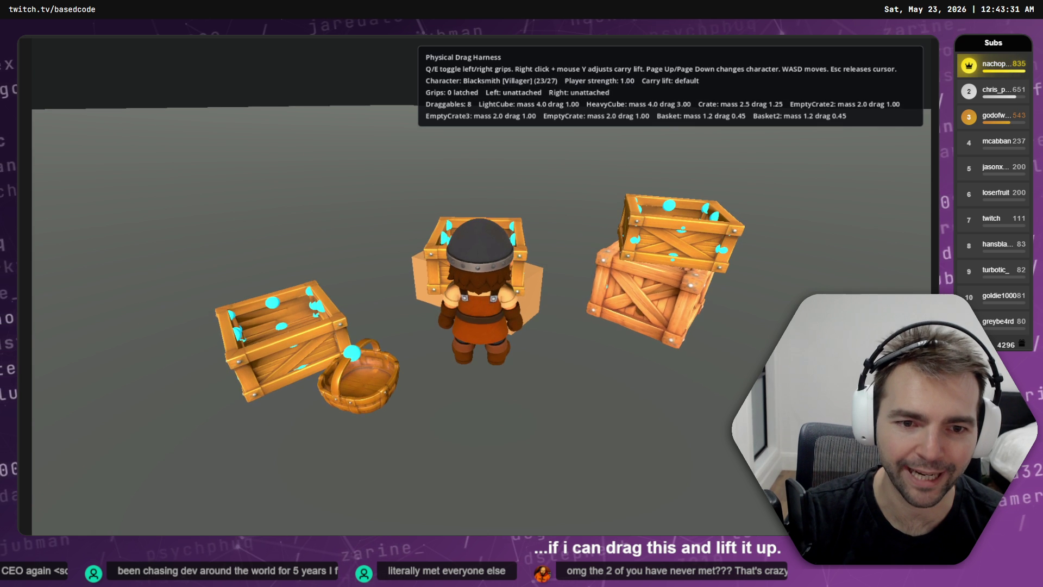
key(q)
key(e)
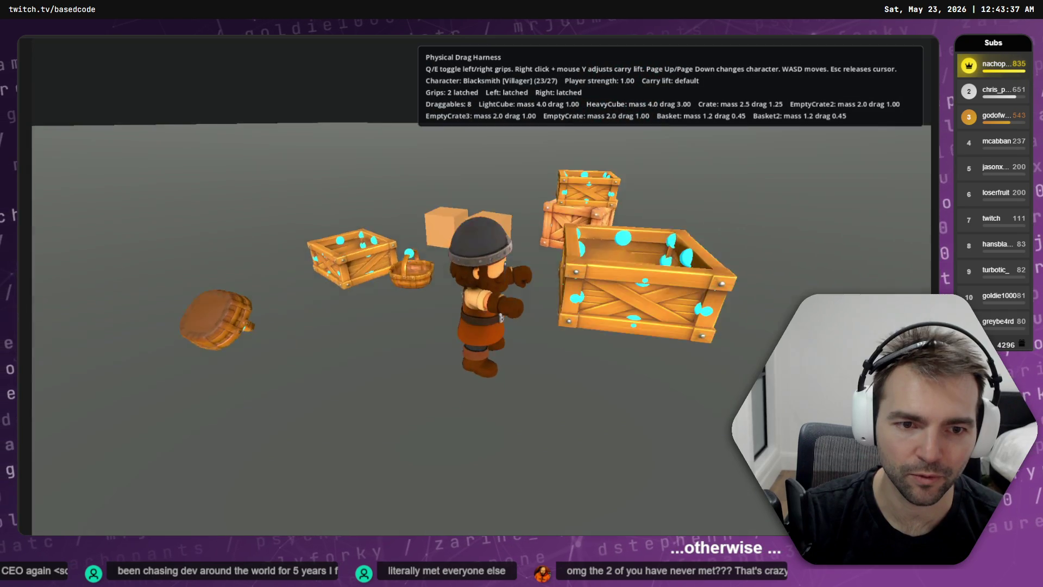
Raise the held crate to carry lift 1.00, lower it to head height, then raise it back
right_click(522, 293)
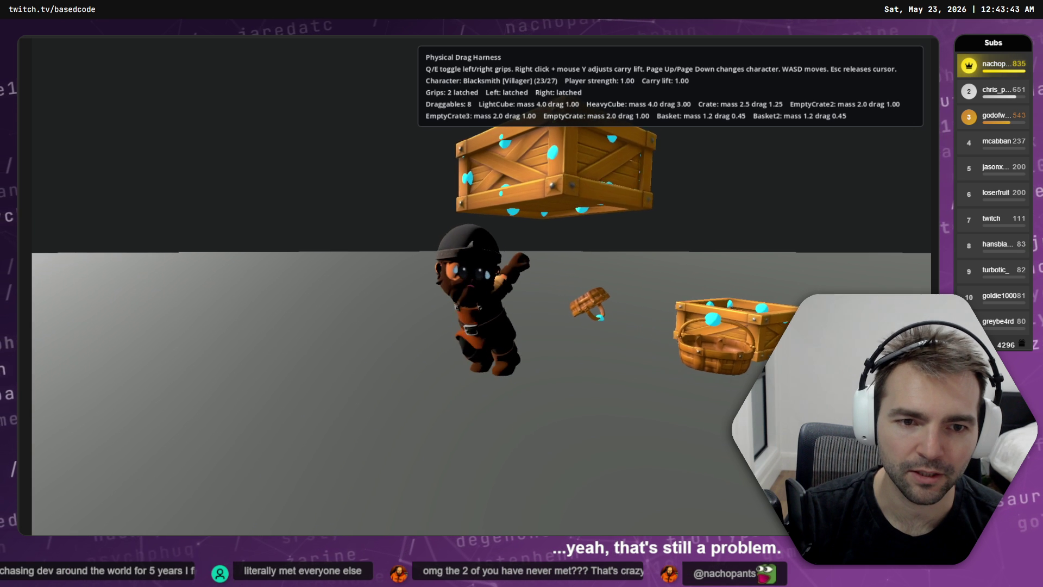
right_click(521, 293)
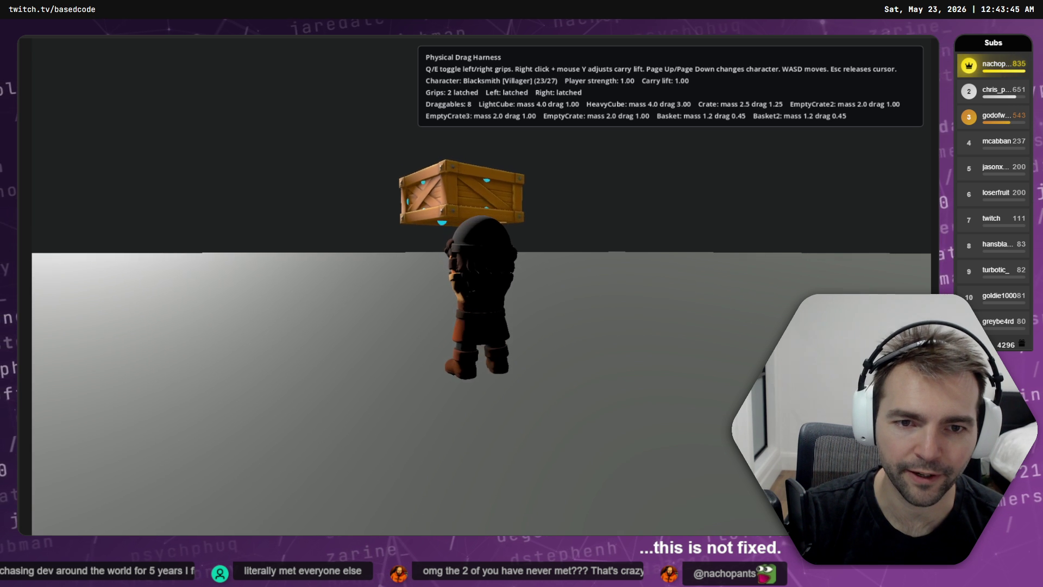
right_click(522, 294)
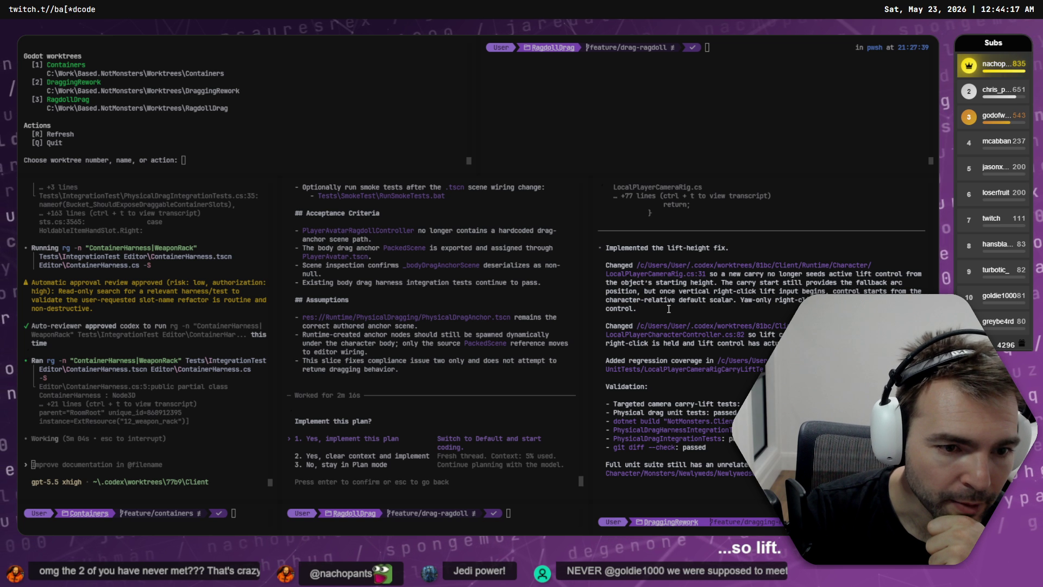
Screenshot the crate floating above the Blacksmith and paste it into the right Codex pane's prompt
key(alt+Tab)
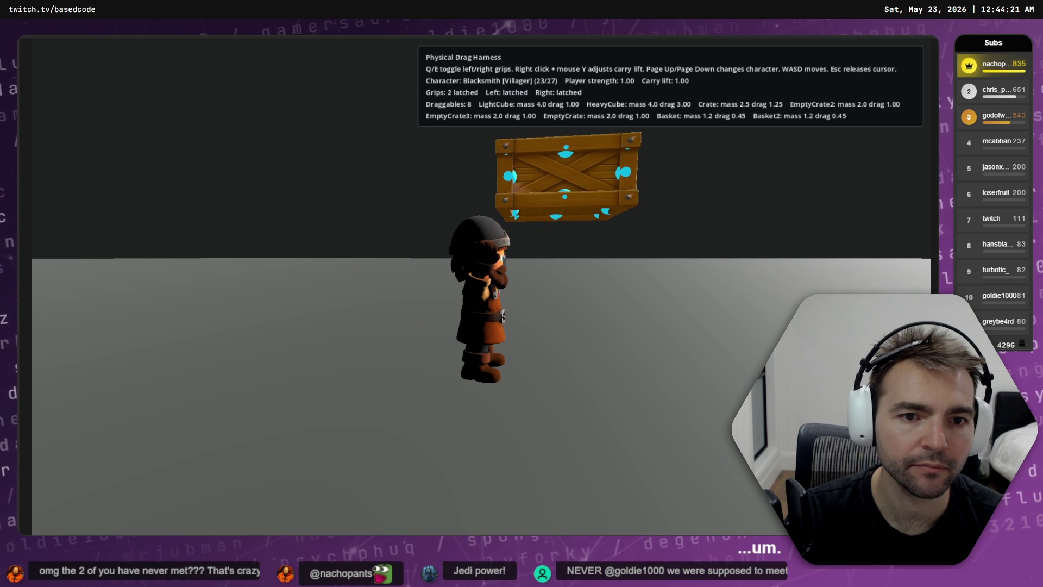
key(Escape)
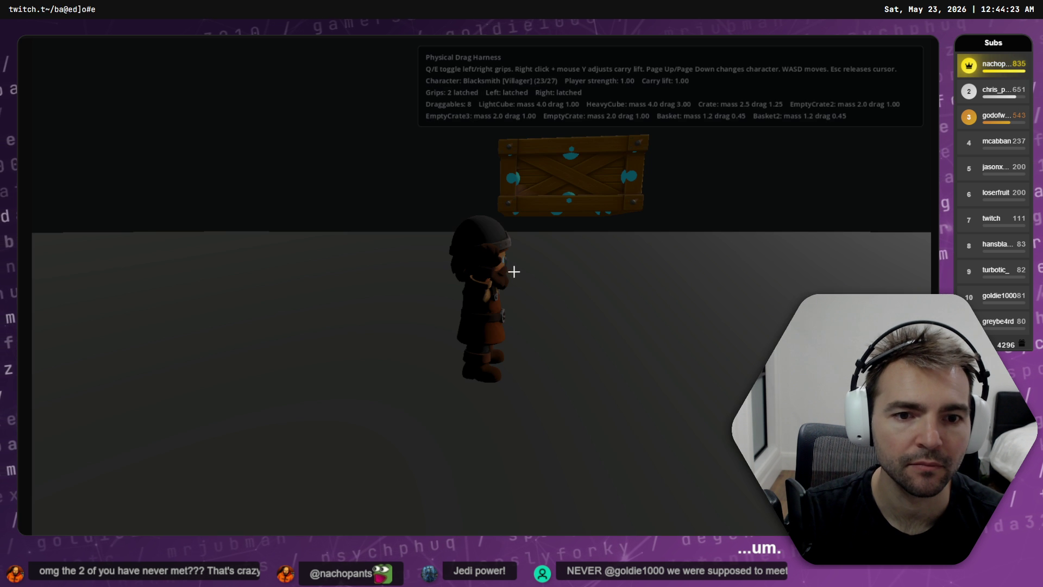
drag(422, 125, 701, 455)
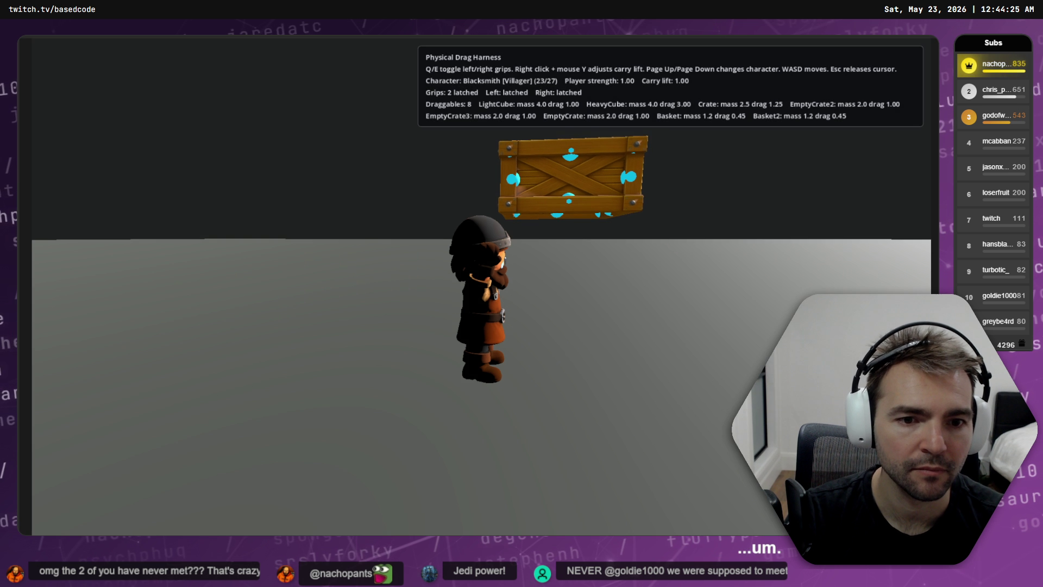
key(alt+Tab)
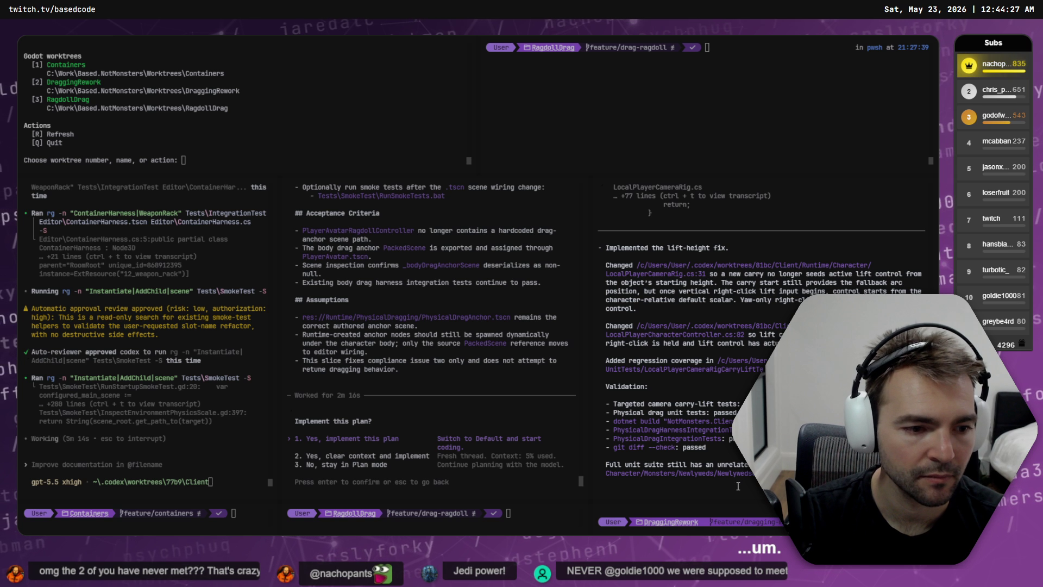
click(731, 463)
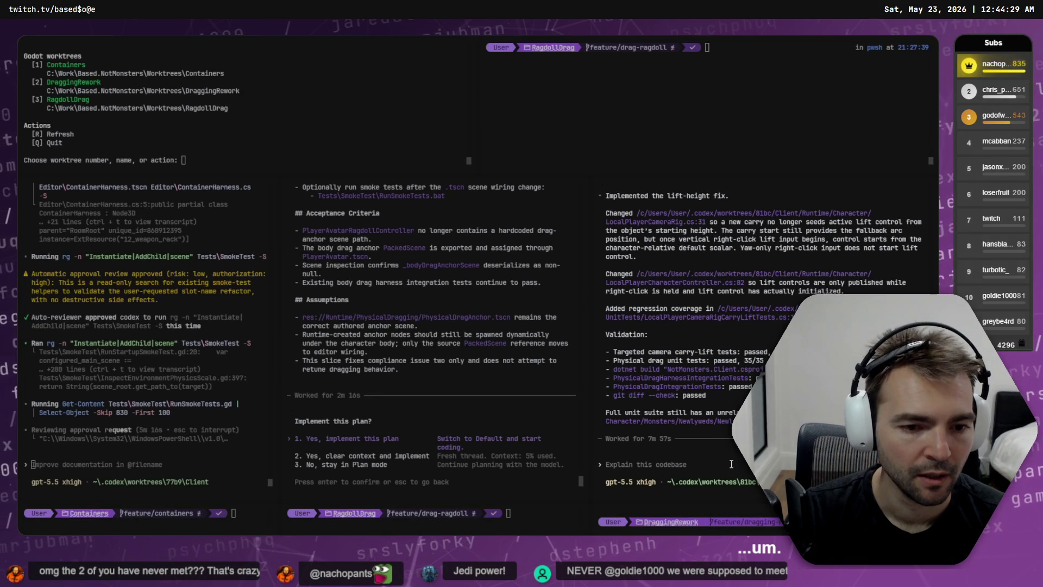
key(ctrl+v)
Dictate the start of the bug report below the image, capitalising it and adding backslash line breaks
key(shift+Return)
key(shift+Return)
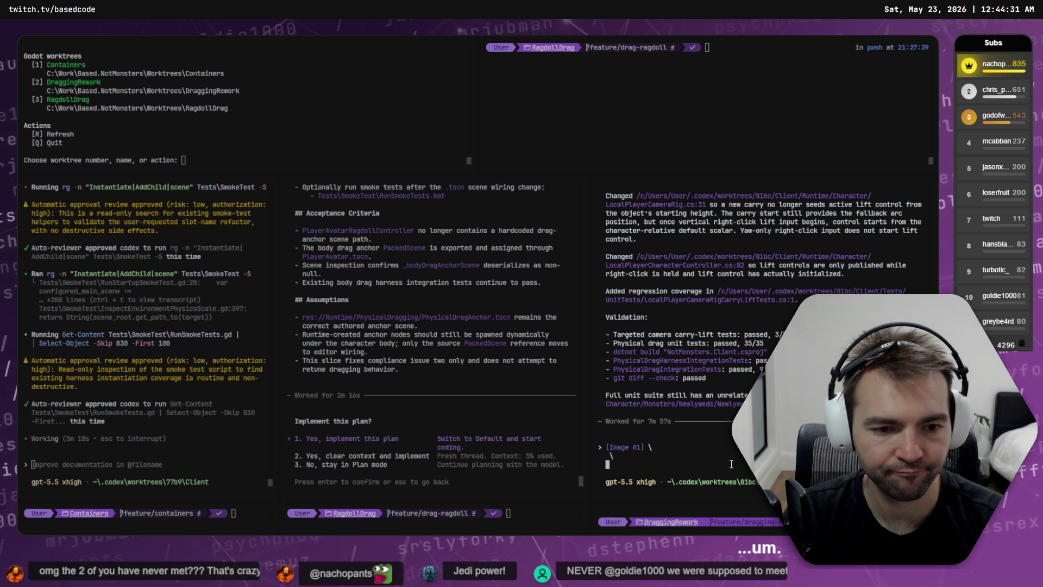
key(super+h)
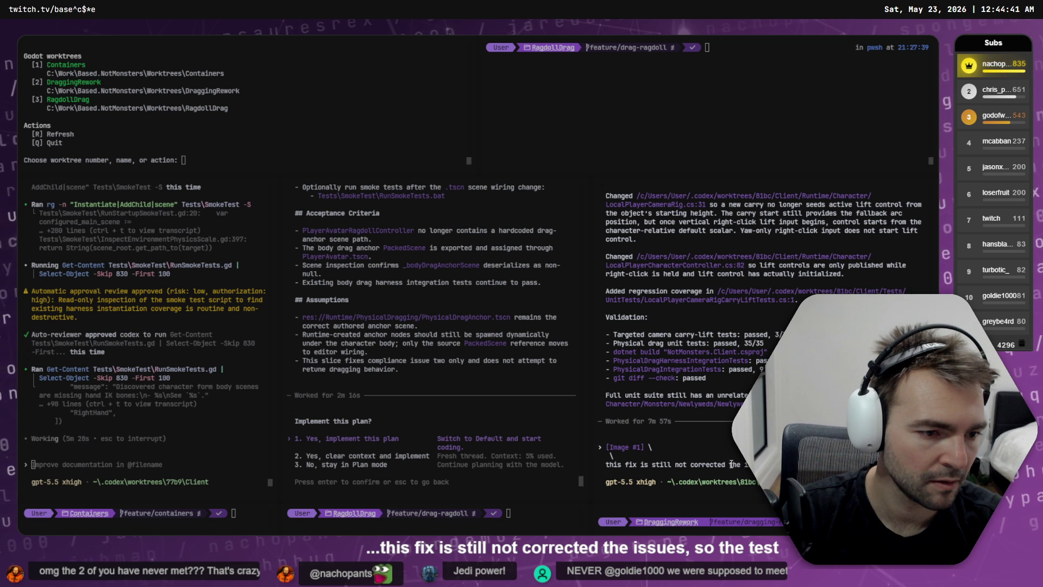
text(T)
key(Delete)
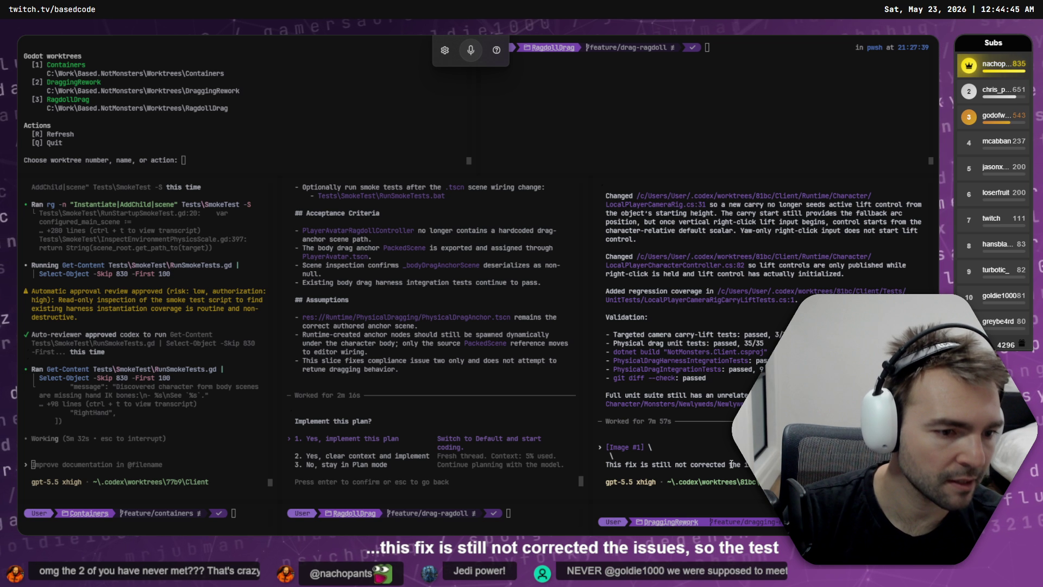
text(\)
key(Return)
text(\)
key(Return)
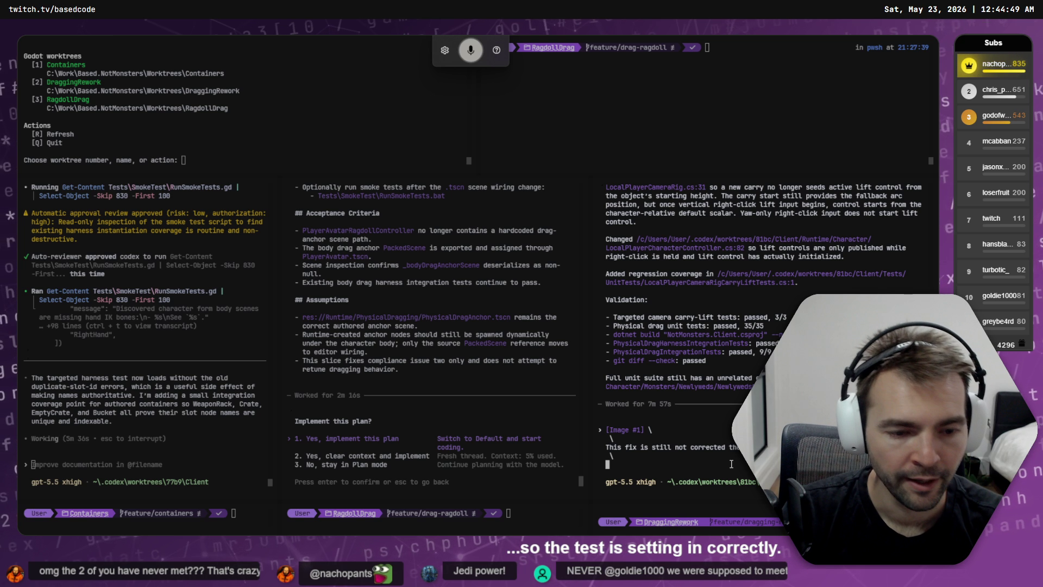
Report that lifting from the ground gives the wrong end height and the tests are wrong, then send
text(ting from the ground)
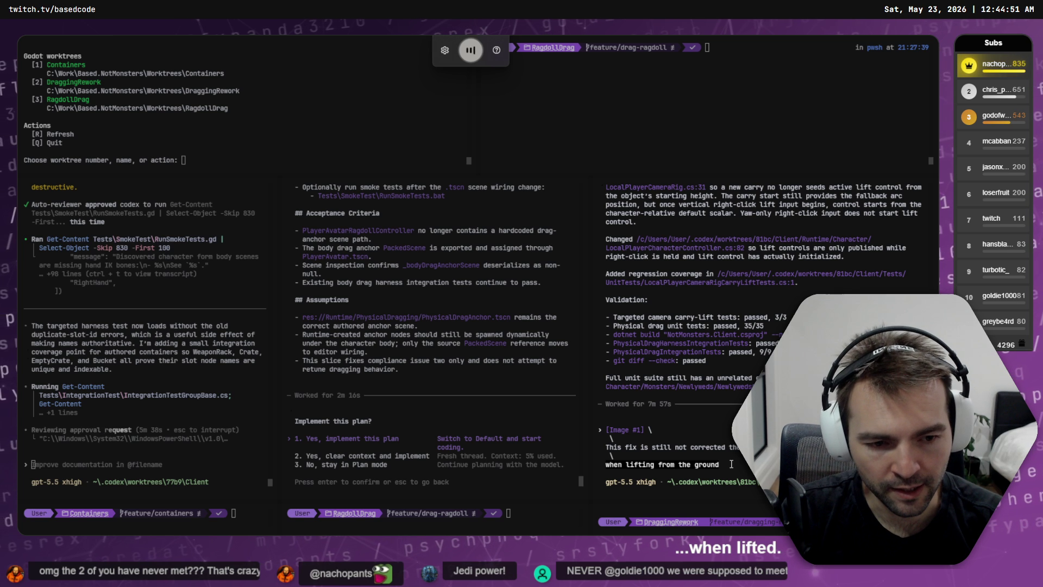
text( the en )
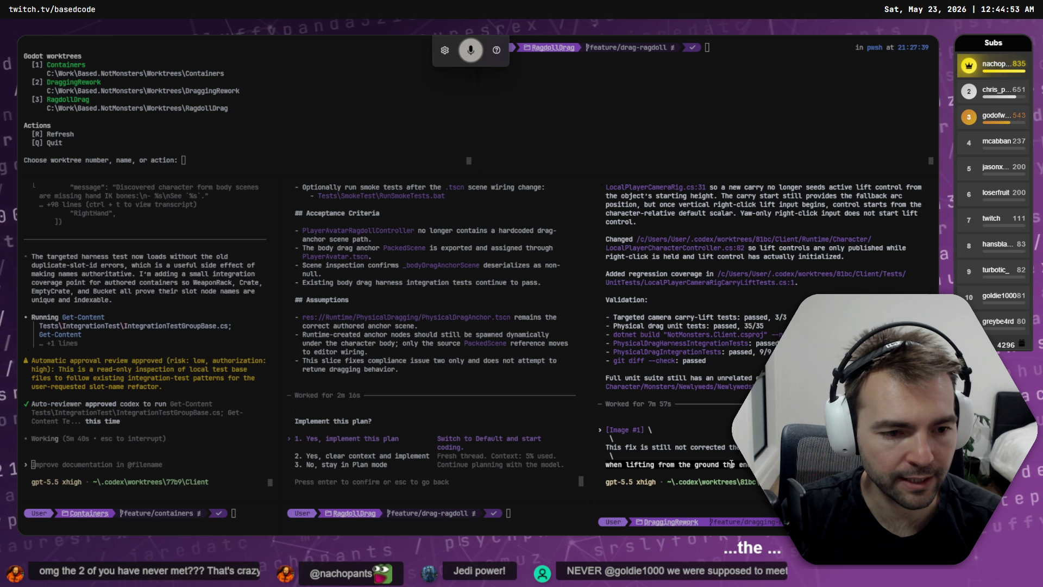
text(the ground the end lift height is cor)
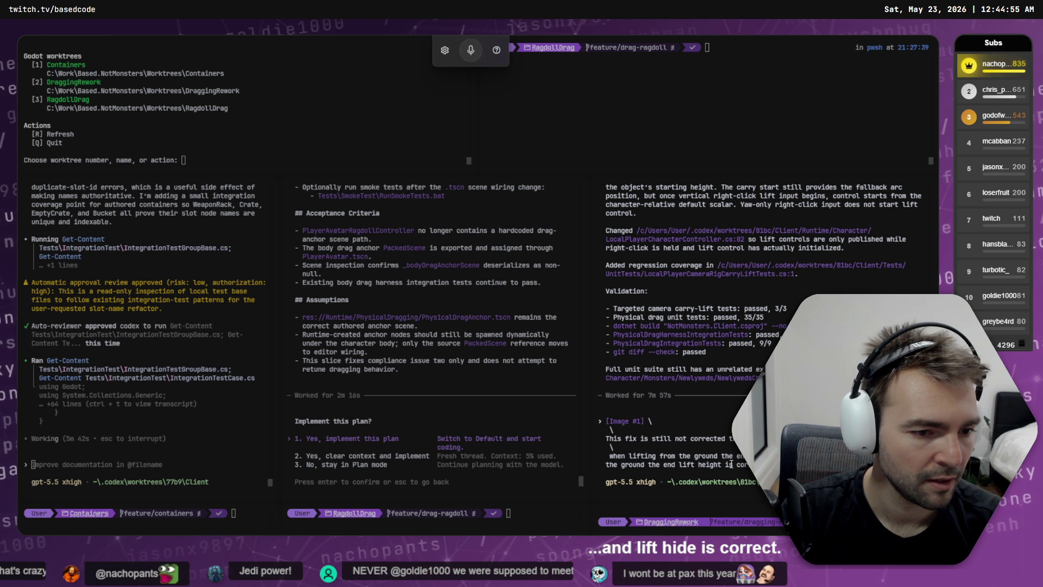
key(ctrl+BackSpace)
key(ctrl+BackSpace)
key(ctrl+BackSpace)
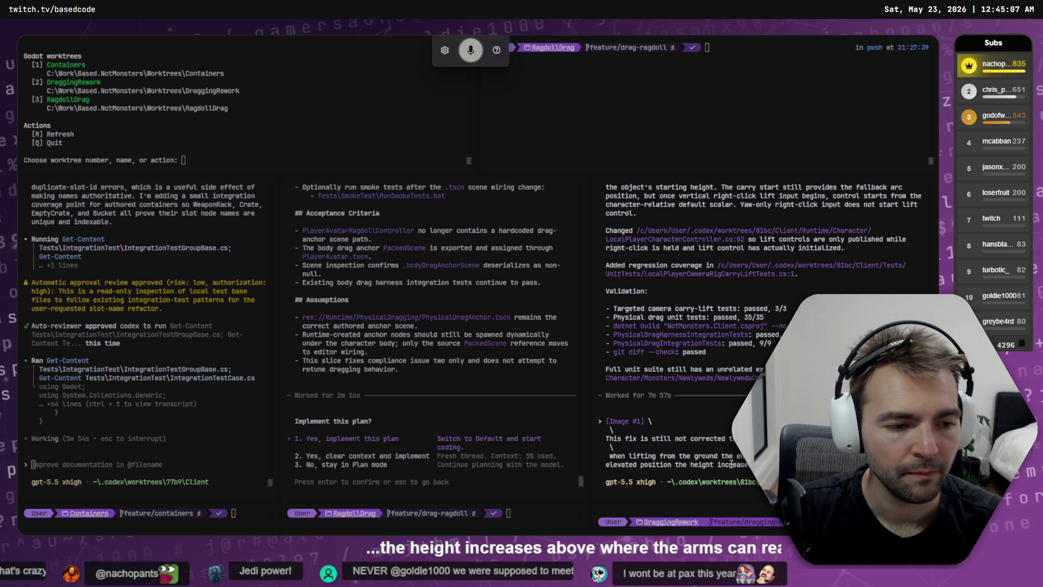
key(Return)
text(\)
key(Return)
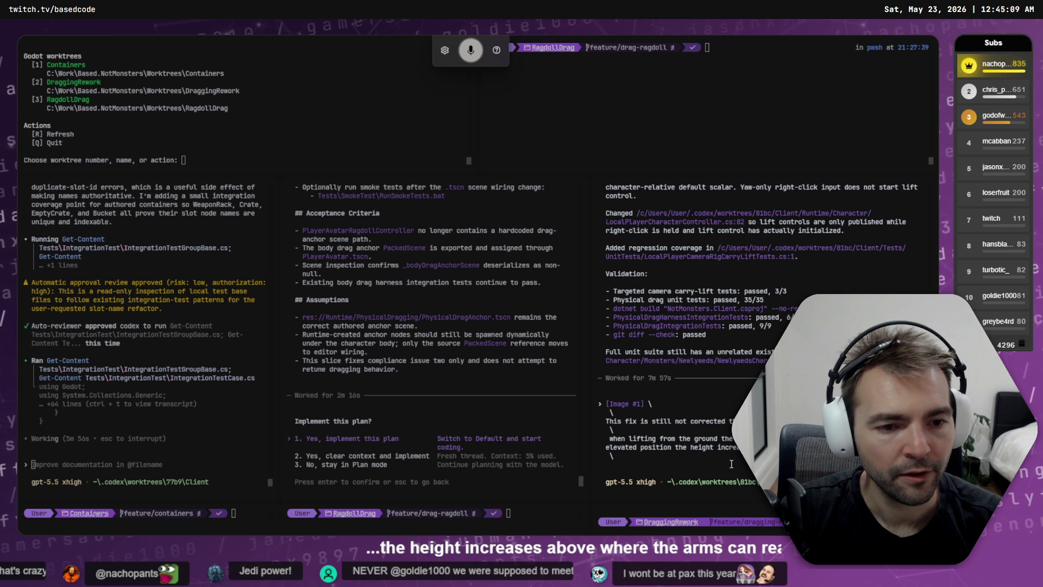
text(this is what our tests were suppose)
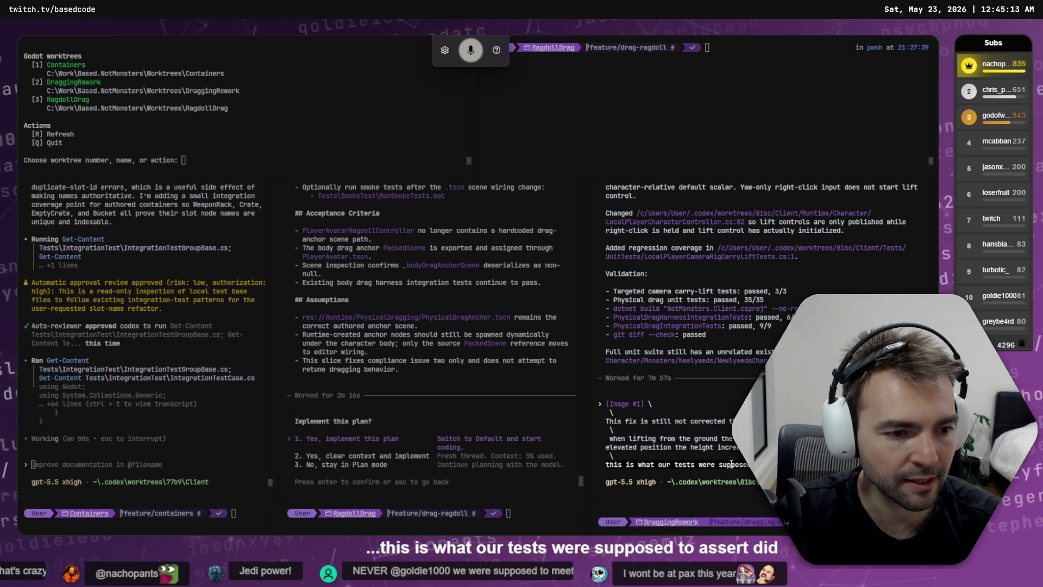
text(d to assert did they are wrong)
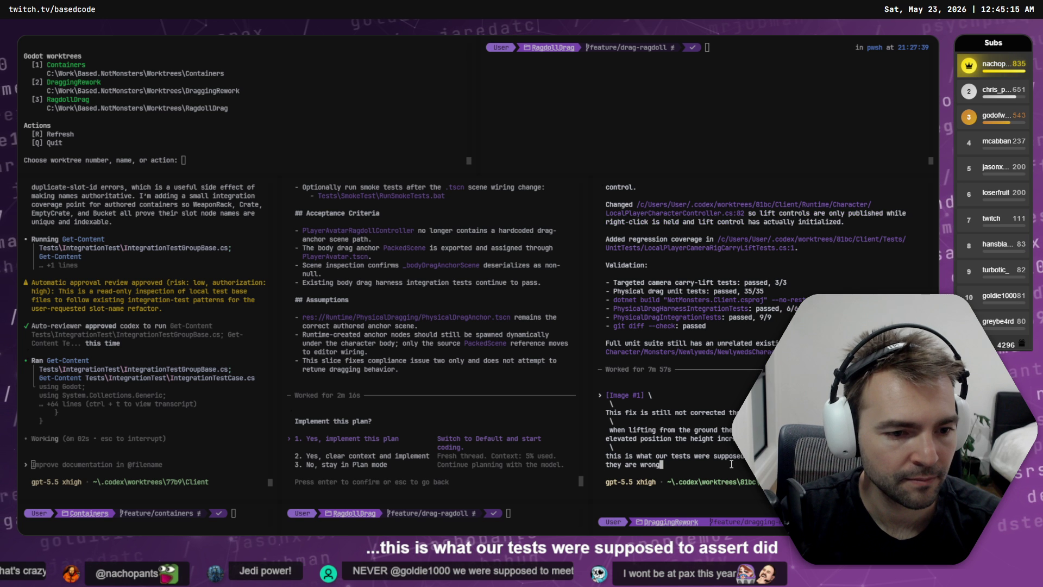
key(Return)
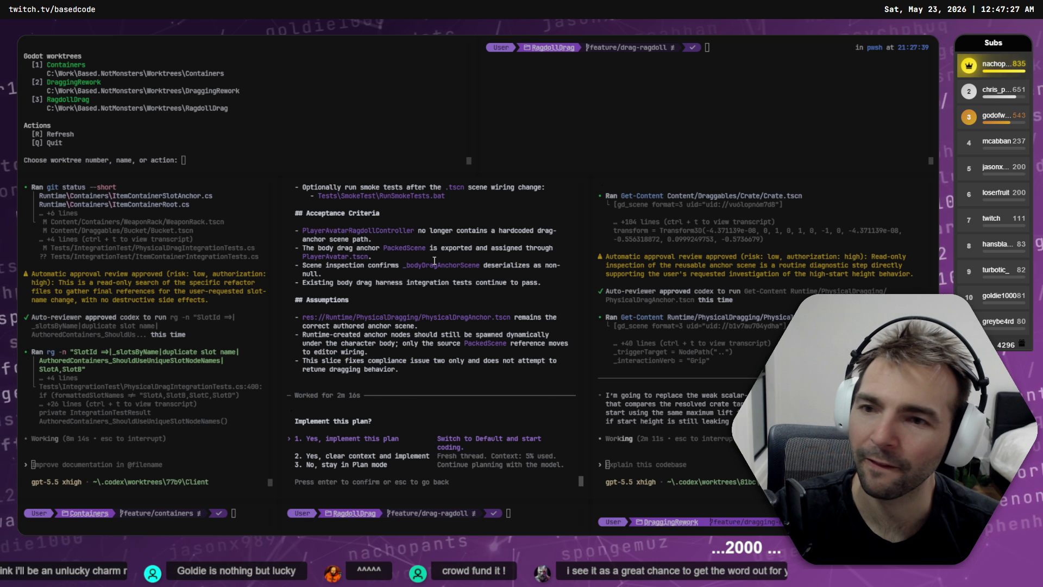
Scroll the middle pane back up to the start of its plan
scroll(434, 260, up, 10)
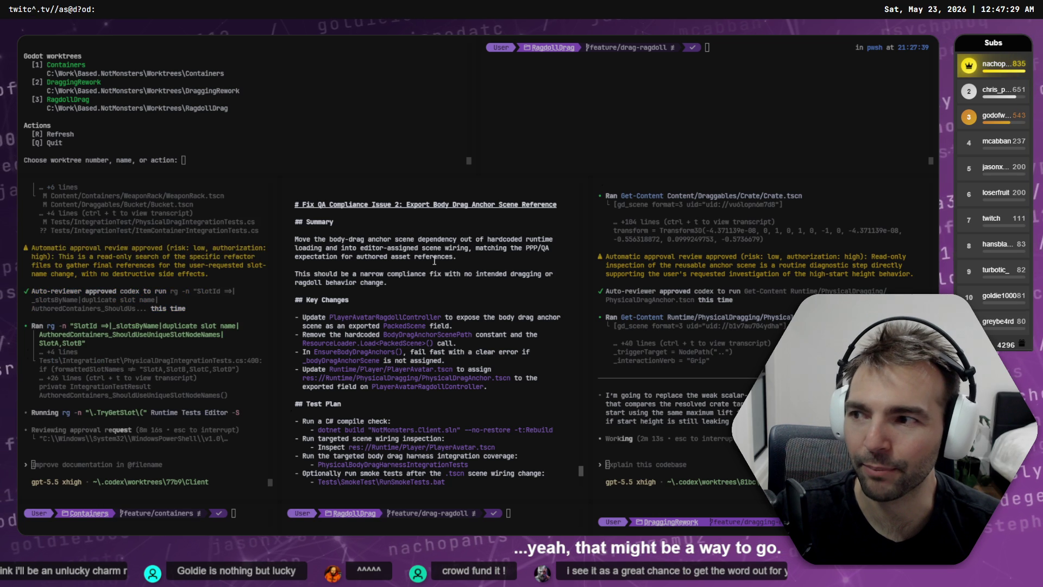
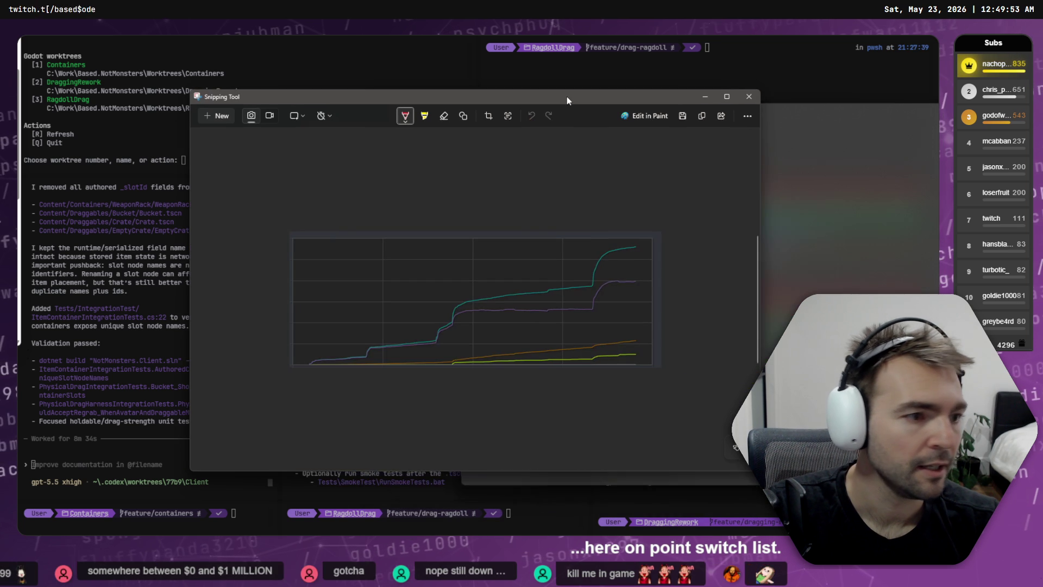
Reposition the chart screenshot window, maximize it and zoom into the growth chart
mouse_move(574, 90)
mouse_down()
mouse_move(729, 114)
mouse_move(1042, 117)
mouse_up()
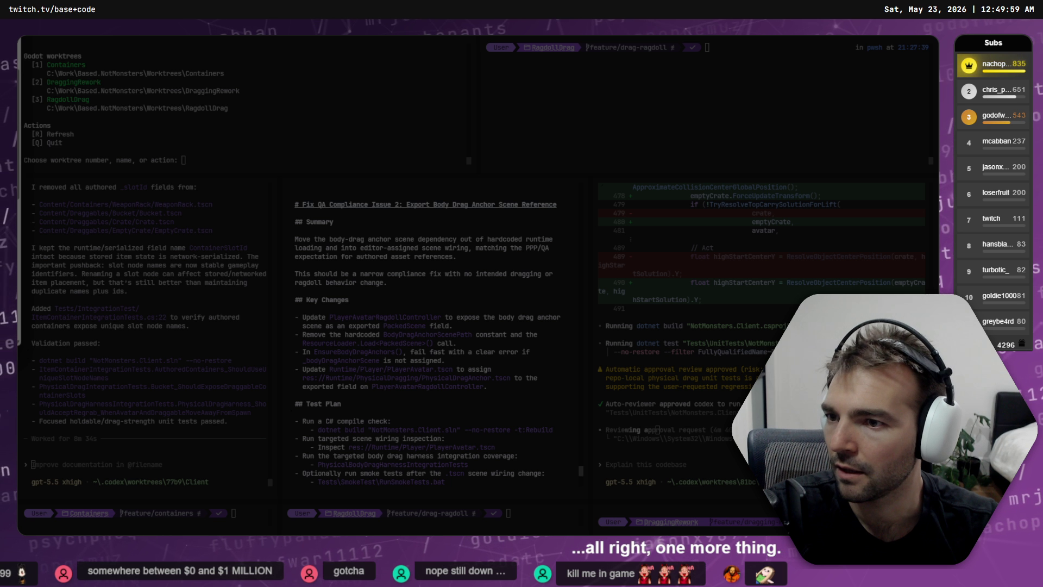
click(657, 430)
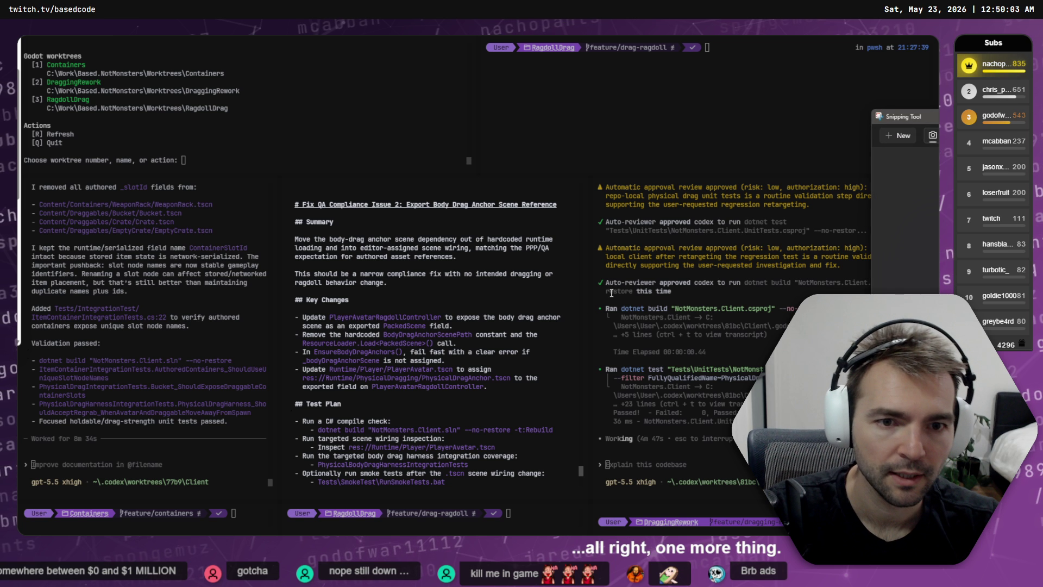
mouse_move(880, 113)
mouse_down()
mouse_move(401, 66)
mouse_move(432, 158)
mouse_up()
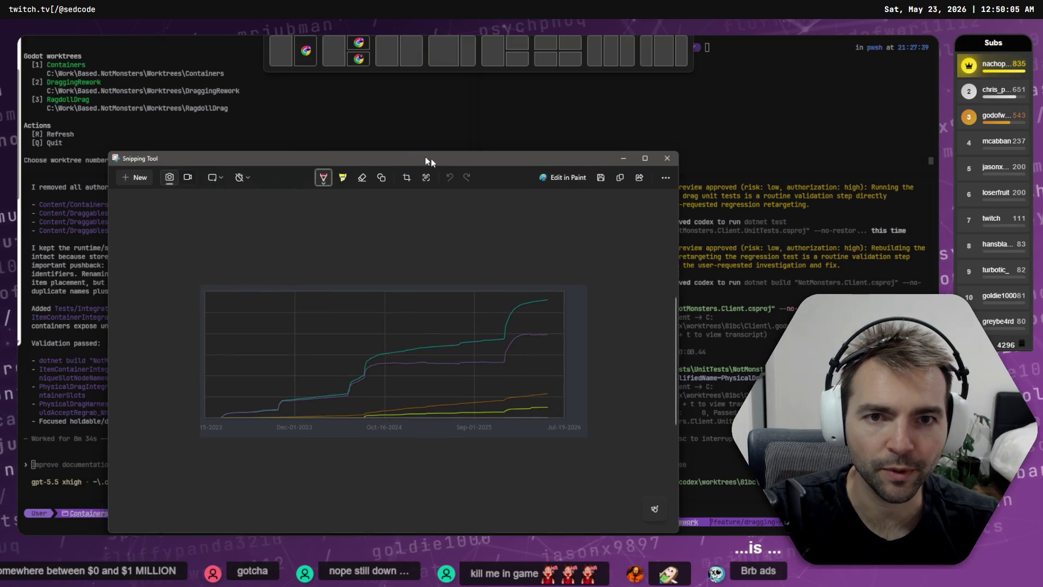
double_click(448, 154)
scroll(527, 377, up, 3)
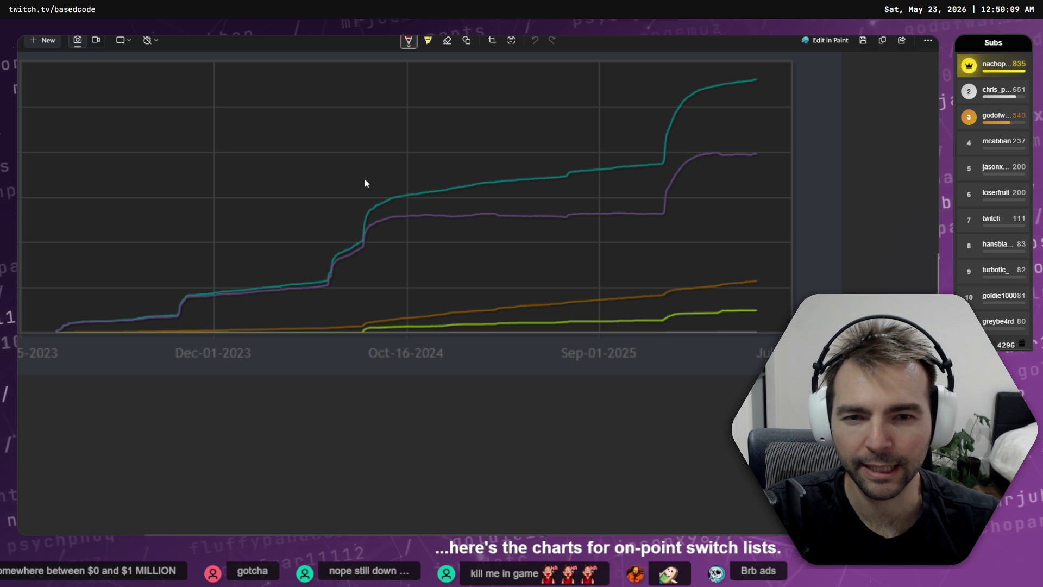
Draw a red arrow and vertical lines at the mid-2024 rise, undoing each
drag(330, 113, 356, 228)
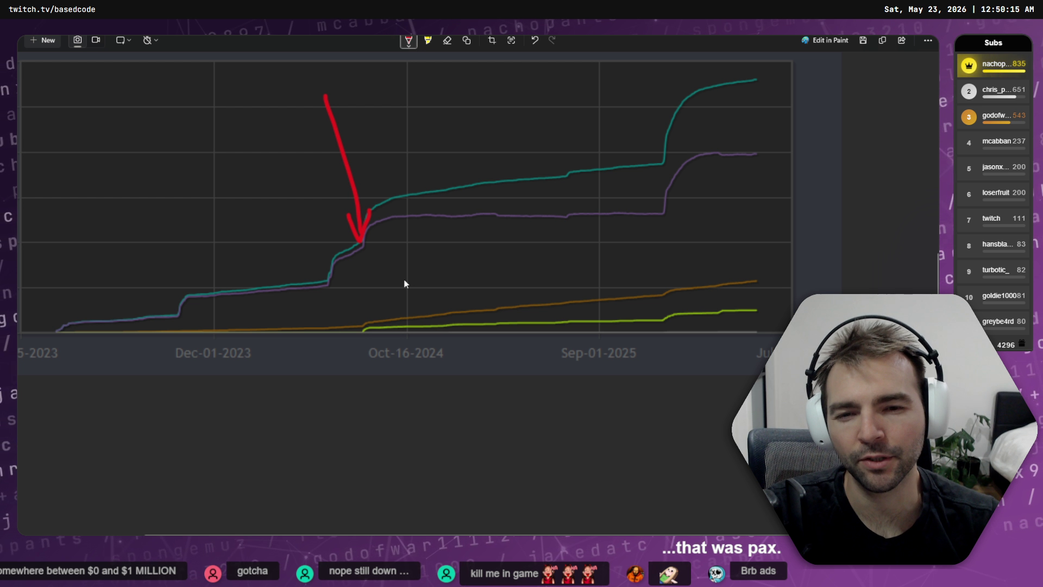
key(ctrl+z)
key(ctrl+z)
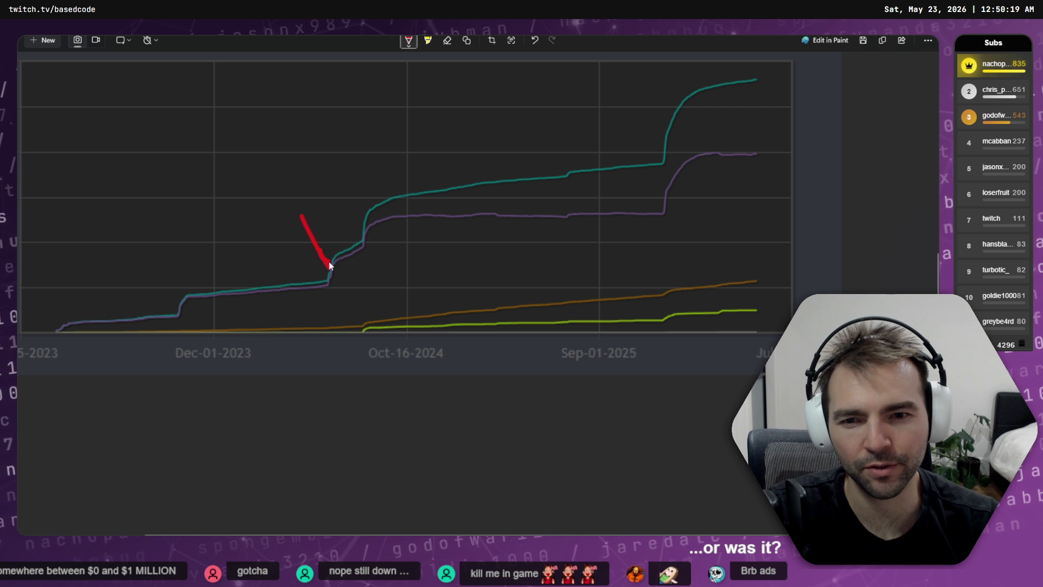
key(ctrl+z)
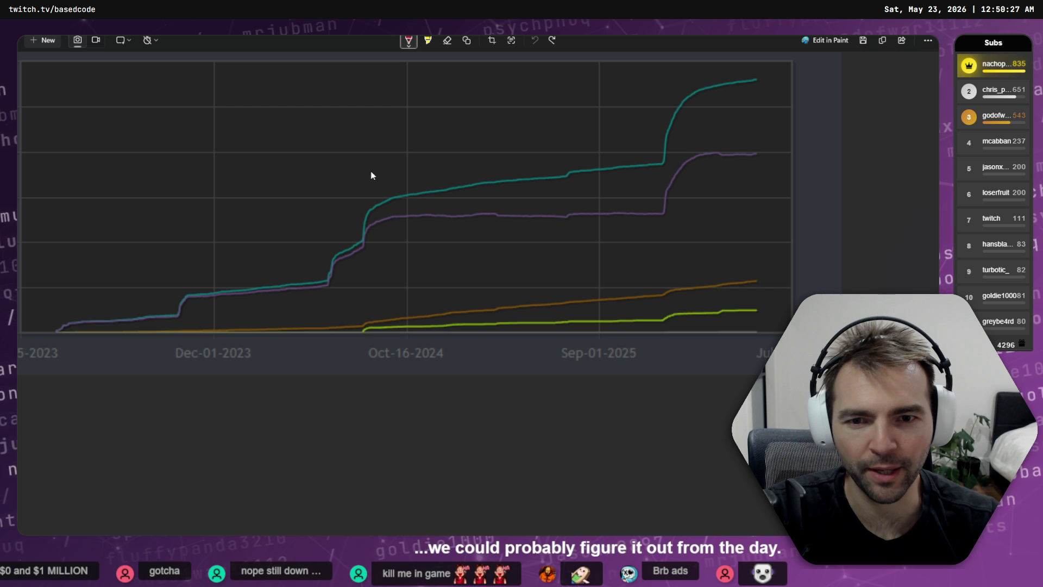
drag(370, 170, 372, 328)
key(ctrl+z)
drag(358, 155, 372, 324)
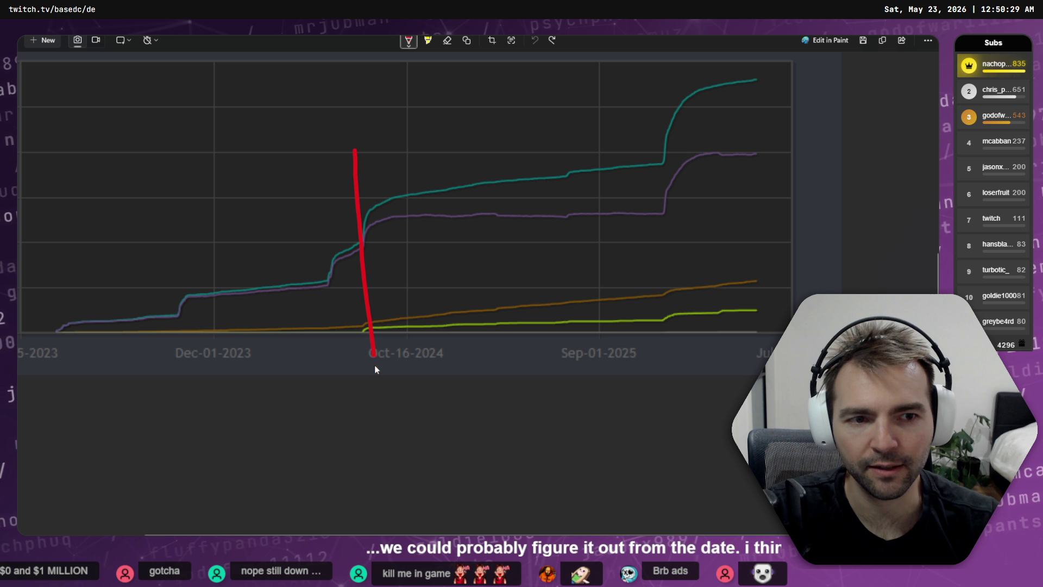
key(ctrl+z)
Draw red lines at the late-2025 spike and Oct-2024 rise, then undo them
drag(660, 69, 662, 251)
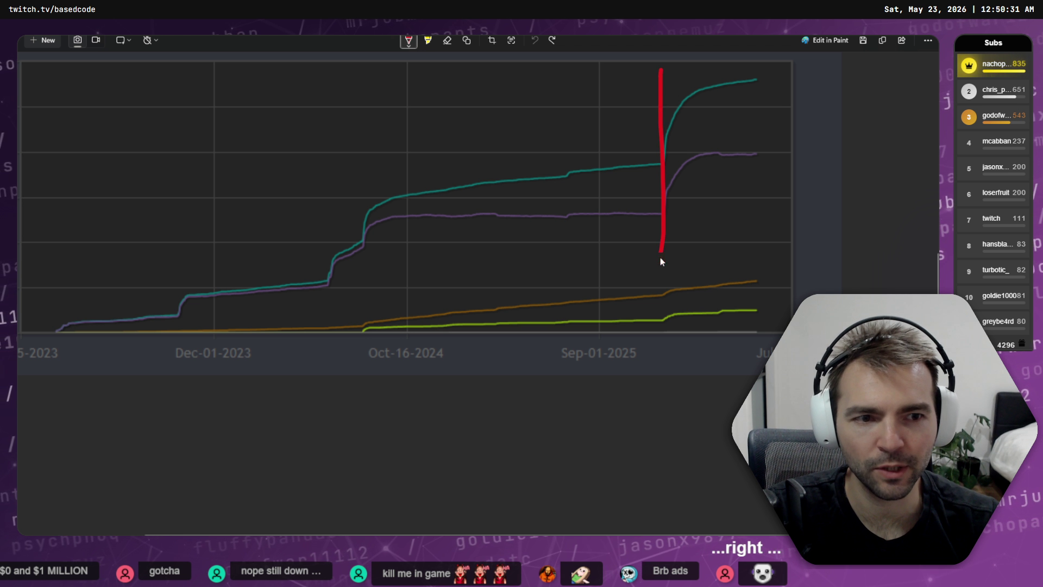
key(ctrl+z)
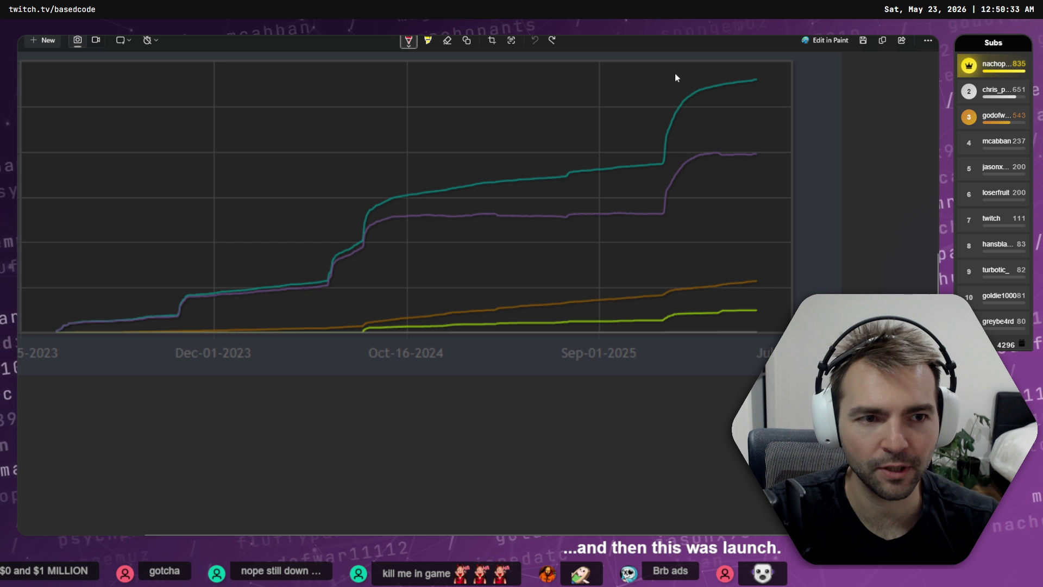
drag(675, 77, 673, 375)
key(ctrl+z)
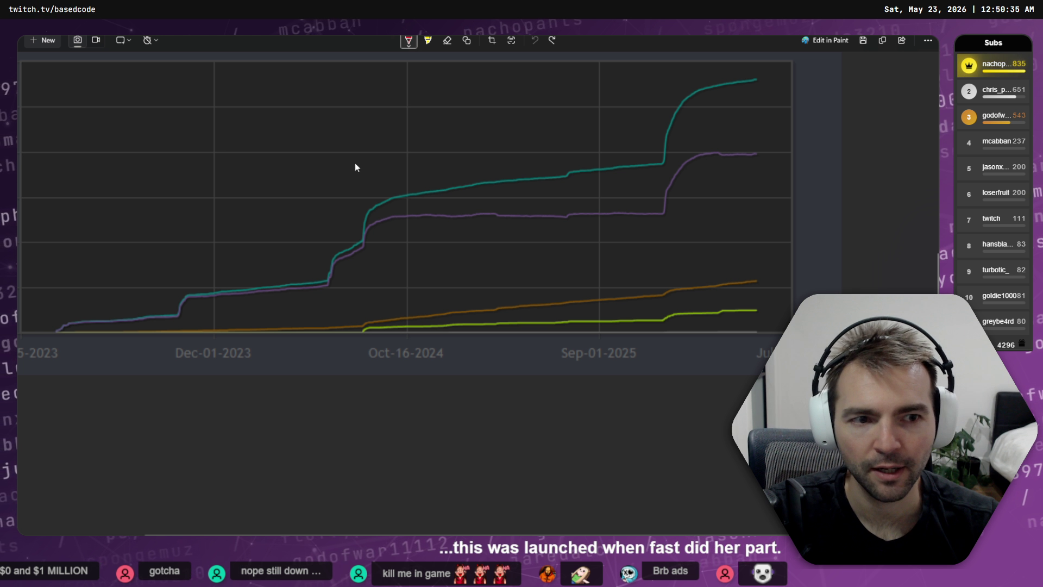
drag(363, 164, 366, 383)
key(ctrl+z)
Try red lines at the late-2023 (Dec-01-2023) step, undoing each attempt
drag(184, 242, 170, 375)
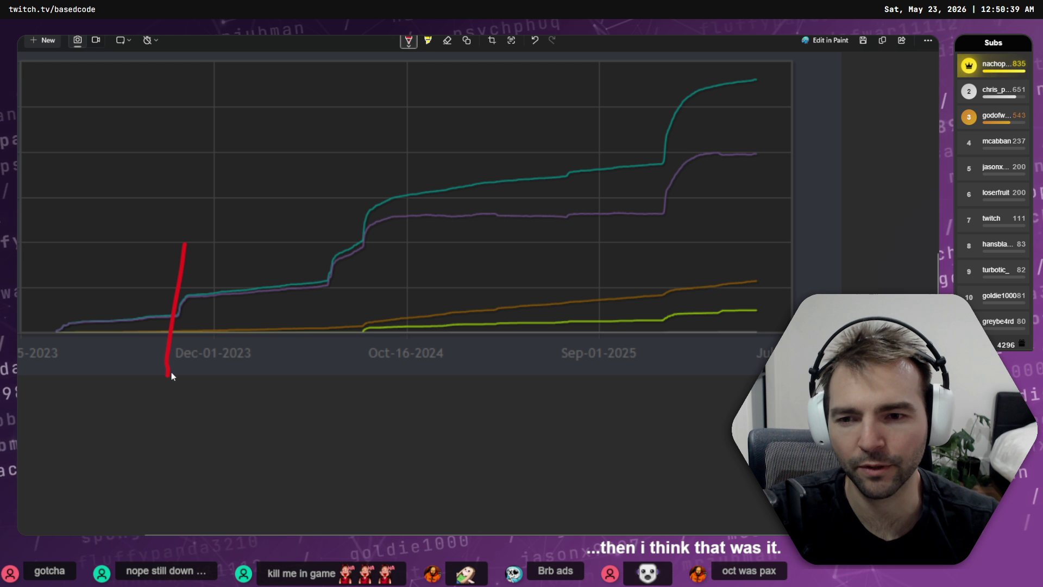
key(ctrl+z)
drag(182, 243, 187, 367)
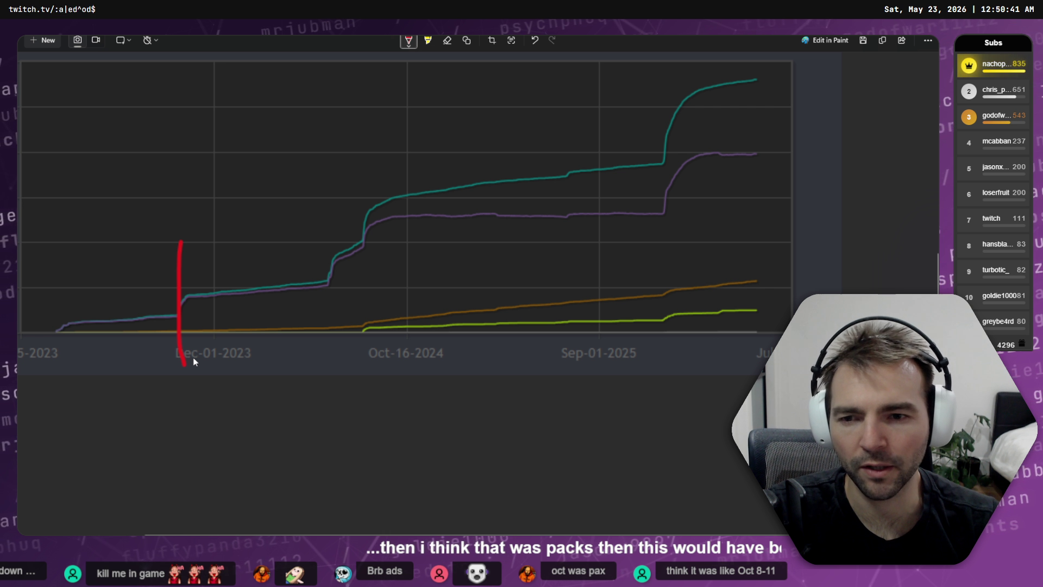
key(ctrl+z)
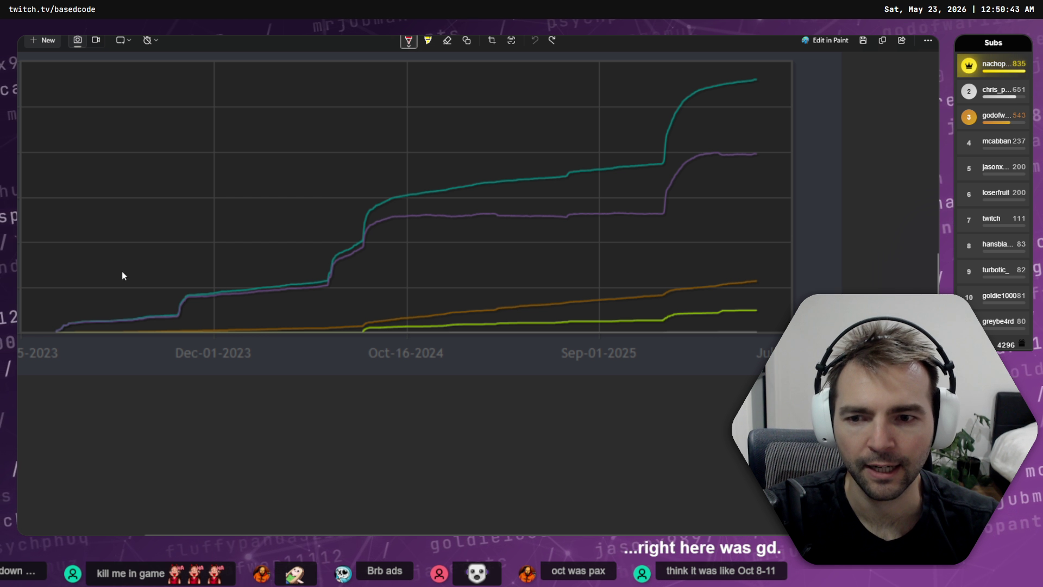
drag(180, 238, 175, 414)
key(ctrl+z)
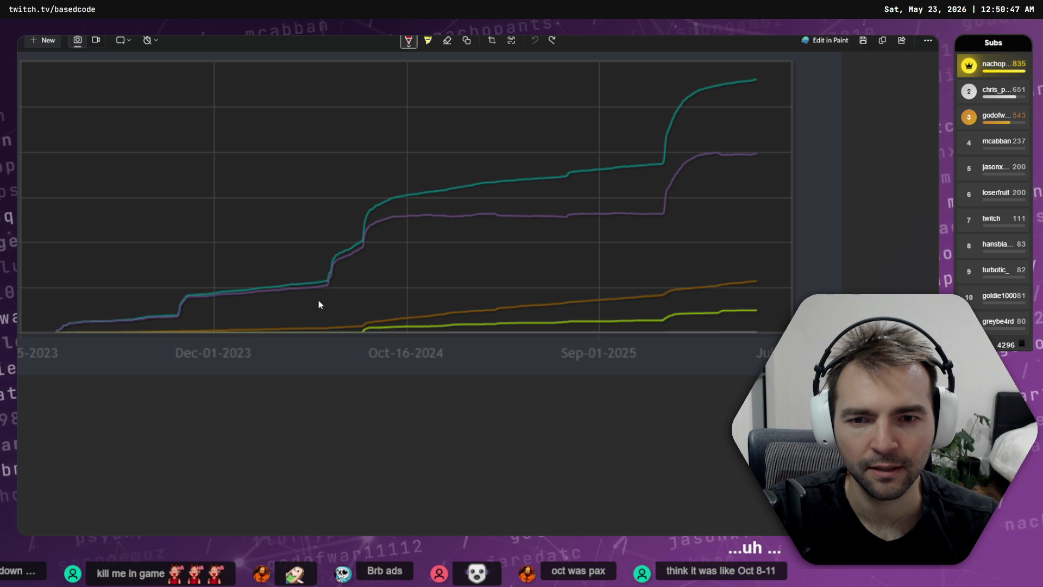
Mark the Oct-2024 rise and late-2025 spike with red lines, then undo them all
drag(363, 177, 348, 333)
key(ctrl+z)
drag(366, 186, 369, 385)
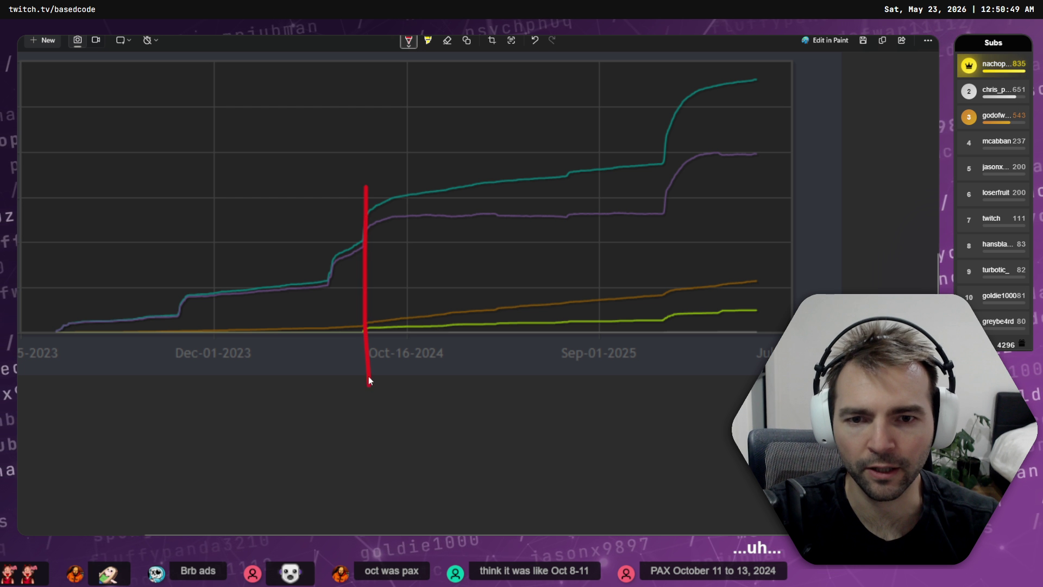
drag(330, 212, 325, 357)
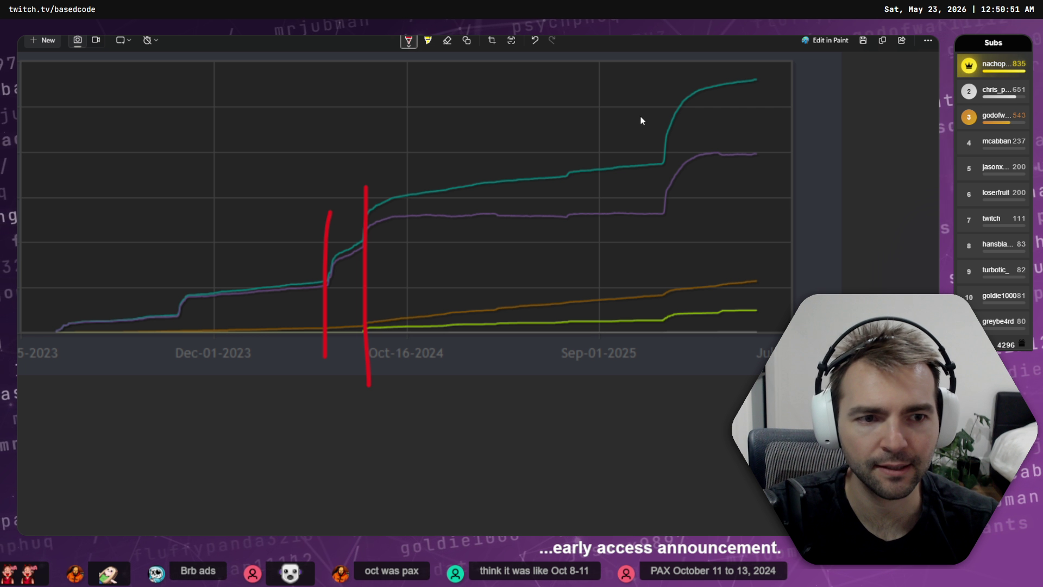
drag(662, 79, 659, 308)
key(ctrl+z)
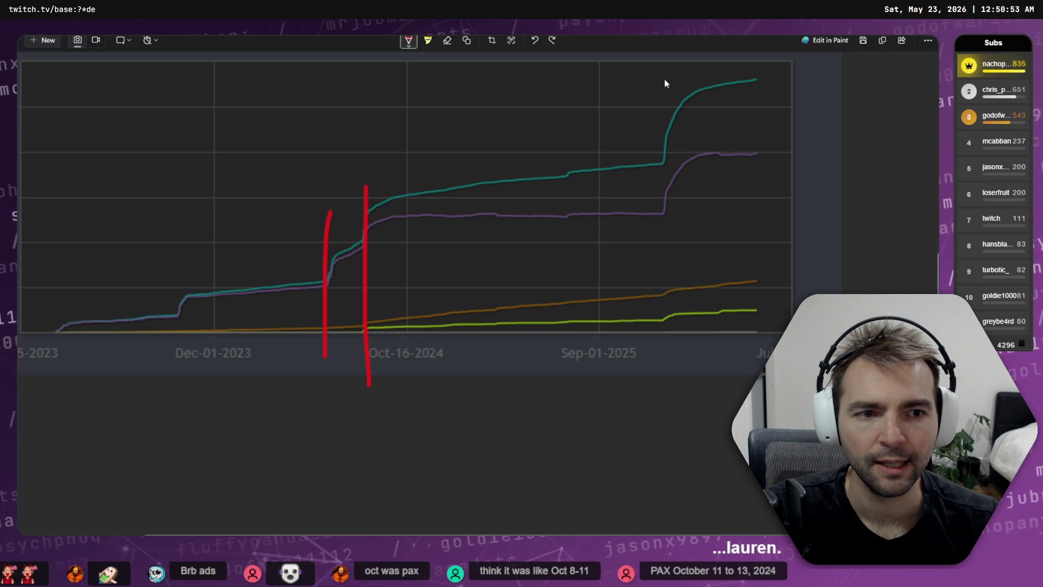
drag(664, 80, 659, 328)
key(ctrl+z)
key(ctrl+z)
key(ctrl+z)
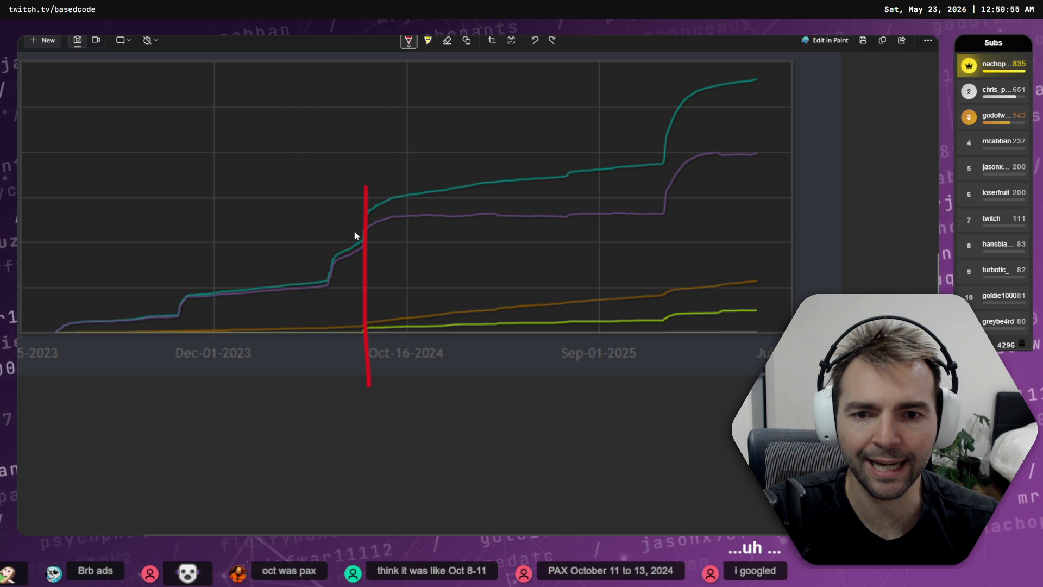
Trace a red stroke along the steep 2024 rise, erase the remaining red marks, and switch away
mouse_move(327, 282)
mouse_down()
mouse_move(367, 207)
mouse_move(358, 354)
mouse_move(336, 140)
mouse_up()
key(ctrl+z)
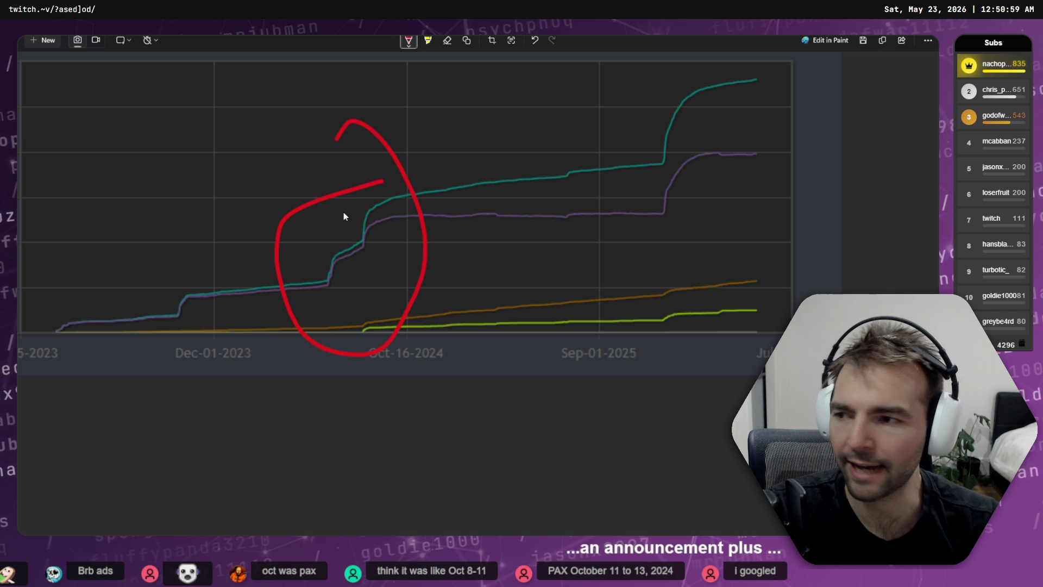
key(ctrl+z)
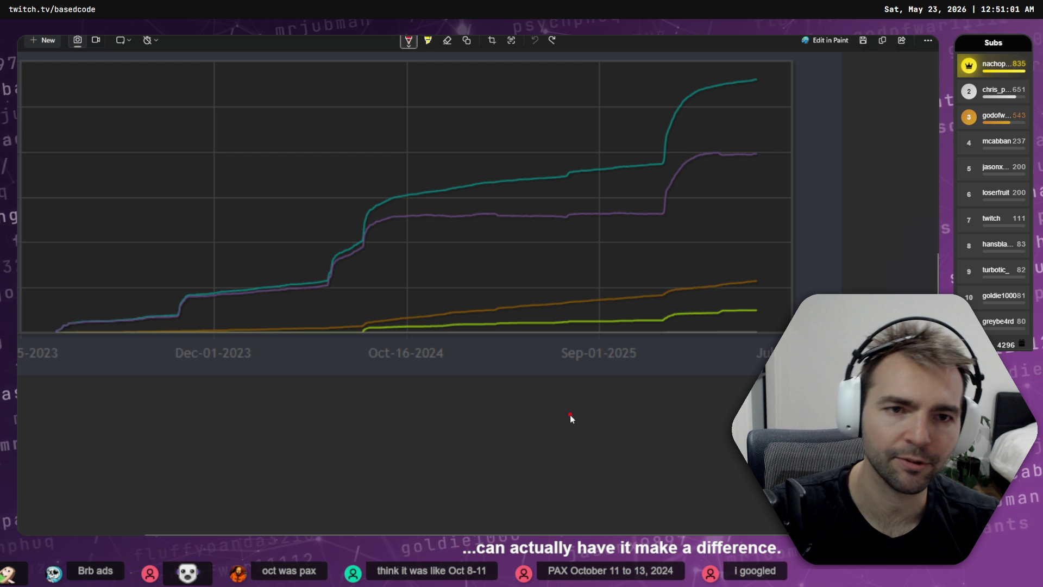
key(alt+Tab)
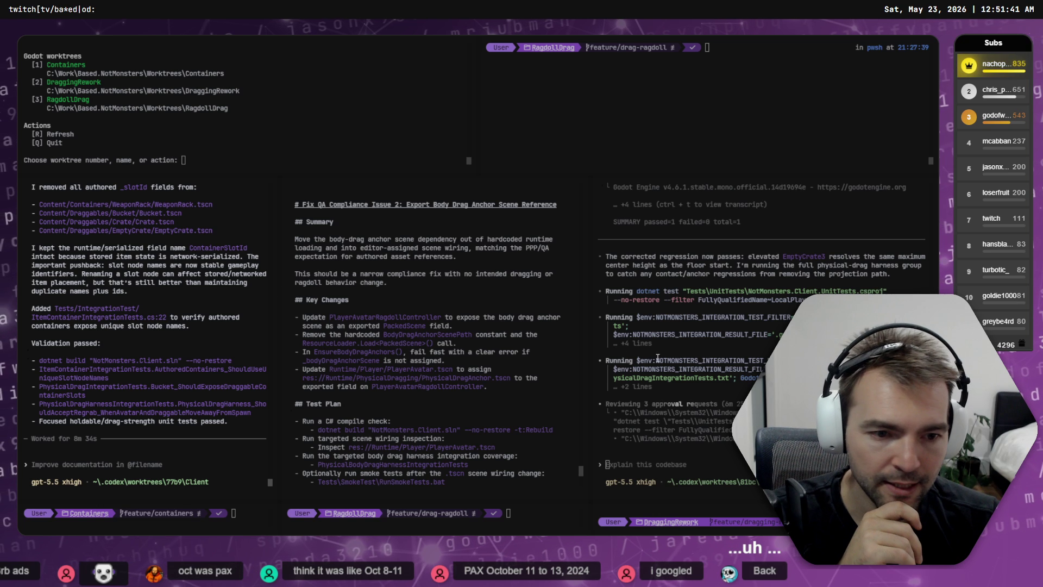
Focus the Improve documentation prompt in the left Codex pane, then bring up nobaraproject.org in Chrome
click(239, 277)
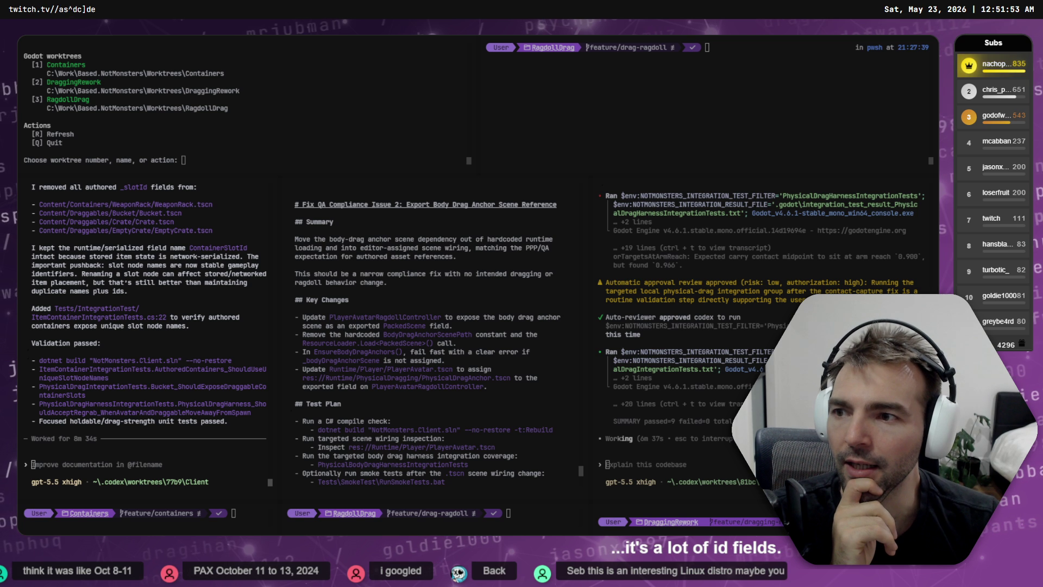
key(alt+Tab)
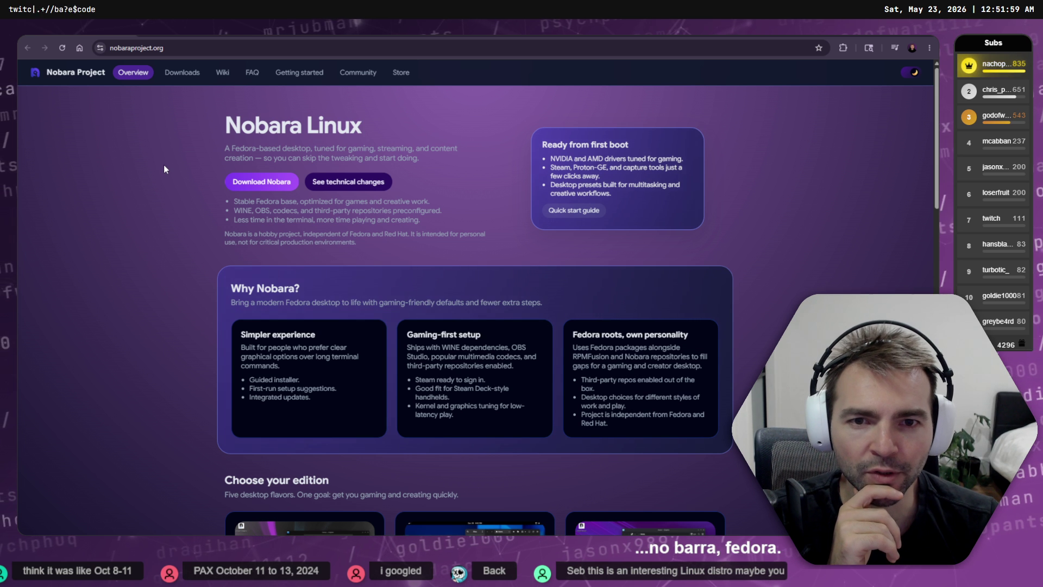
Select and clear the Nobara Linux hero text, scroll down the page, then back up to Choose your edition
drag(466, 159, 207, 127)
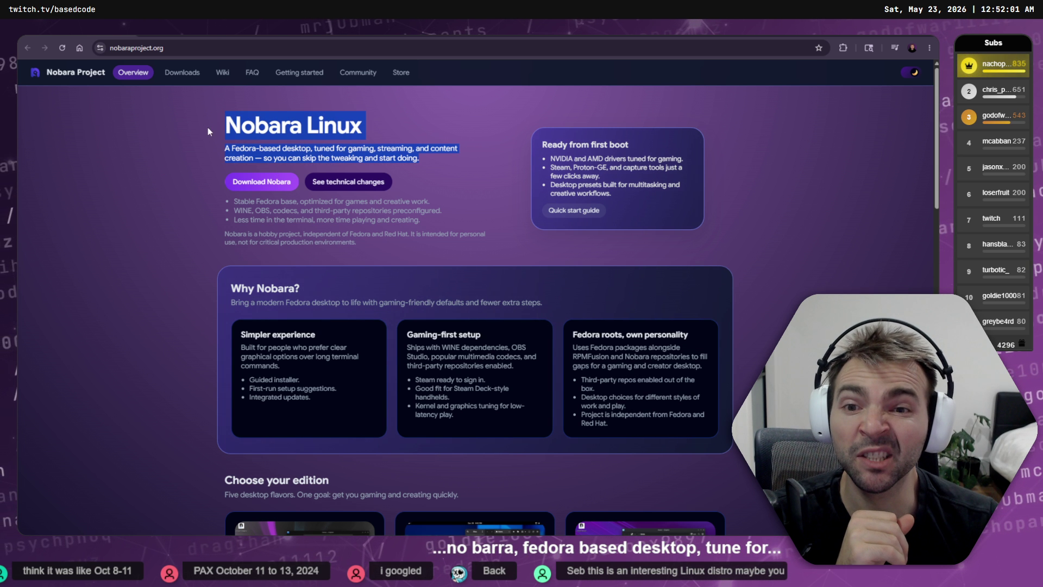
click(180, 135)
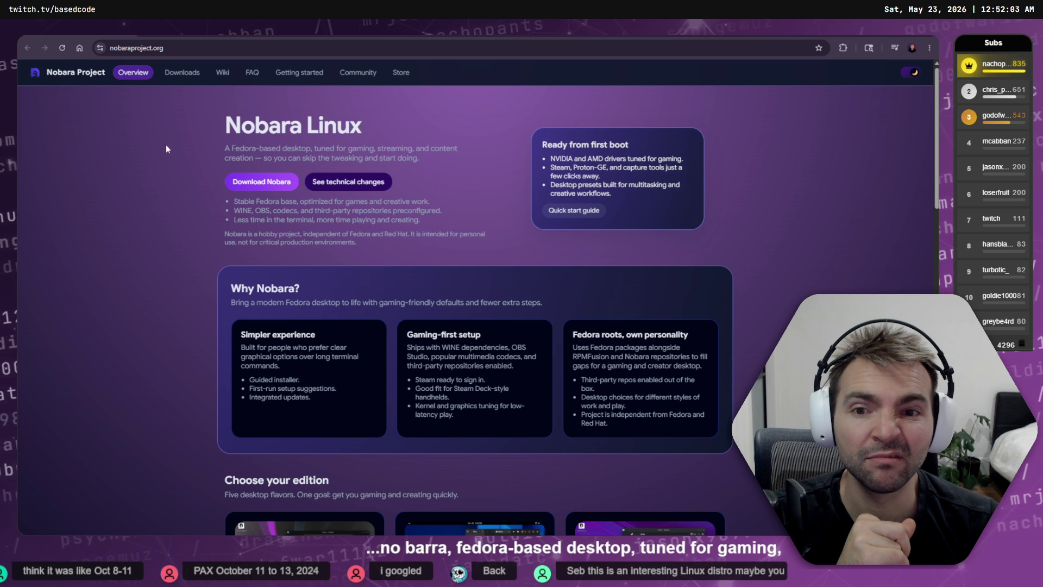
scroll(161, 164, down, 5)
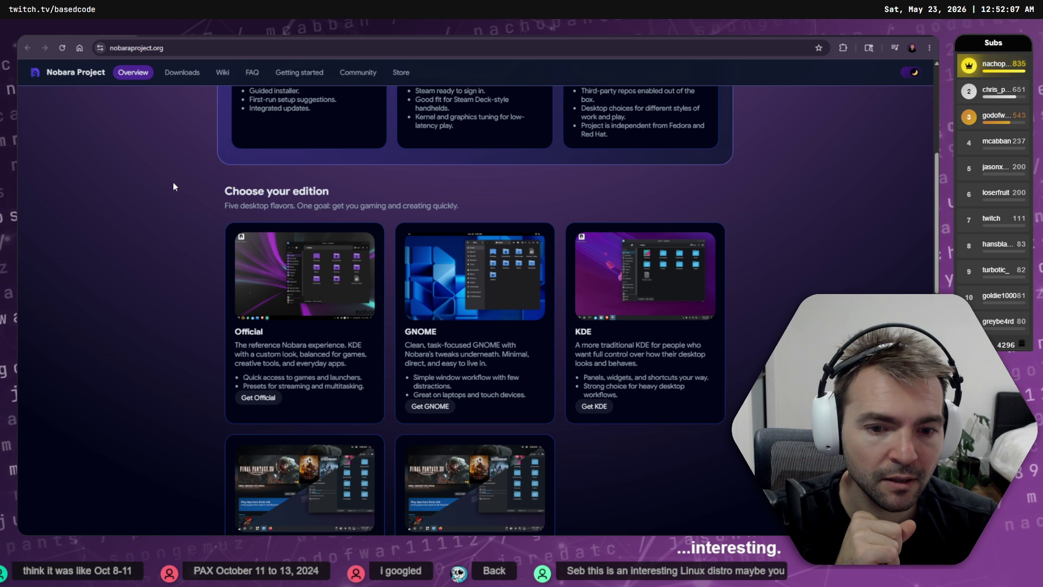
scroll(174, 187, down, 3)
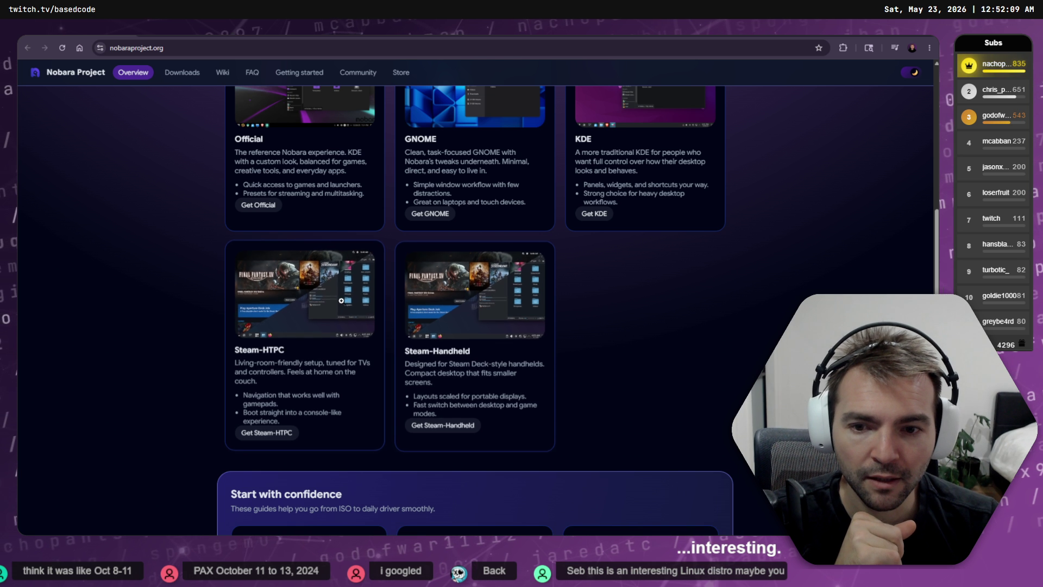
scroll(403, 294, down, 5)
scroll(403, 294, down, 4)
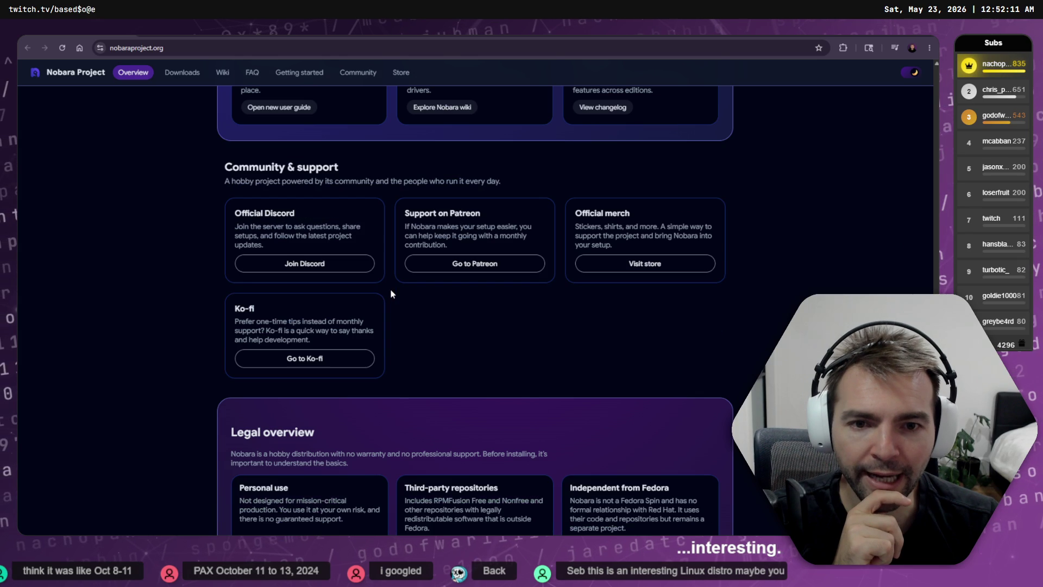
scroll(417, 293, up, 10)
scroll(426, 271, up, 3)
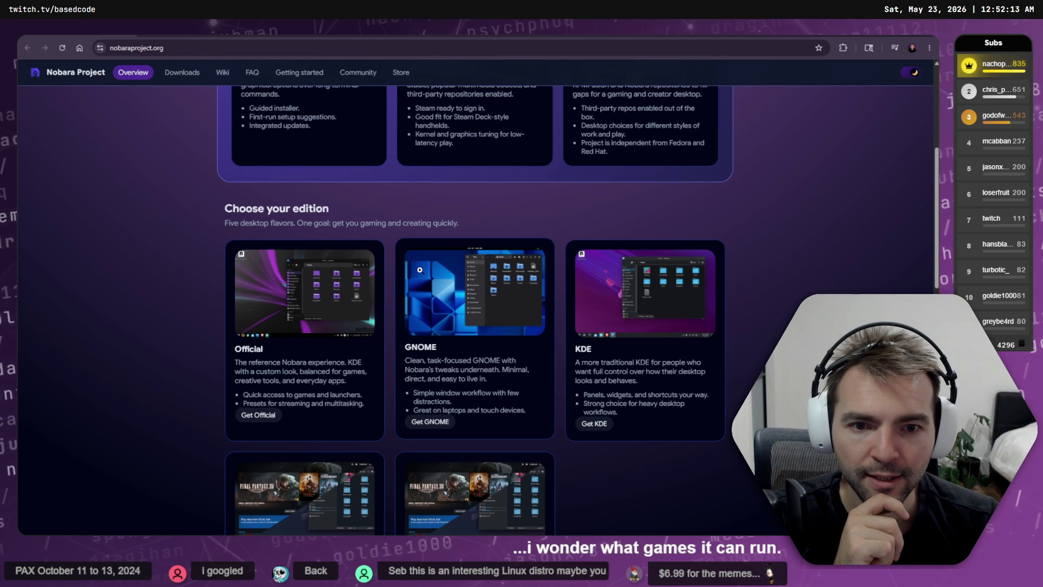